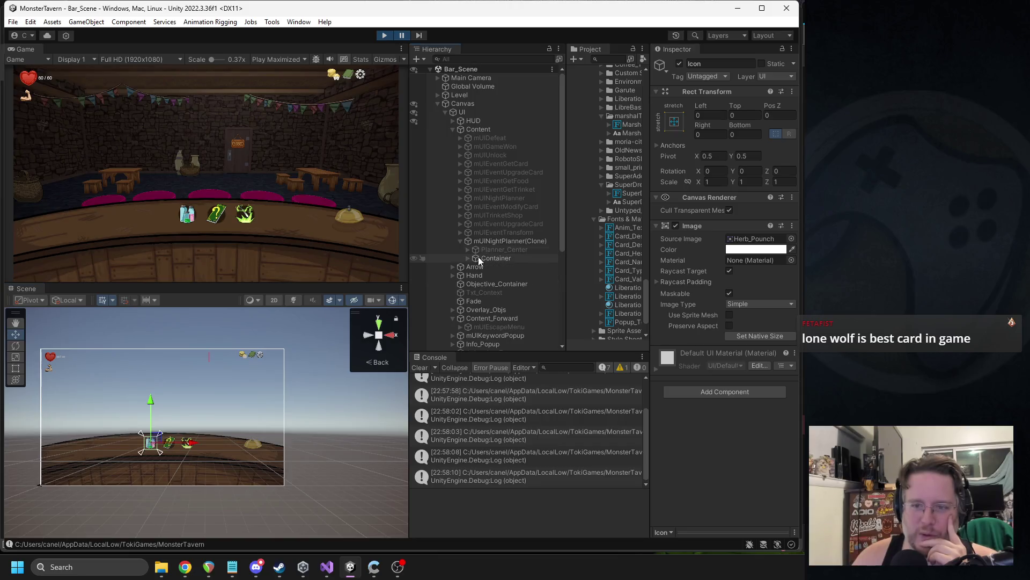
- Trace the scene's potion icon to its mUIPlannerElementBtn parent in the Hierarchy, then stop play mode
click(148, 444)
click(149, 443)
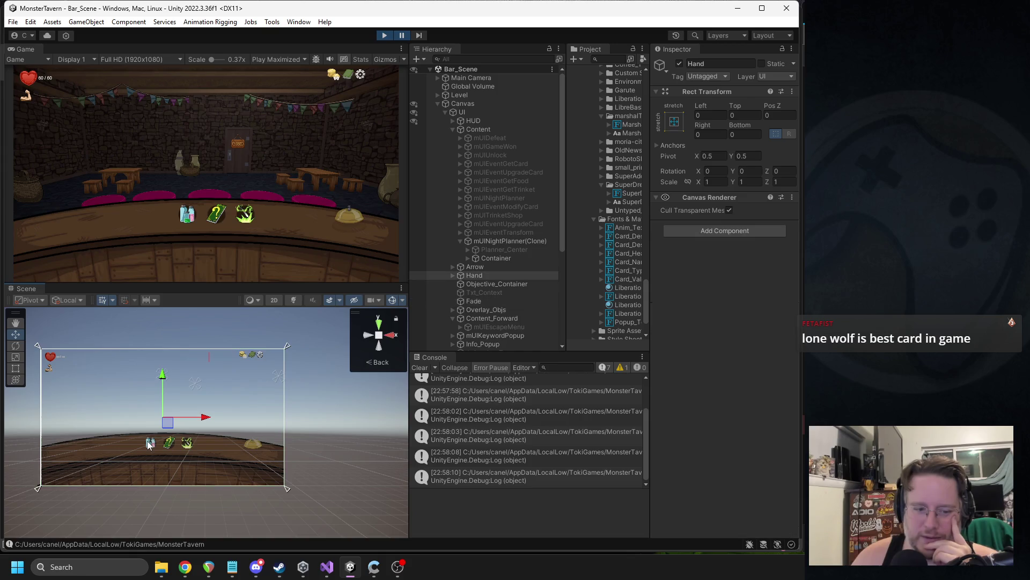
scroll(204, 430, up, 2)
scroll(177, 461, up, 3)
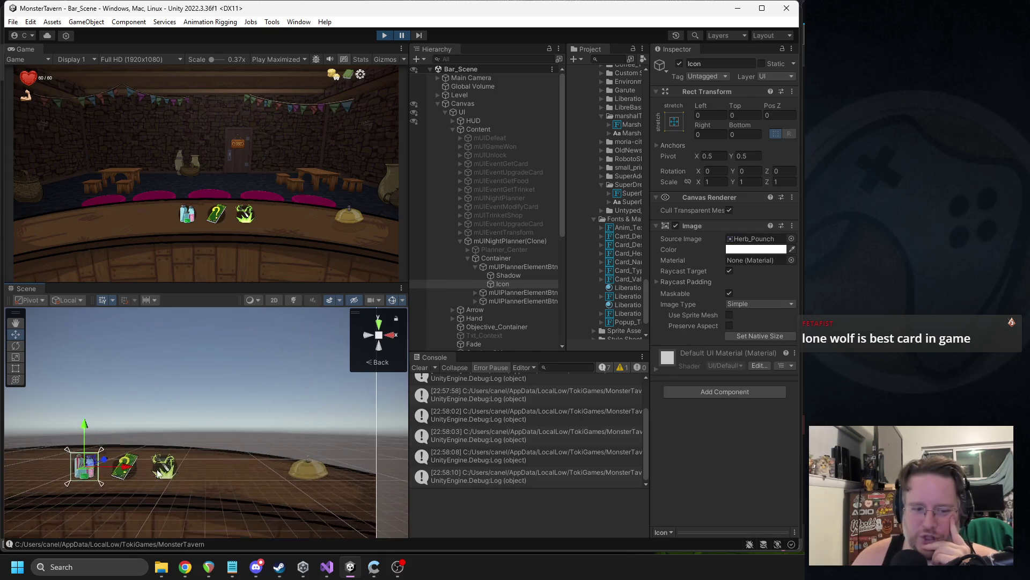
click(501, 268)
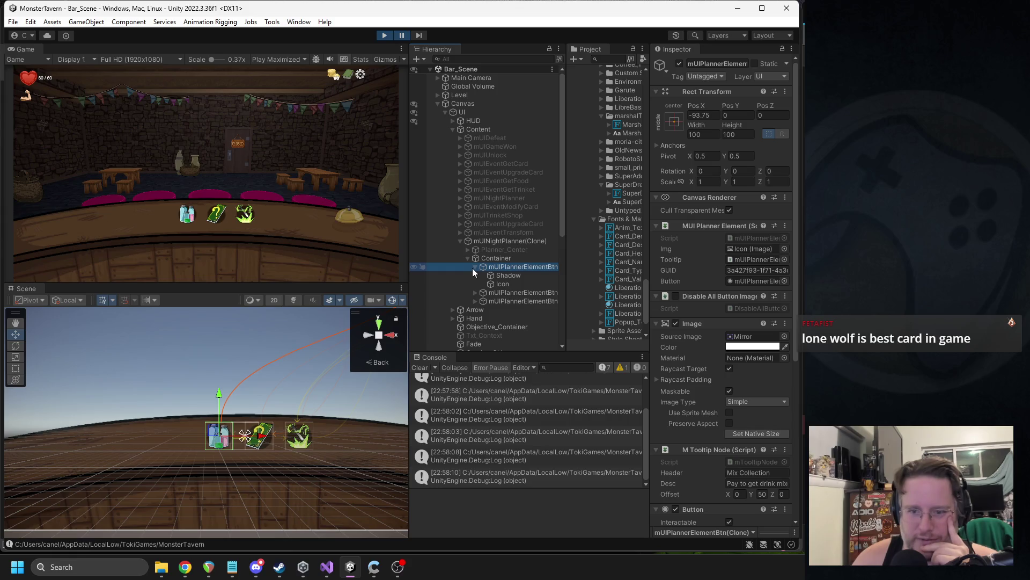
click(475, 267)
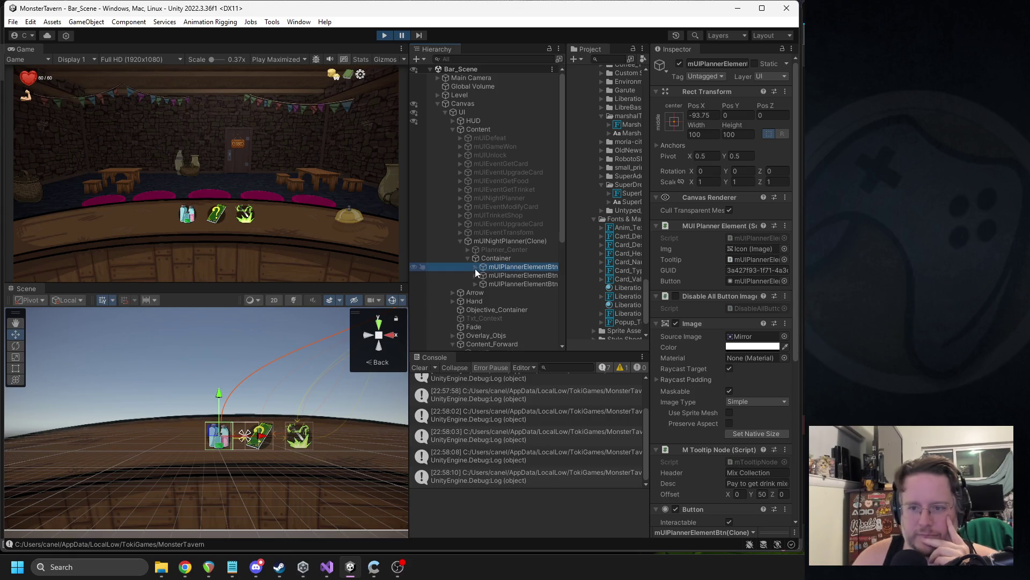
click(716, 63)
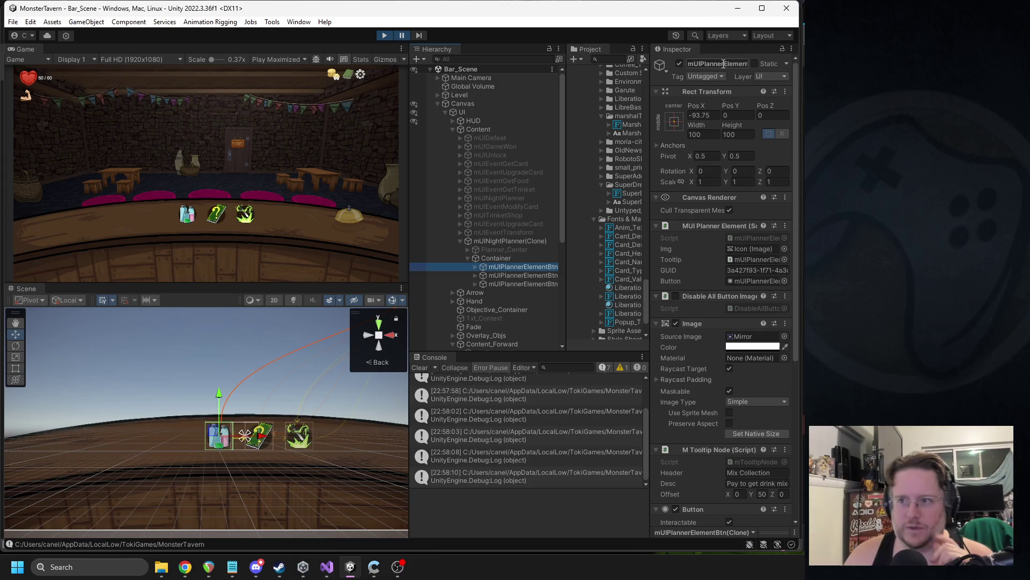
click(388, 34)
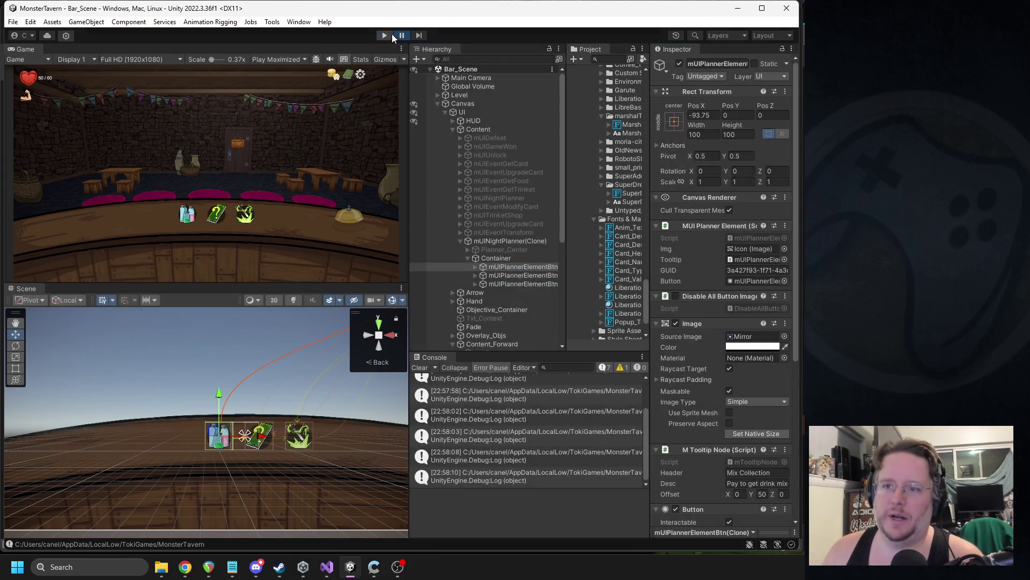
- Find the mUIPlannerElementBtn prefab in the Project and open it to review its Shadow child and root components
text((Clone))
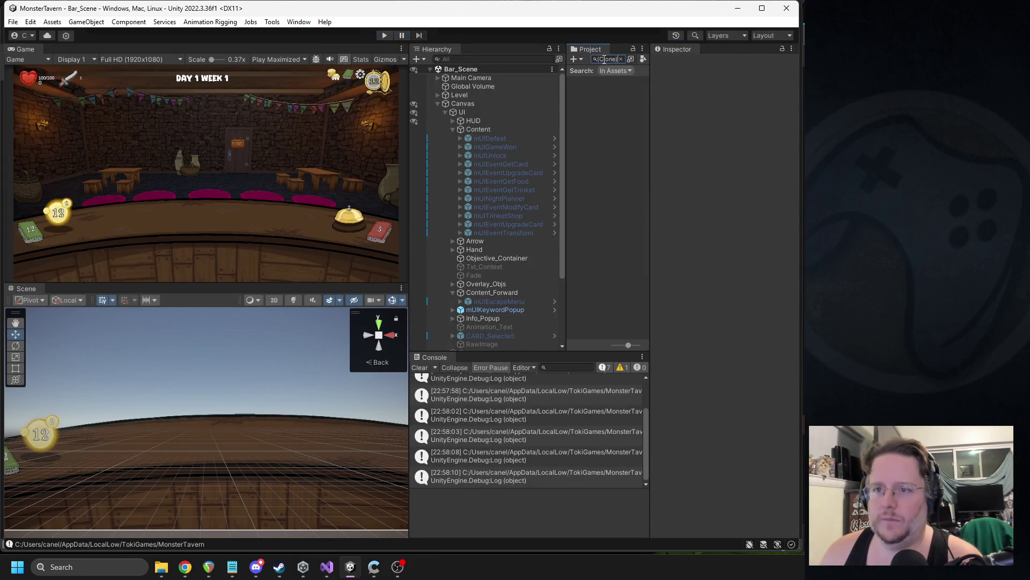
key(BackSpace)
key(BackSpace)
key(BackSpace)
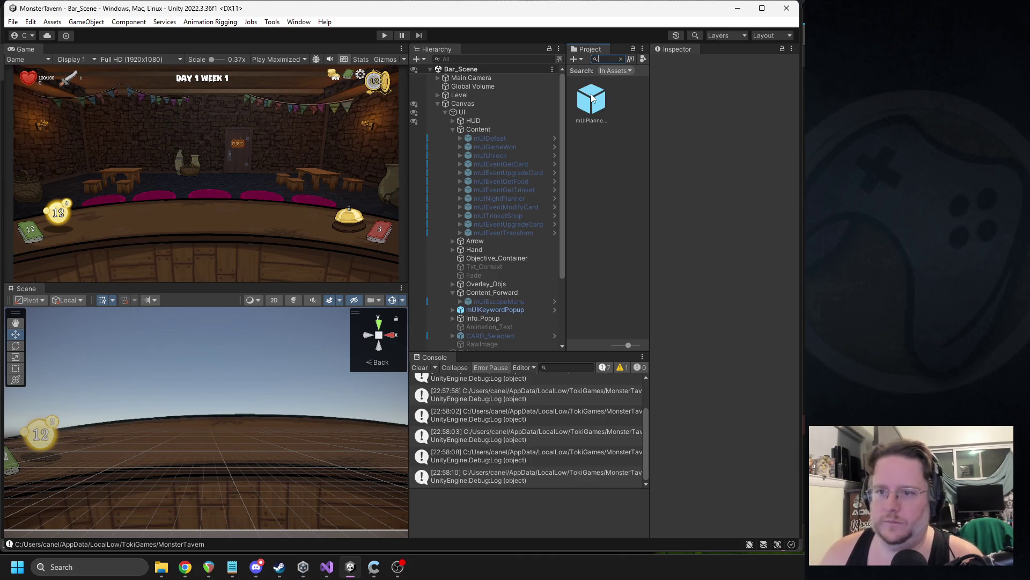
double_click(591, 99)
click(472, 97)
click(476, 95)
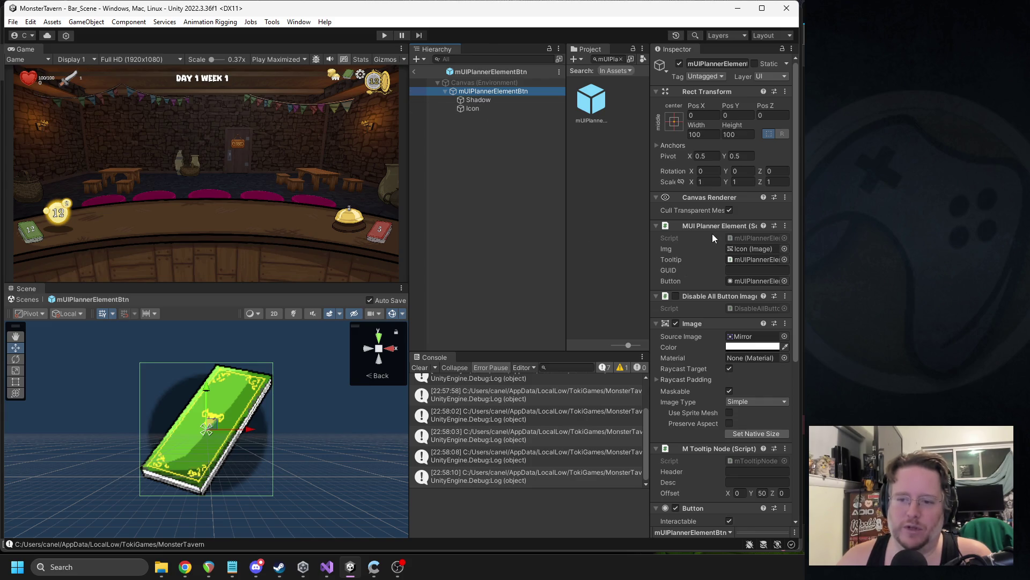
scroll(710, 234, down, 8)
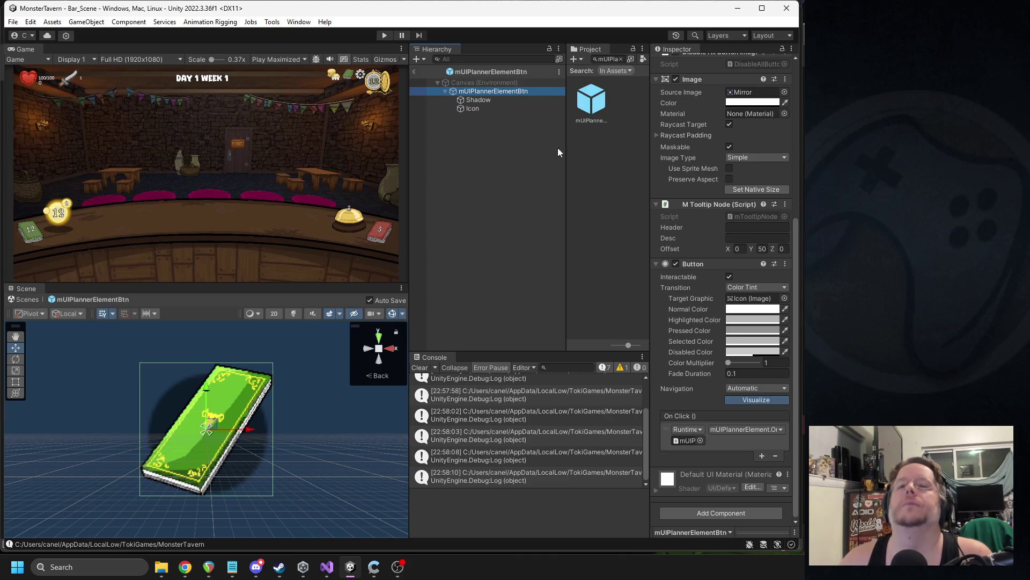
- Exit Prefab Mode and clear the Project search to look up 'box' assets
click(415, 72)
click(610, 58)
key(BackSpace)
text(box)
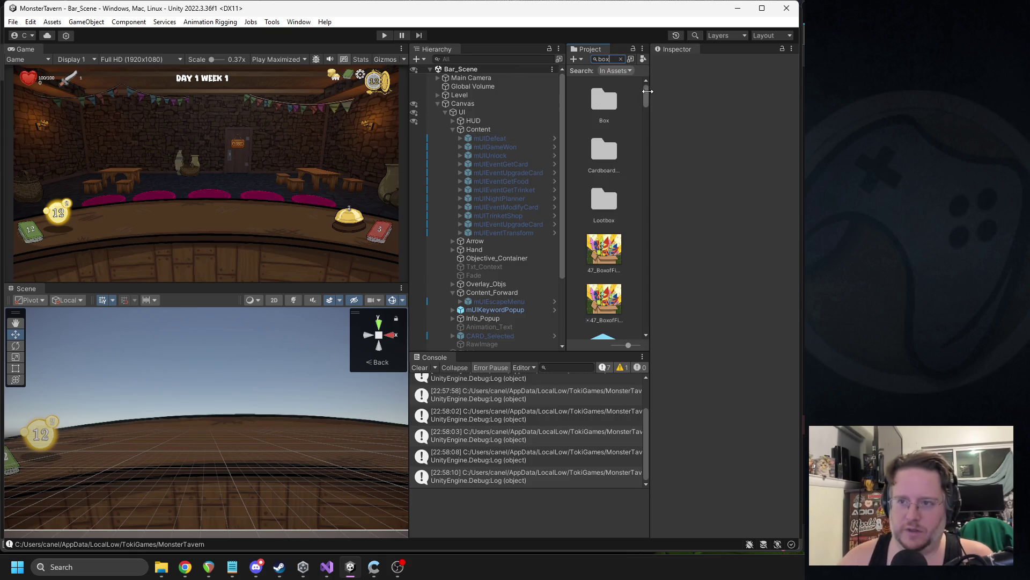
- Select the Basic_Box_0 prefab and reveal it in its Project folder
scroll(606, 161, down, 3)
click(611, 168)
click(621, 59)
scroll(631, 225, up, 3)
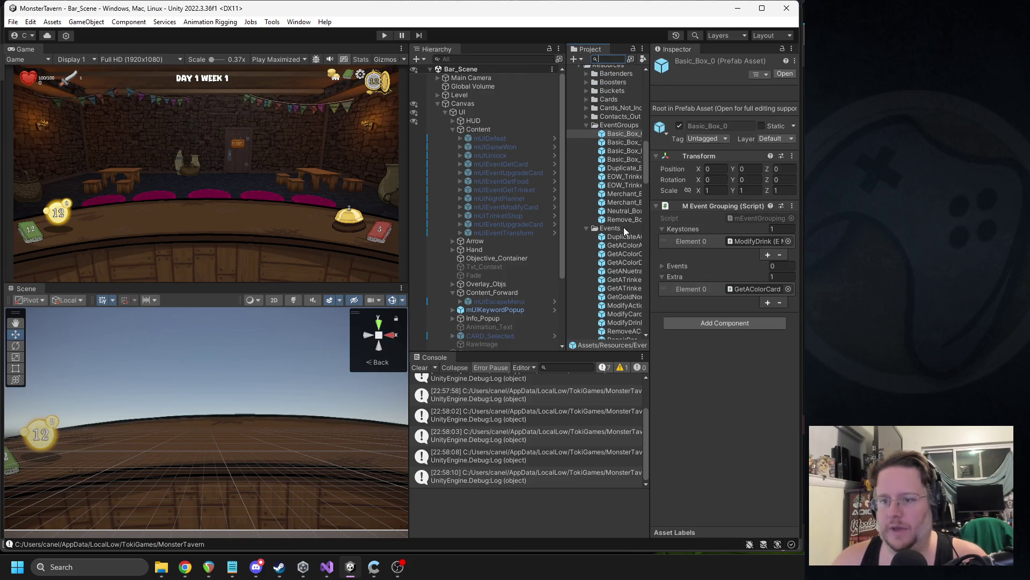
scroll(619, 251, down, 2)
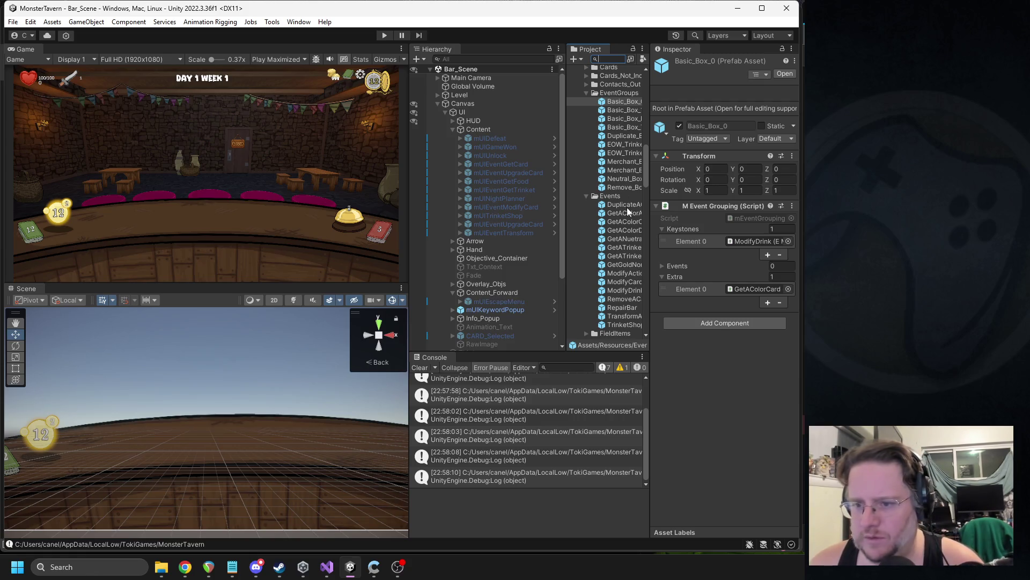
- Select the ModifyCard event prefab and open its E Modify Card script via Edit Script
click(624, 282)
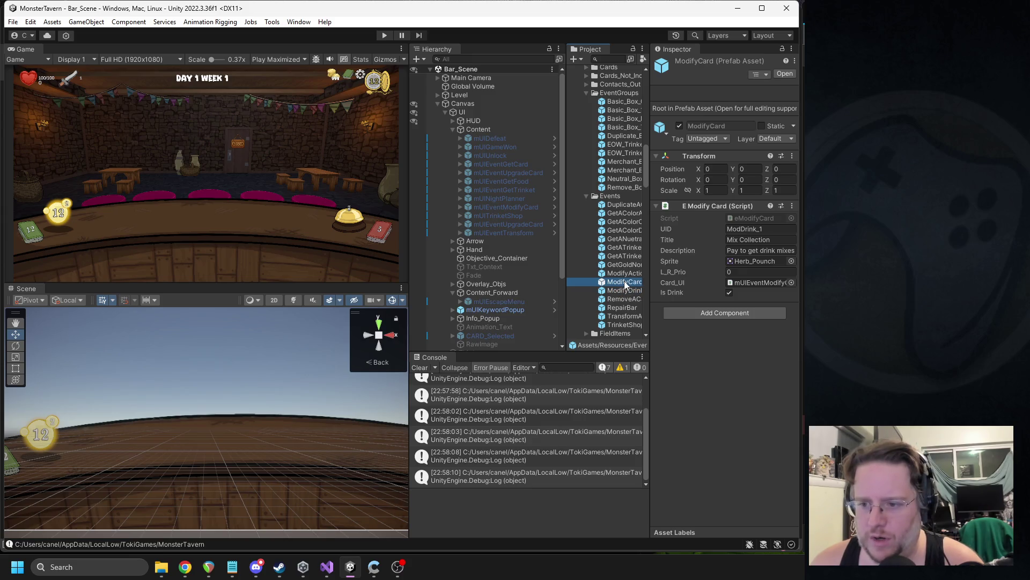
right_click(710, 207)
click(729, 330)
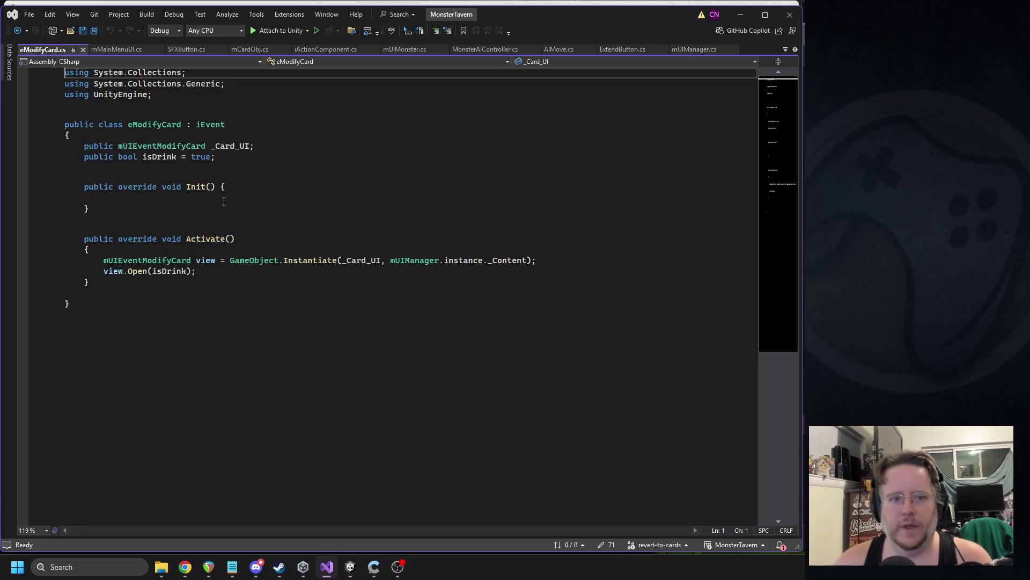
- Add a 'public AudioClip _ClickSFX;' field below the isDrink line
click(259, 157)
key(Return)
text(public AudioClip _OpenSF)
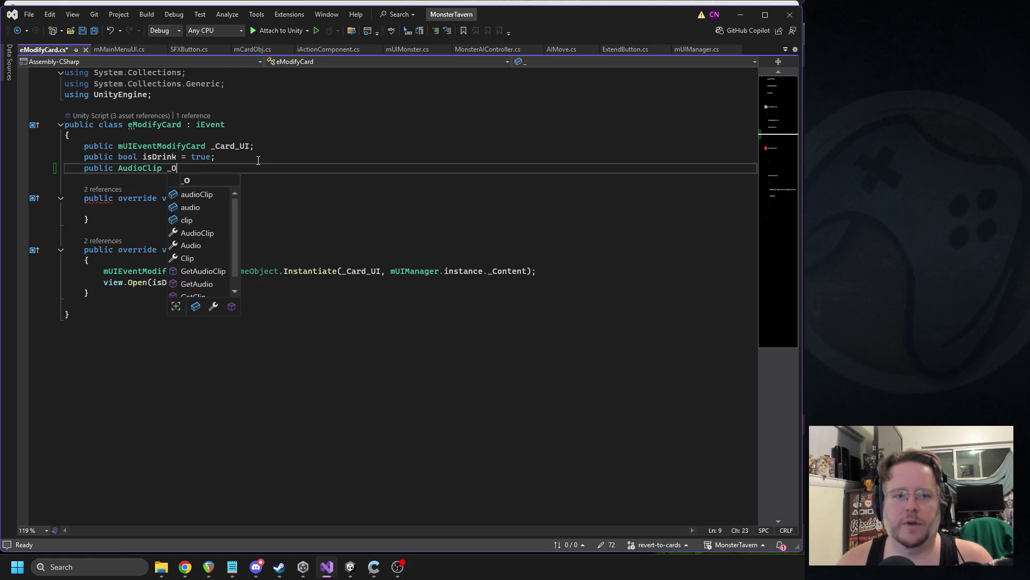
key(BackSpace)
key(BackSpace)
key(BackSpace)
key(BackSpace)
key(BackSpace)
key(BackSpace)
text(_ClickSFX;)
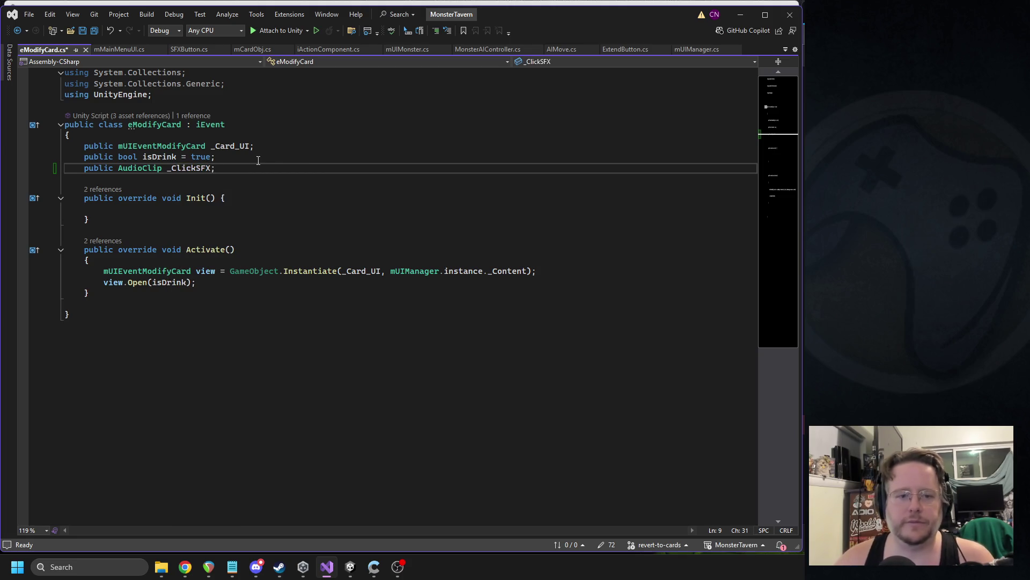
- In Activate, add 'if (_ClickSFX != null) mSoundManager.instance.PlaySound(_ClickSFX);' and save the script
click(223, 279)
click(228, 271)
key(ctrl+Return)
text(if()
text(_ClickSFX != nu)
text(ll))
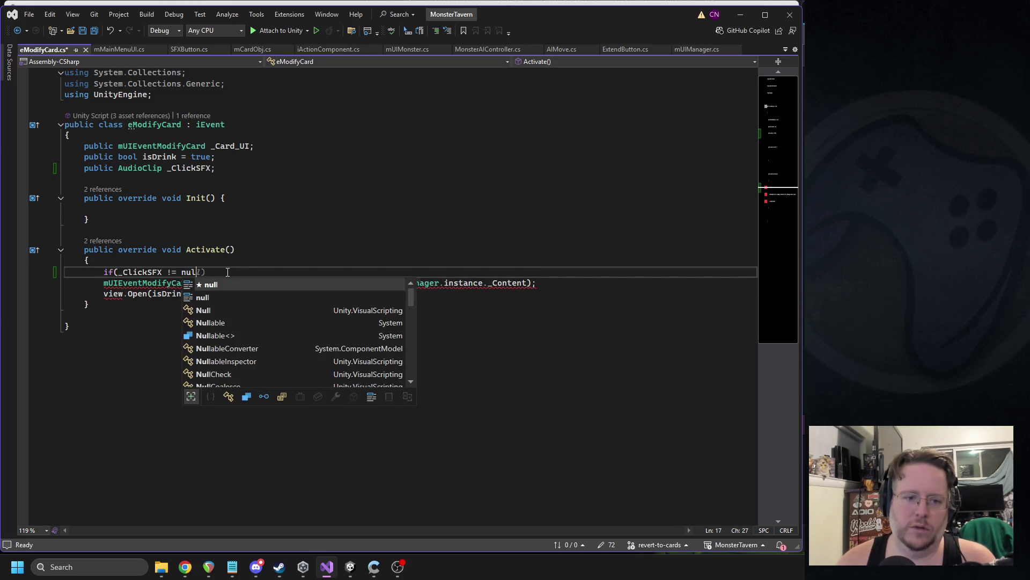
key(Return)
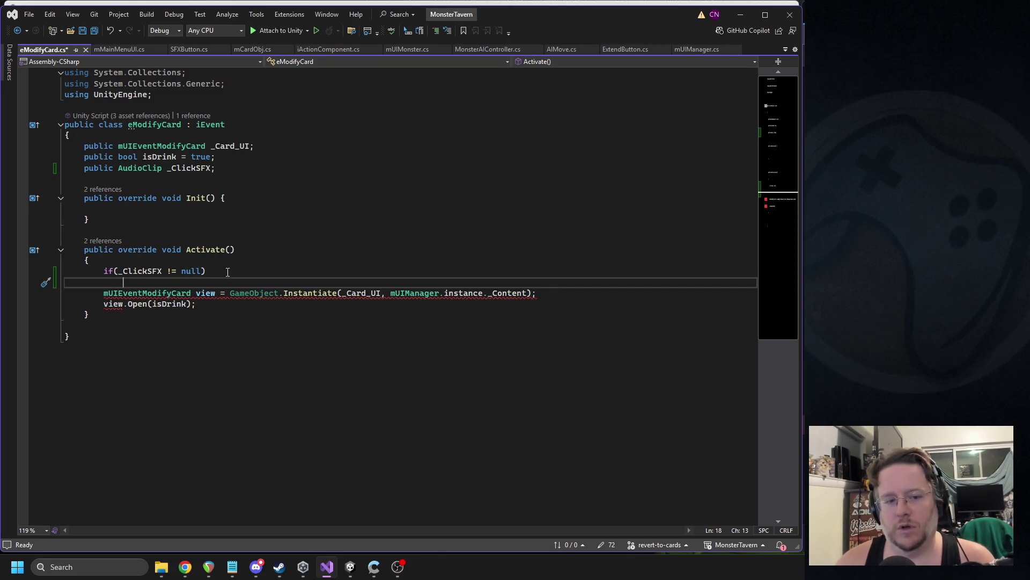
text(audioamna)
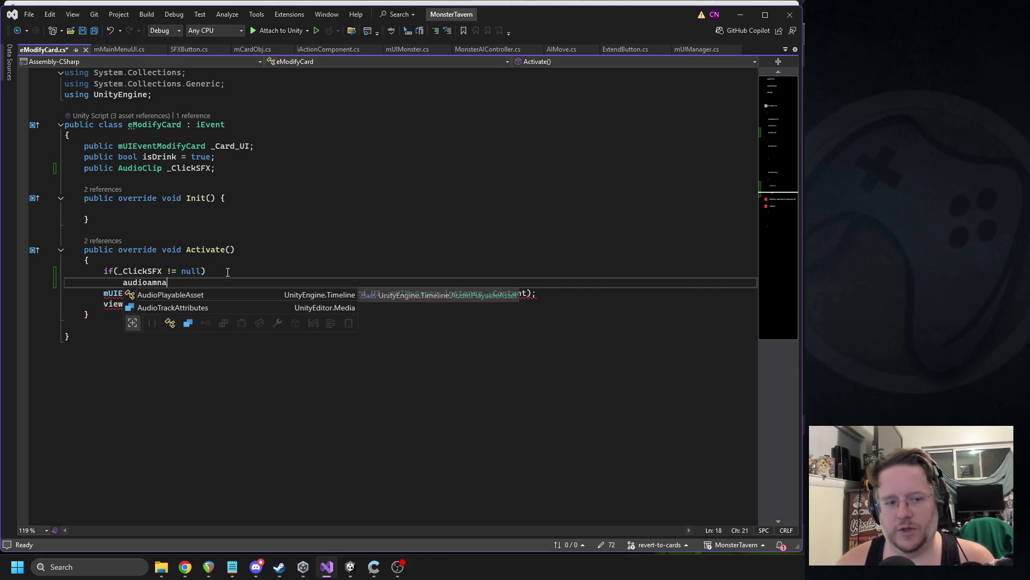
key(BackSpace)
key(BackSpace)
key(BackSpace)
text(msound)
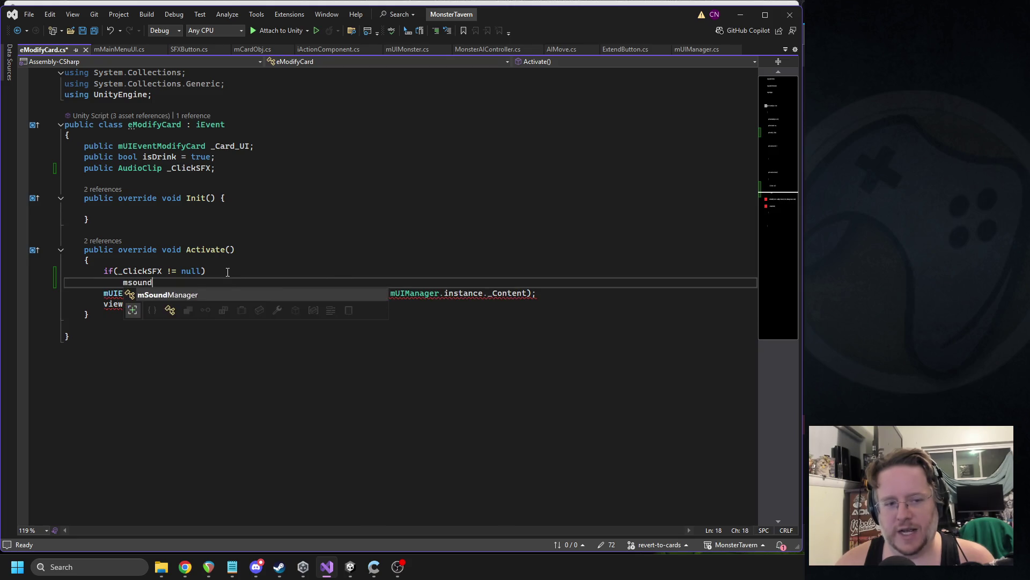
text(..pl)
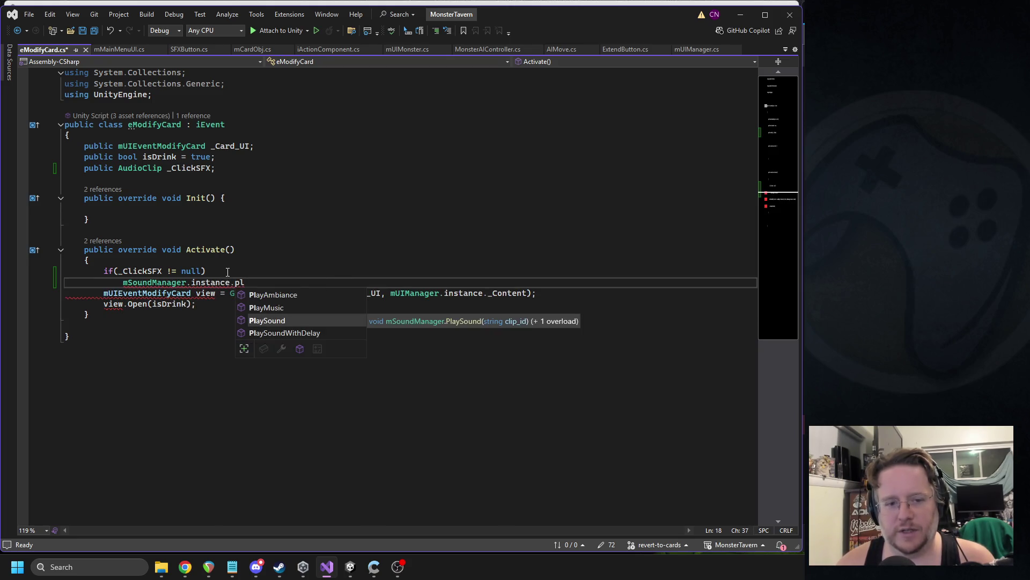
key(Tab)
text((_ClickSFX);)
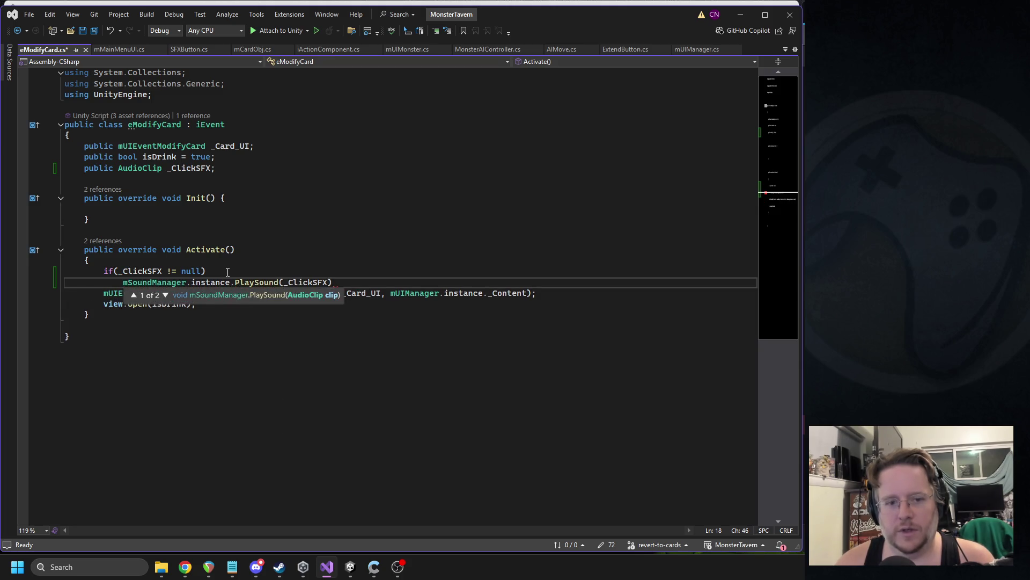
key(ctrl+s)
key(alt+Tab)
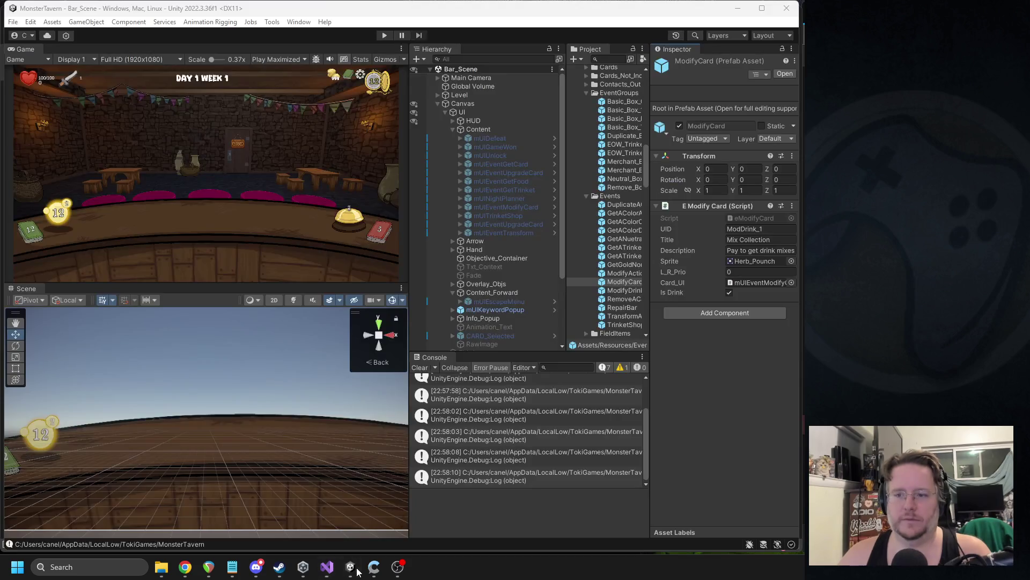
- Wait while Unity recompiles eModifyCard.cs so ModifyCard gains a Click SFX field
mouse_move(374, 568)
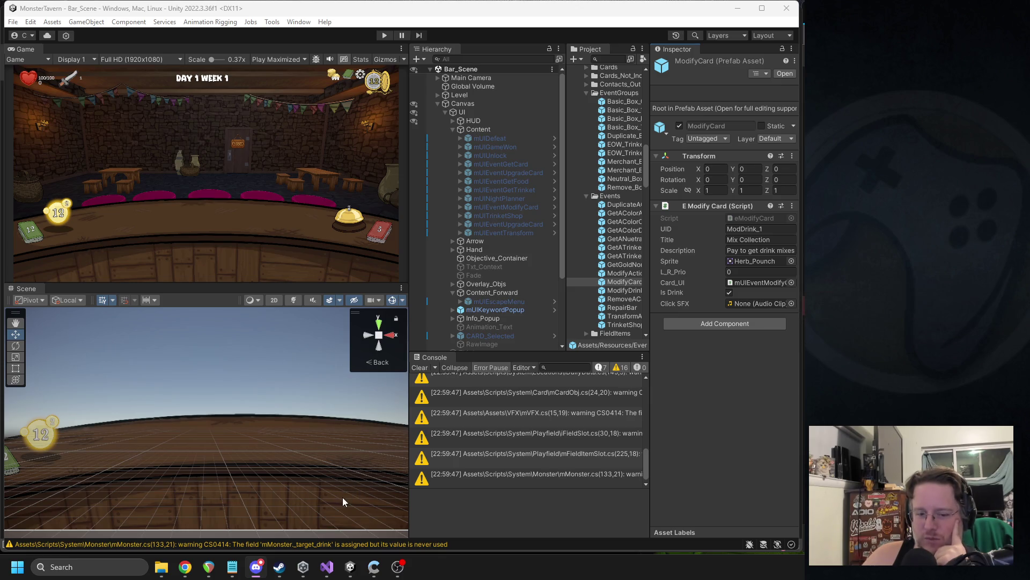
mouse_move(397, 566)
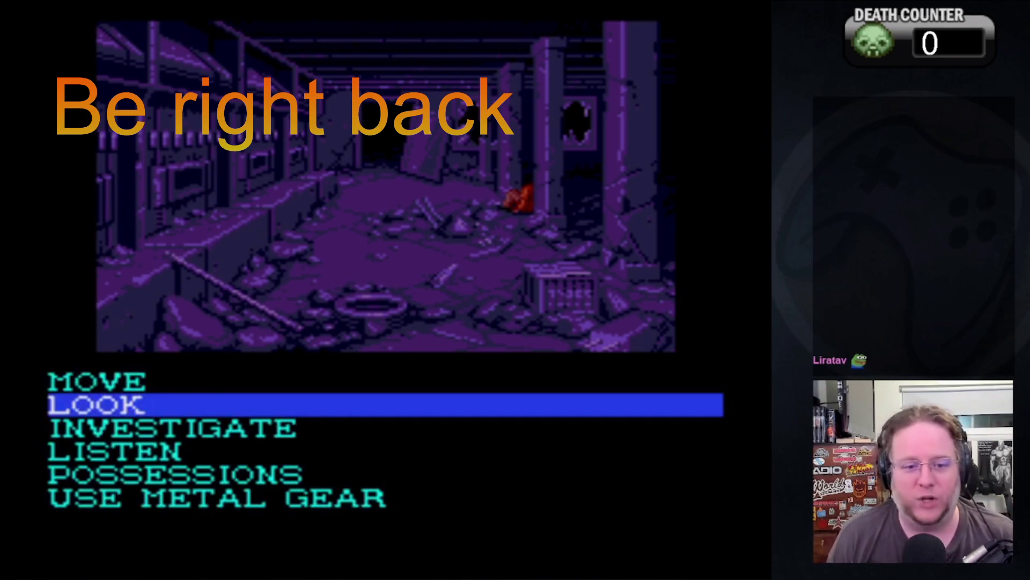
- Play the break-scene game, choosing USE METAL GEAR and turning Toki back to human form
key(Down)
key(Down)
key(Down)
key(Return)
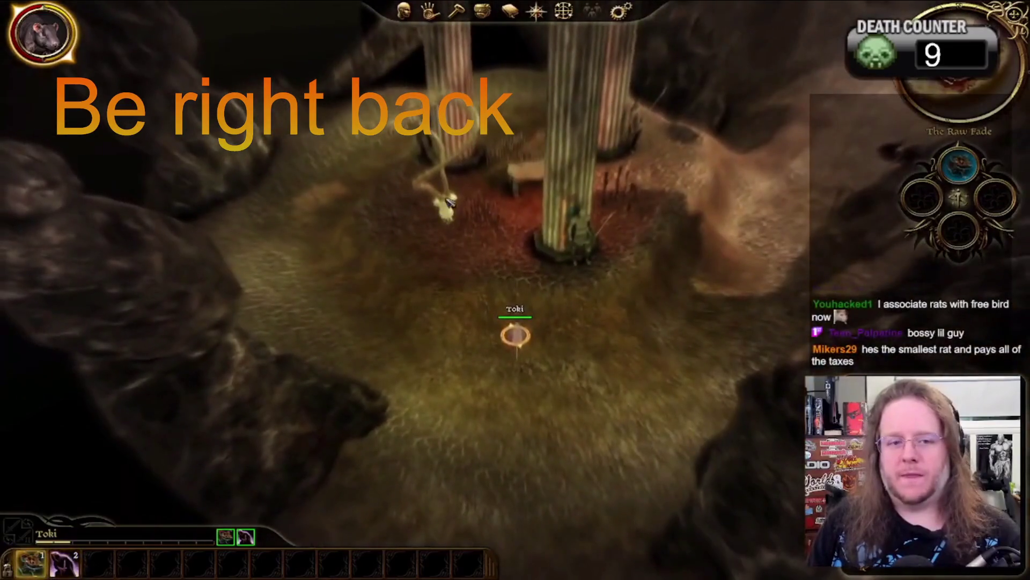
key(1)
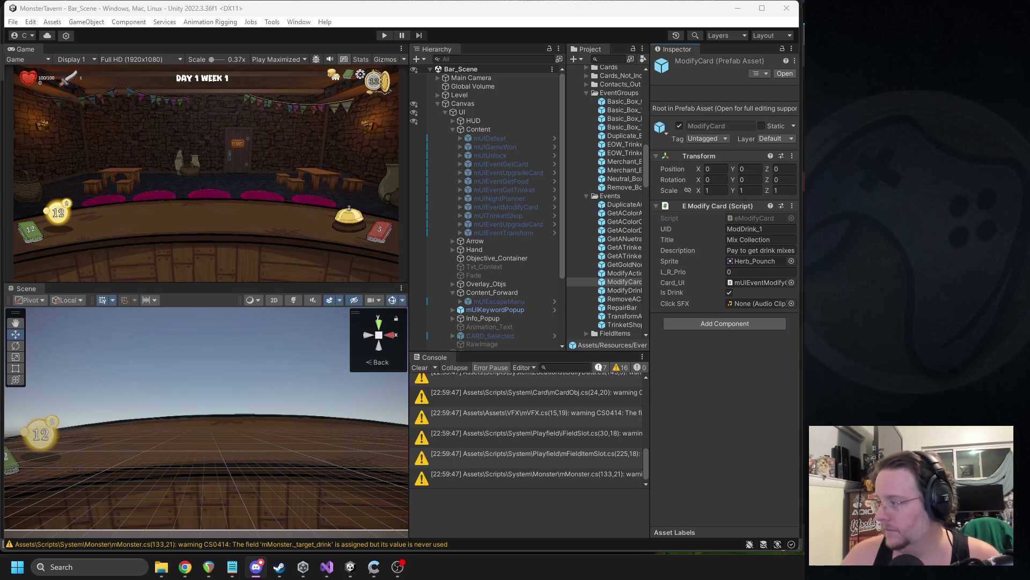
- Inspect the bear_roar audio clip in the Project window, briefly checking Chrome and Discord
click(185, 567)
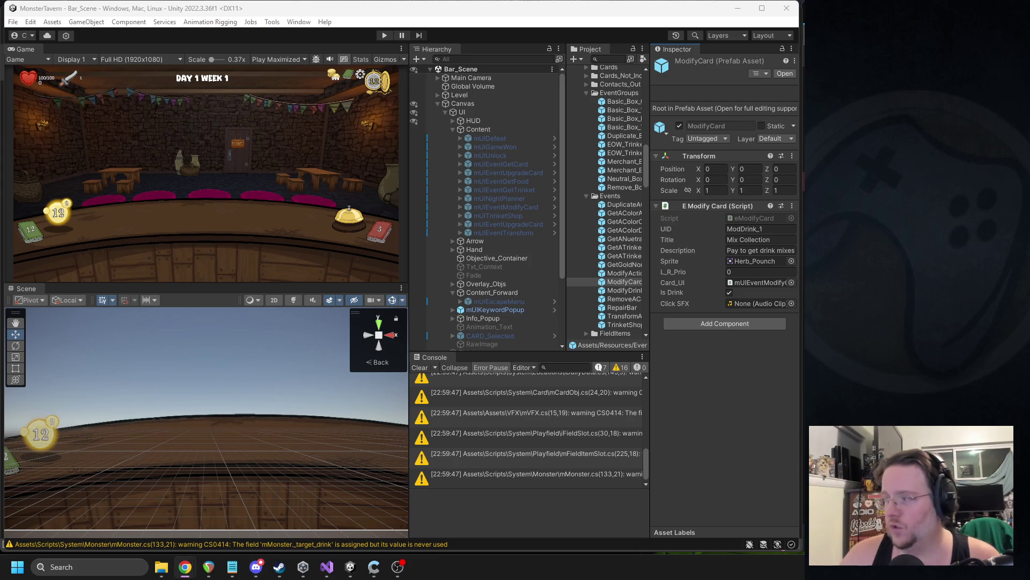
scroll(610, 205, down, 10)
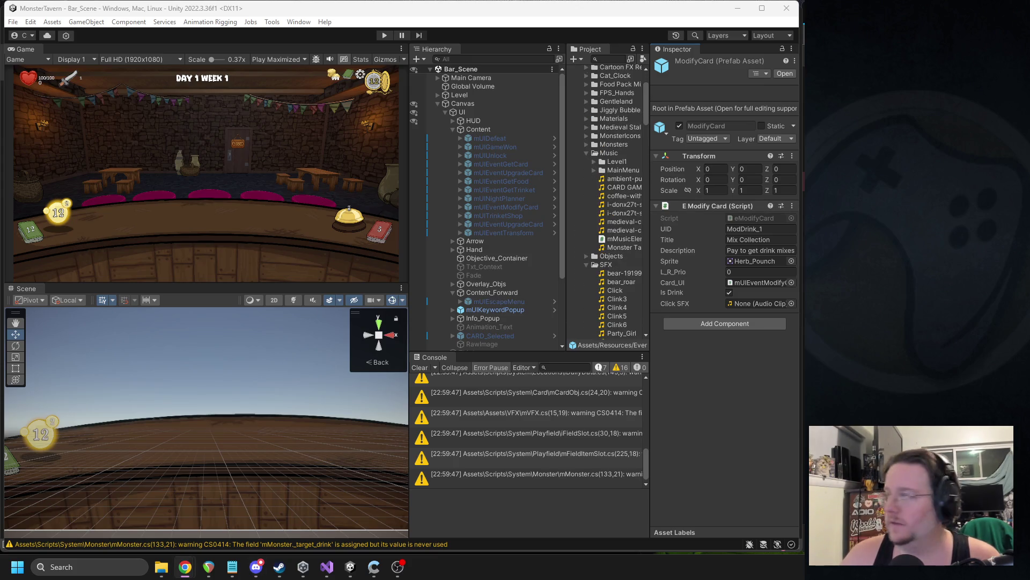
drag(617, 197, 618, 284)
click(621, 281)
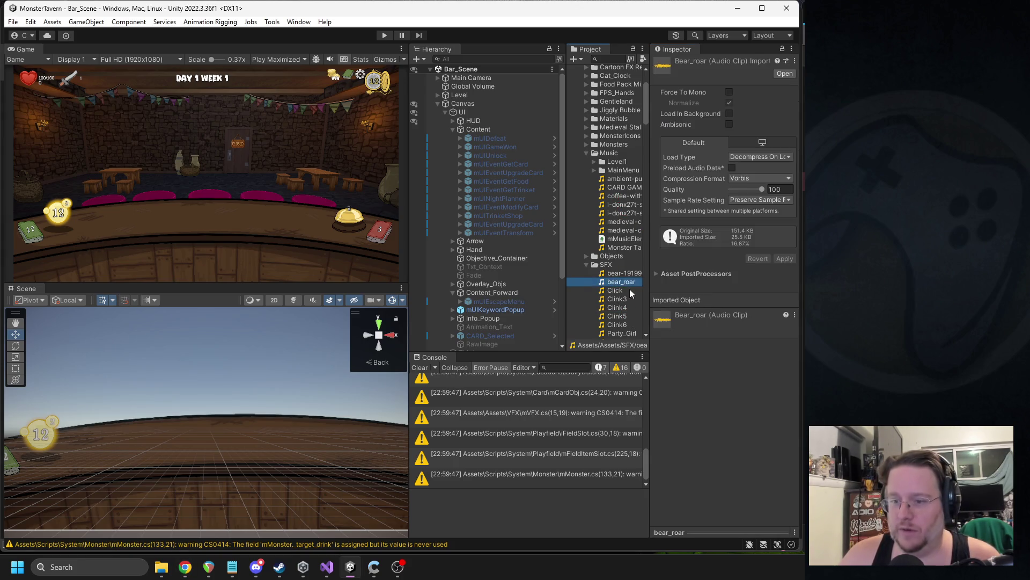
scroll(628, 282, down, 3)
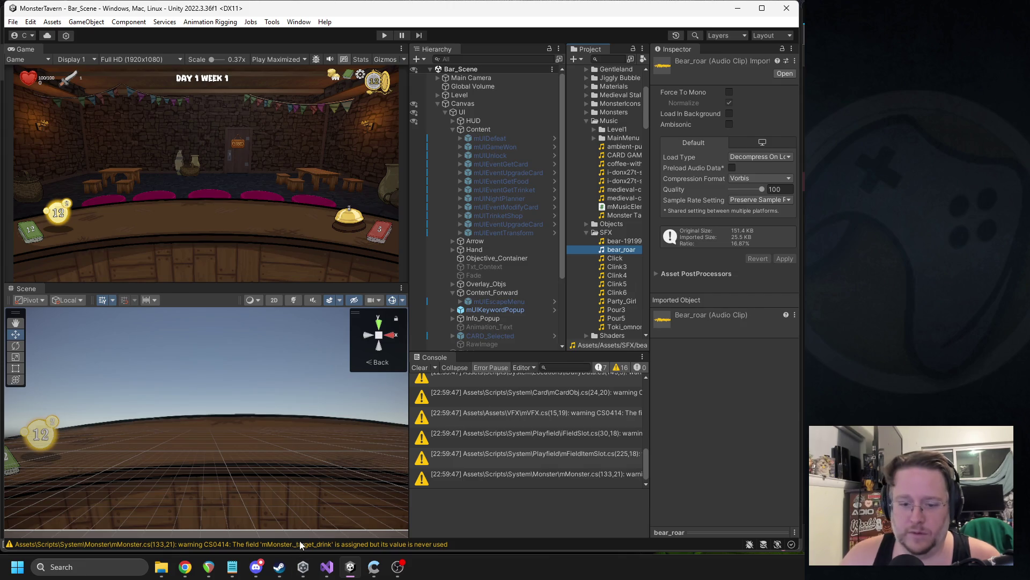
click(254, 564)
click(255, 565)
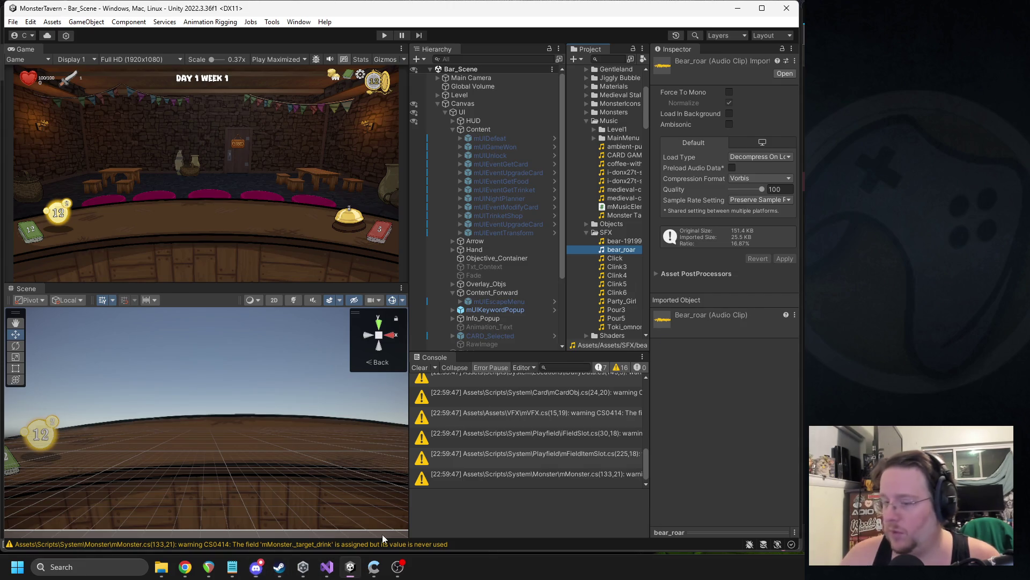
- Browse the event prefabs, comparing ModifyDrink, and settle on the ModifyCard prefab
scroll(634, 280, up, 10)
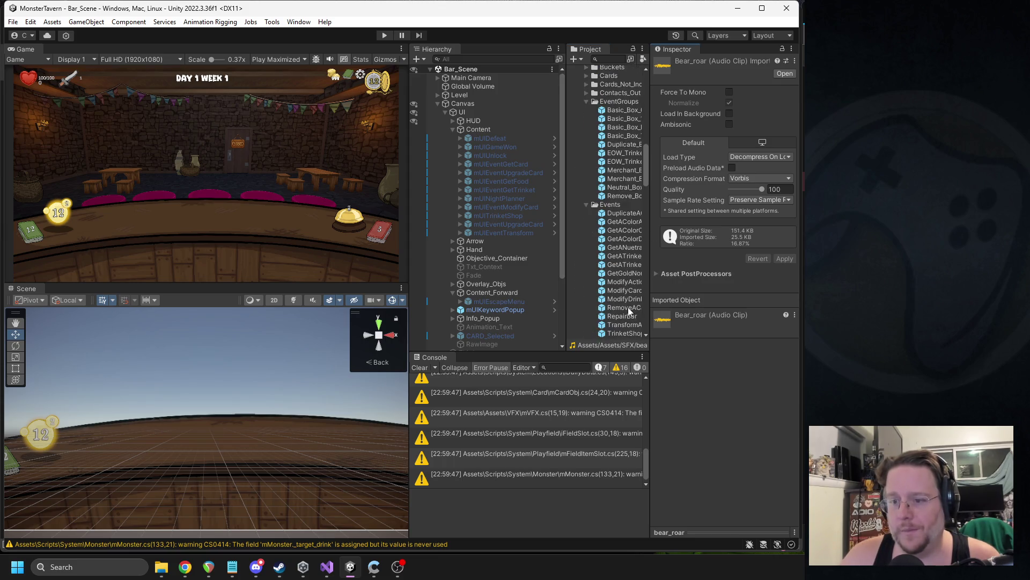
click(627, 308)
click(626, 324)
click(627, 290)
click(626, 281)
click(627, 291)
click(629, 299)
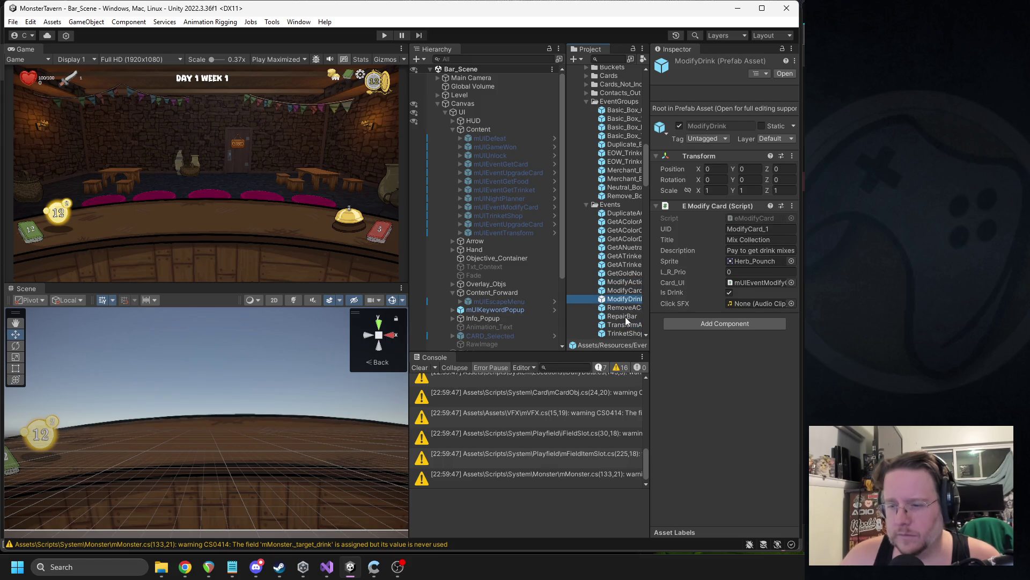
click(626, 290)
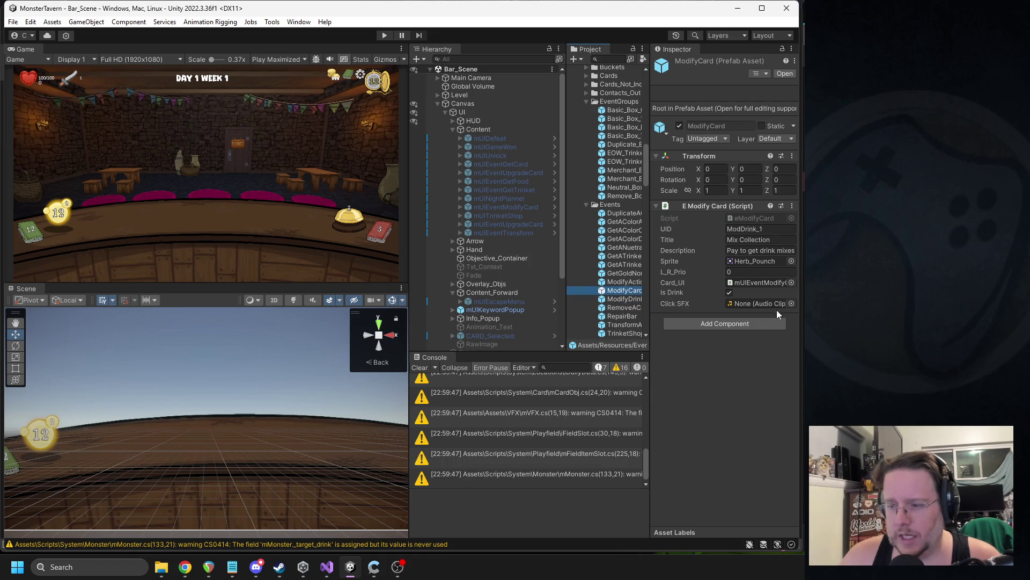
- Set ModifyCard's Click SFX to the Pour5 clip, then enter play mode
click(791, 304)
text(pour5)
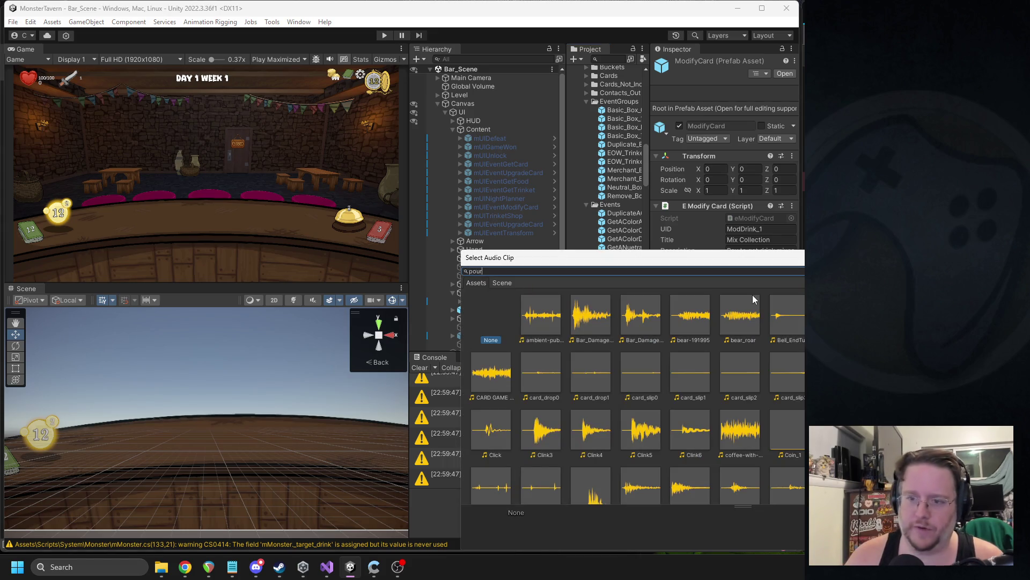
double_click(529, 324)
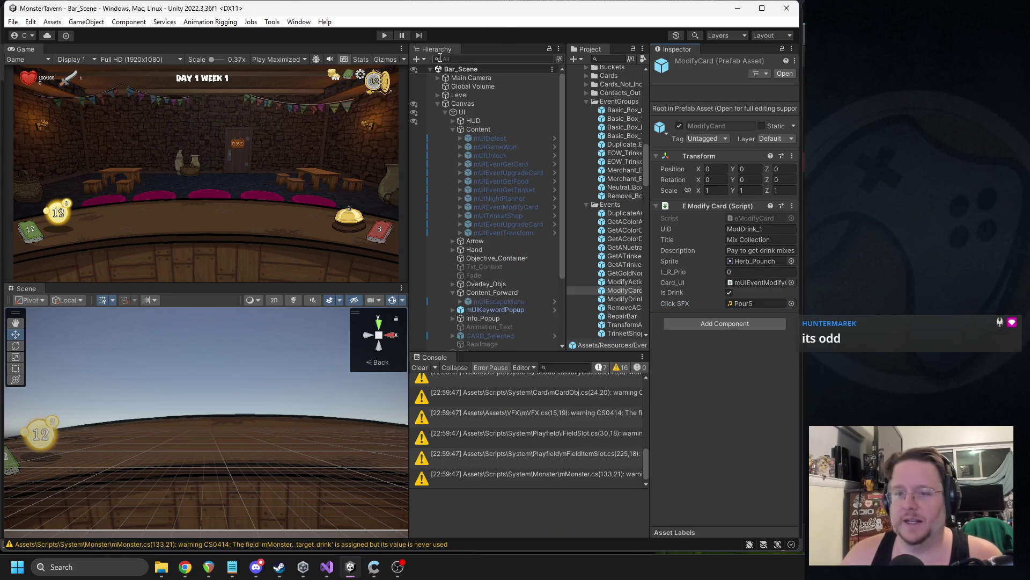
click(386, 37)
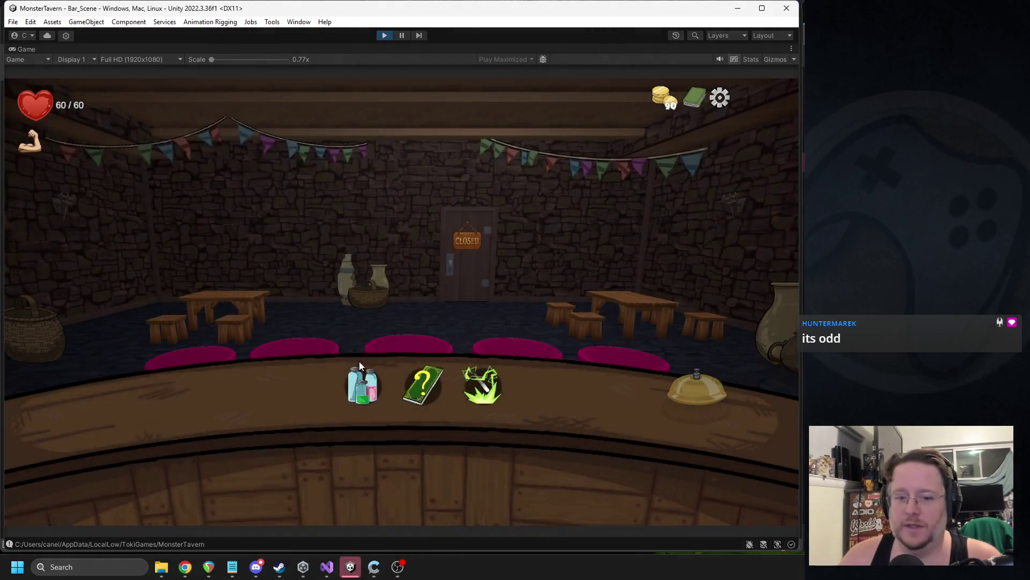
- Open the reagent upgrade shop in the running game, stop play, and return to eModifyCard.cs
click(355, 376)
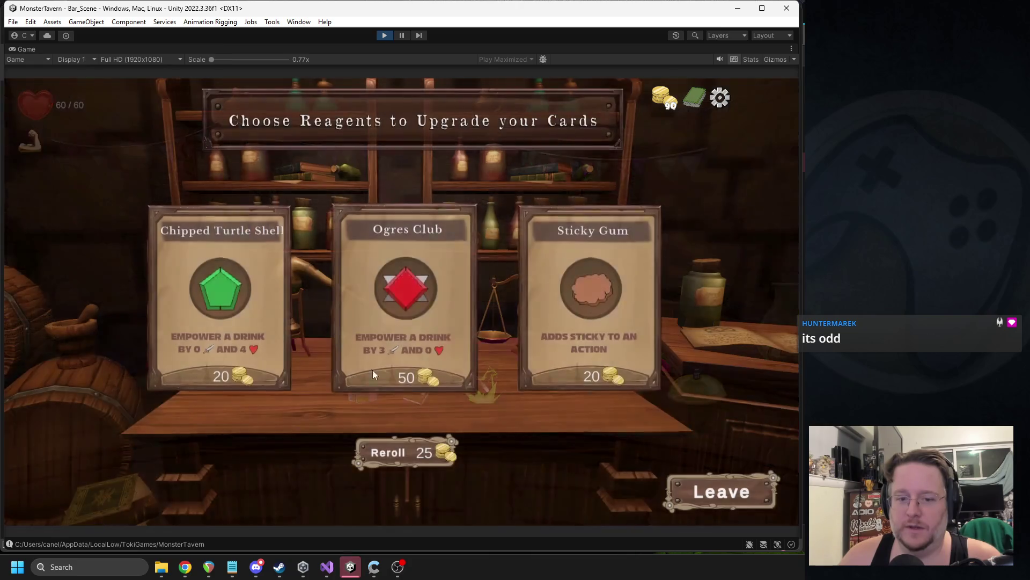
click(391, 34)
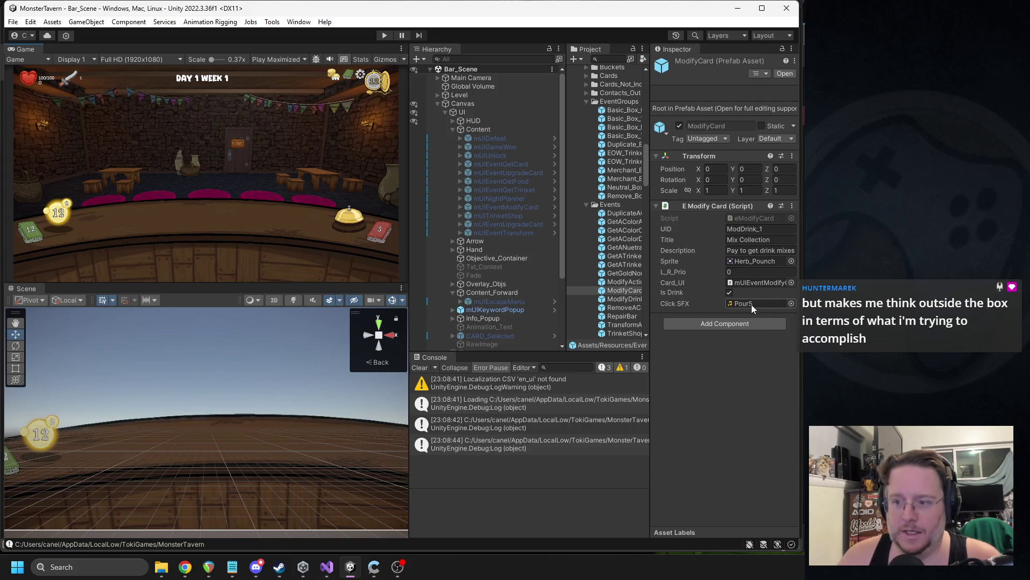
click(327, 567)
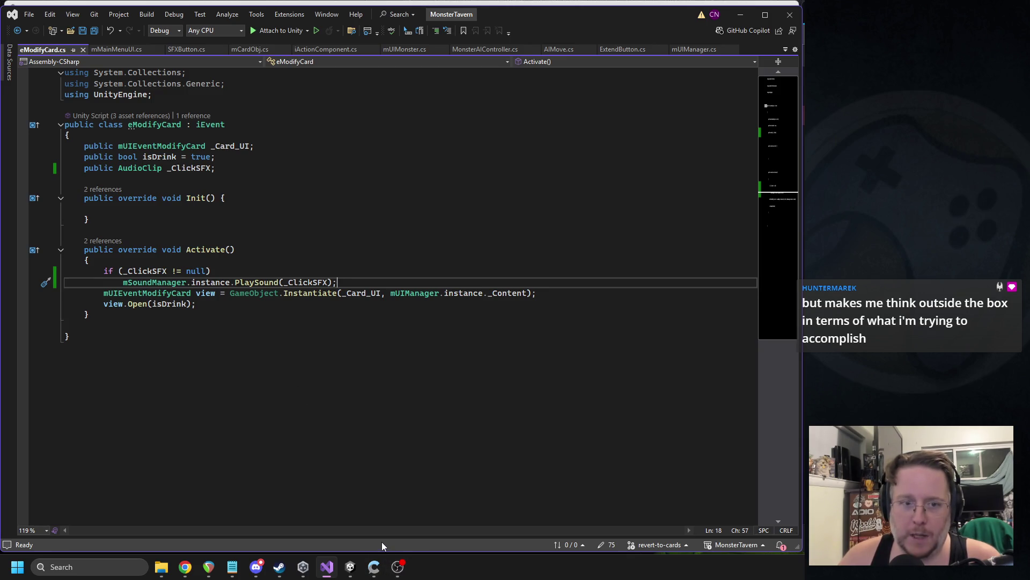
- Add Debug.Log("|" + _ClickSFX); at the top of Activate, save, and return to Unity
click(214, 262)
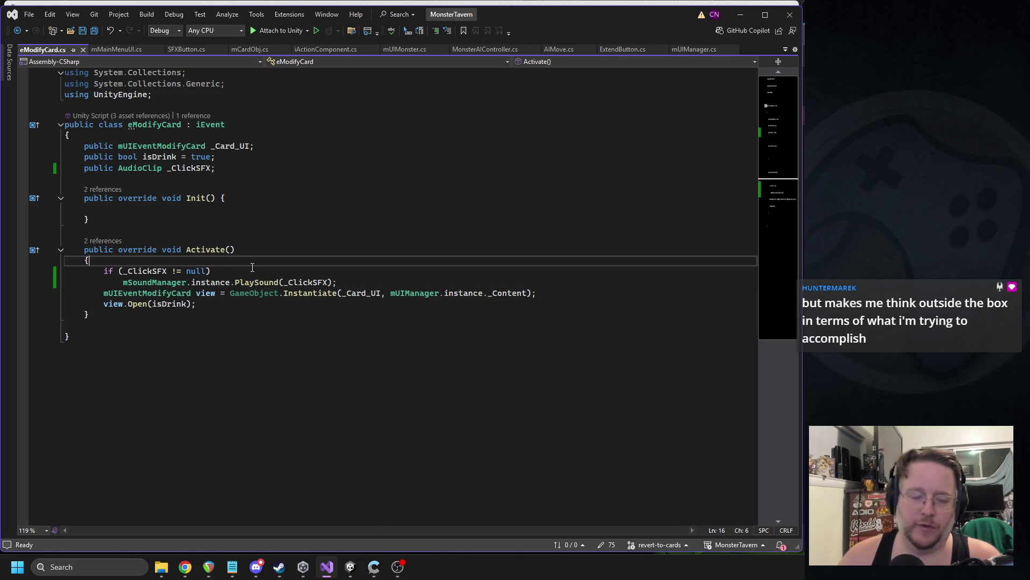
key(Return)
text(Debug.l)
text(())
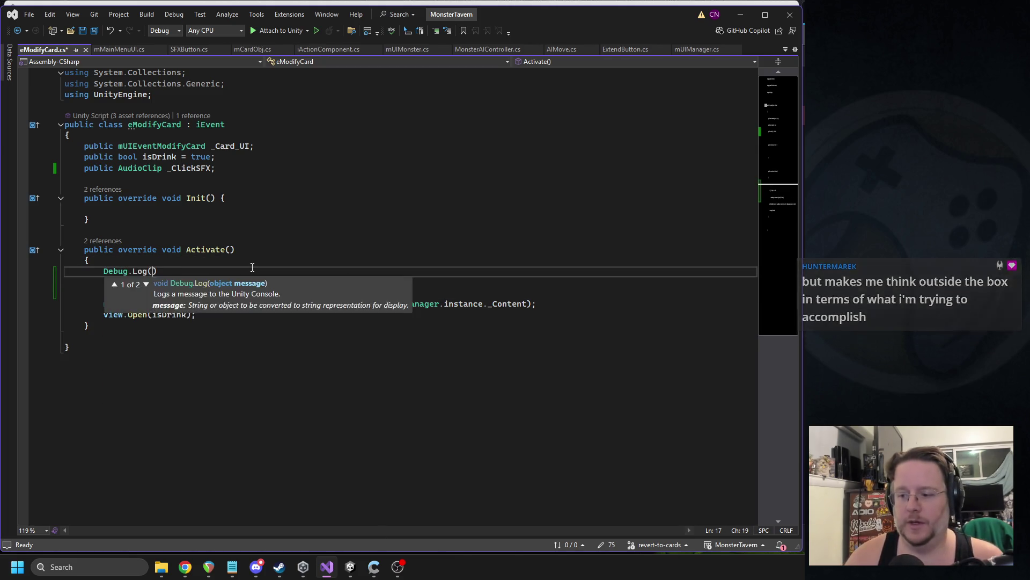
text(;"|" + _cl)
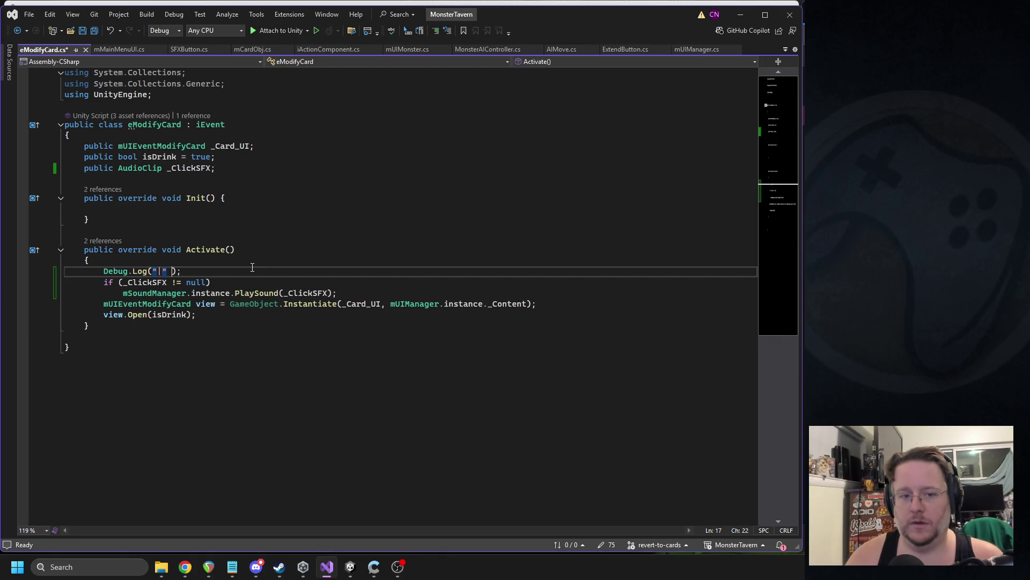
key(Tab)
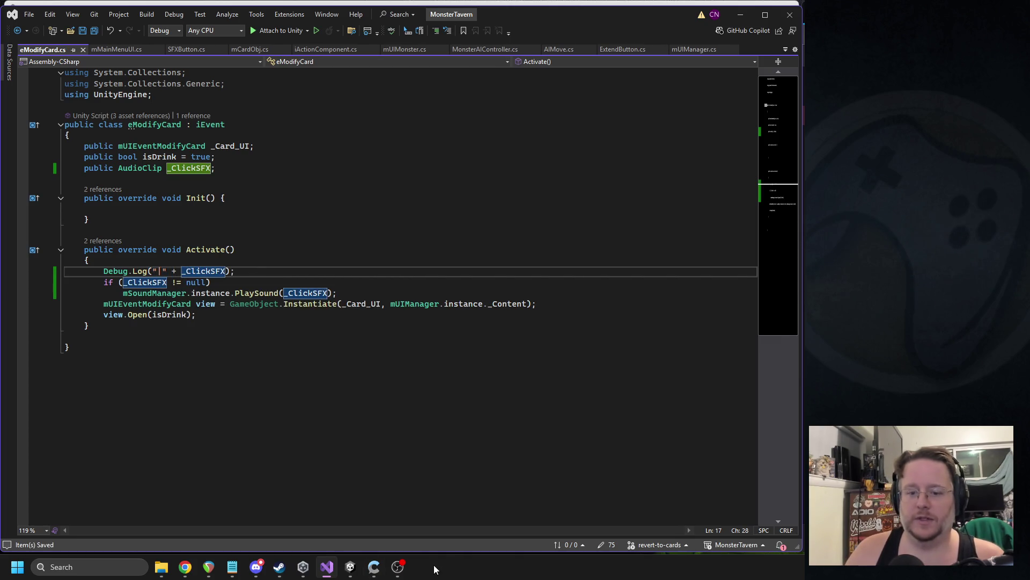
click(350, 566)
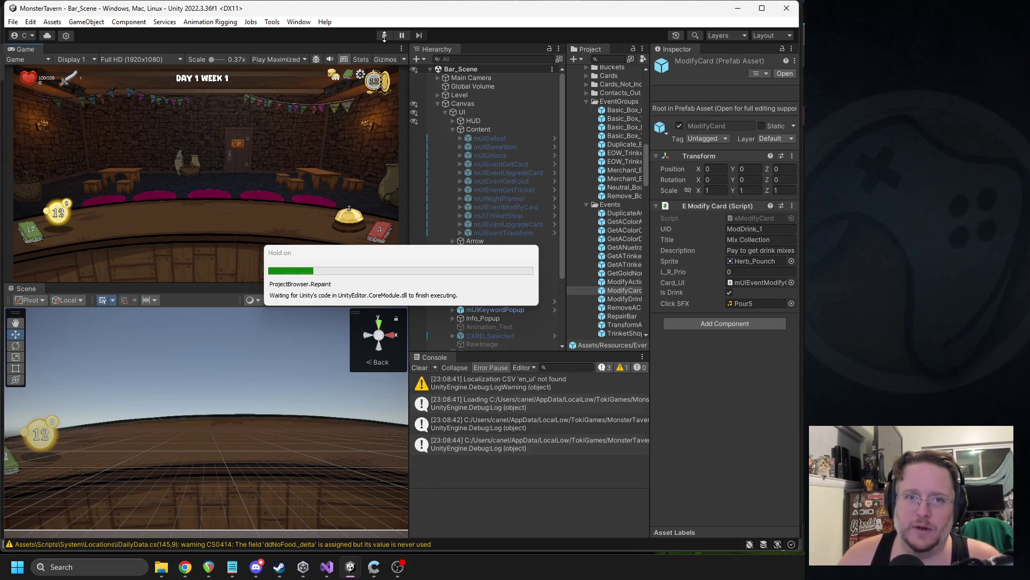
- Play-test again, opening the reagent upgrade shop before stopping play mode
click(384, 35)
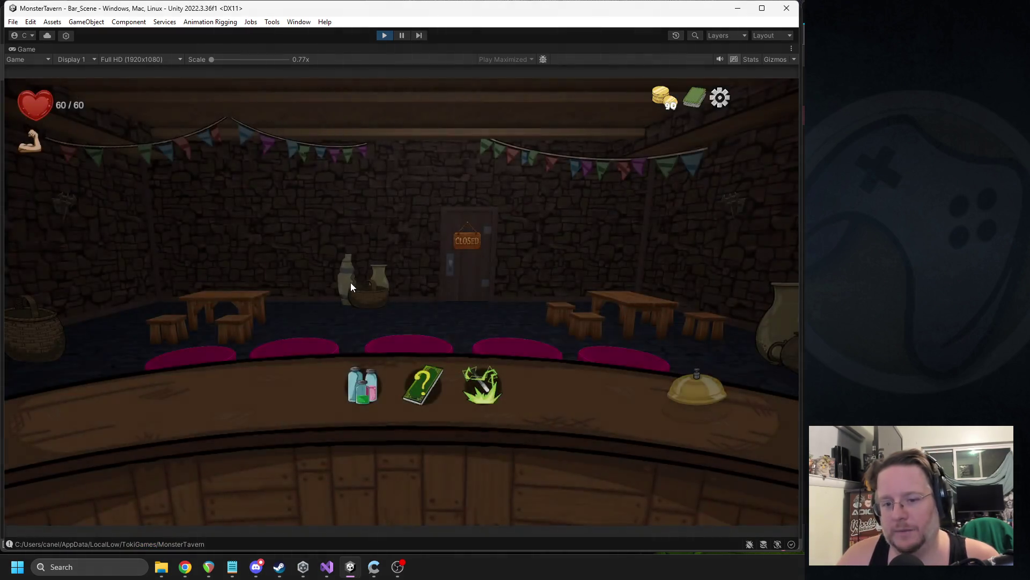
click(359, 374)
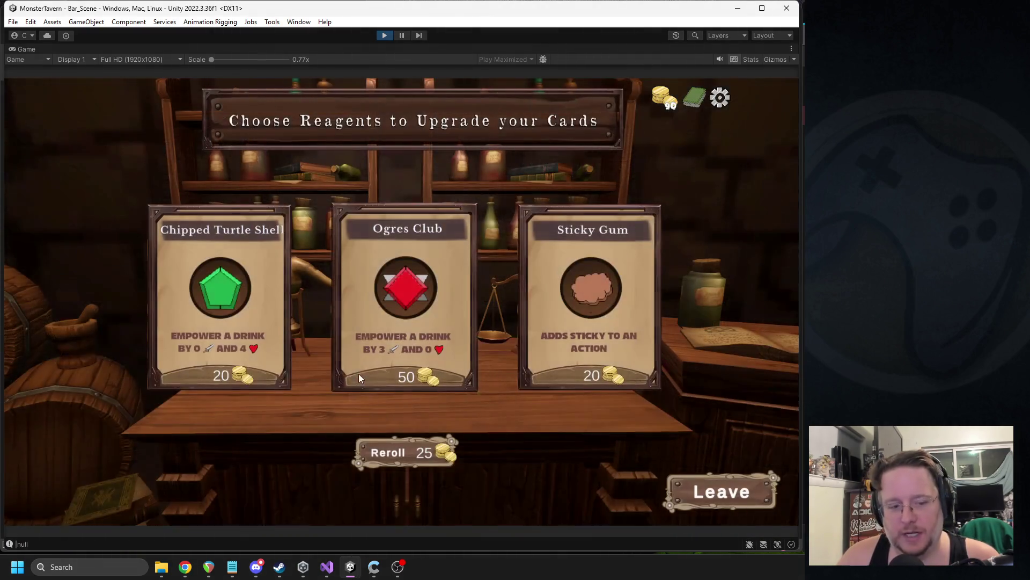
click(383, 35)
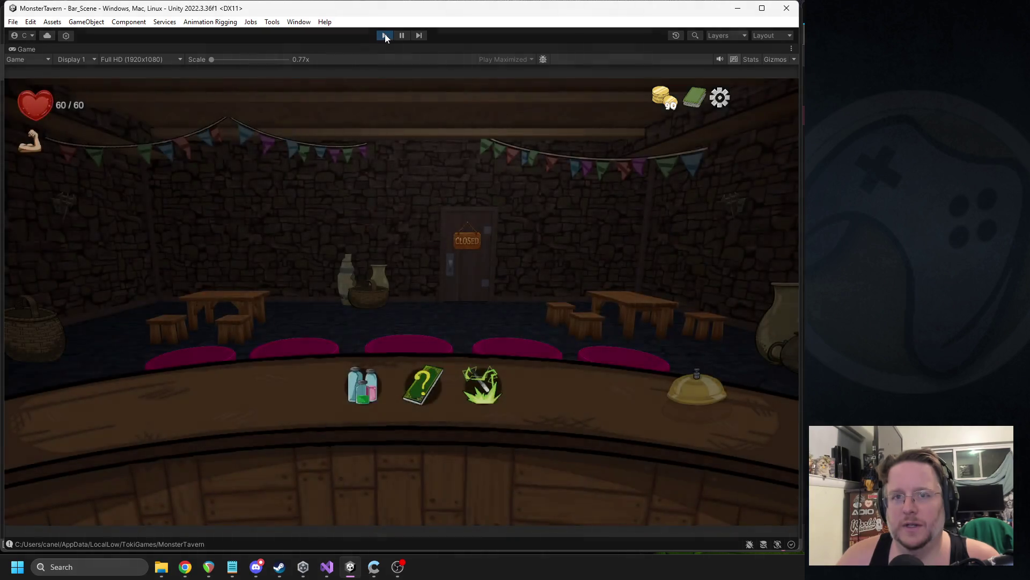
click(385, 35)
- Widen the Project panel by resizing the editor dividers and select the ModifyDrink event prefab
drag(650, 226, 687, 224)
drag(567, 234, 525, 232)
drag(687, 248, 646, 248)
click(589, 299)
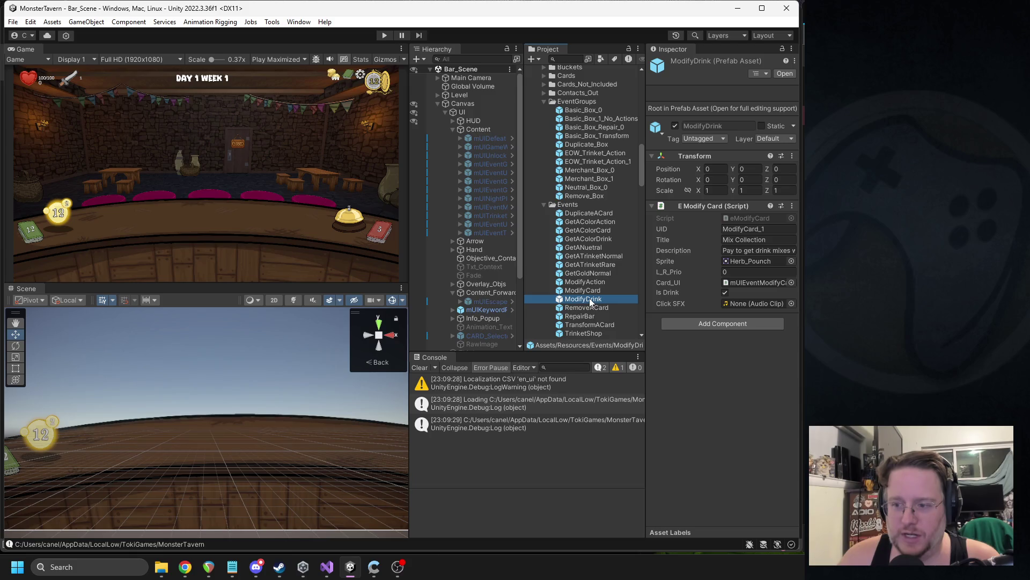
- Assign Pour5 as the Click SFX on ModifyDrink and ModifyAction, then start a play-test
click(791, 303)
text(pour)
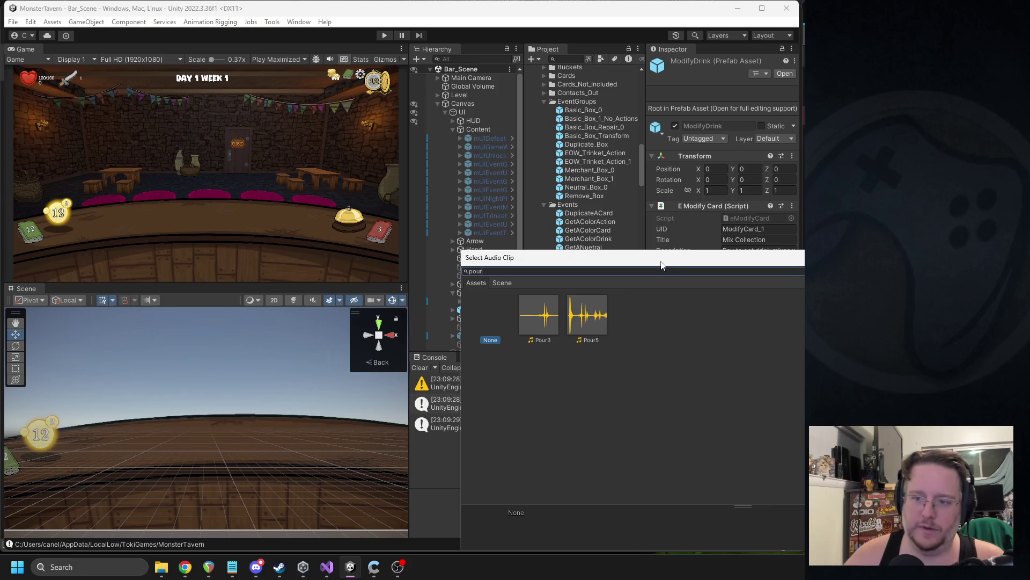
double_click(591, 315)
click(599, 284)
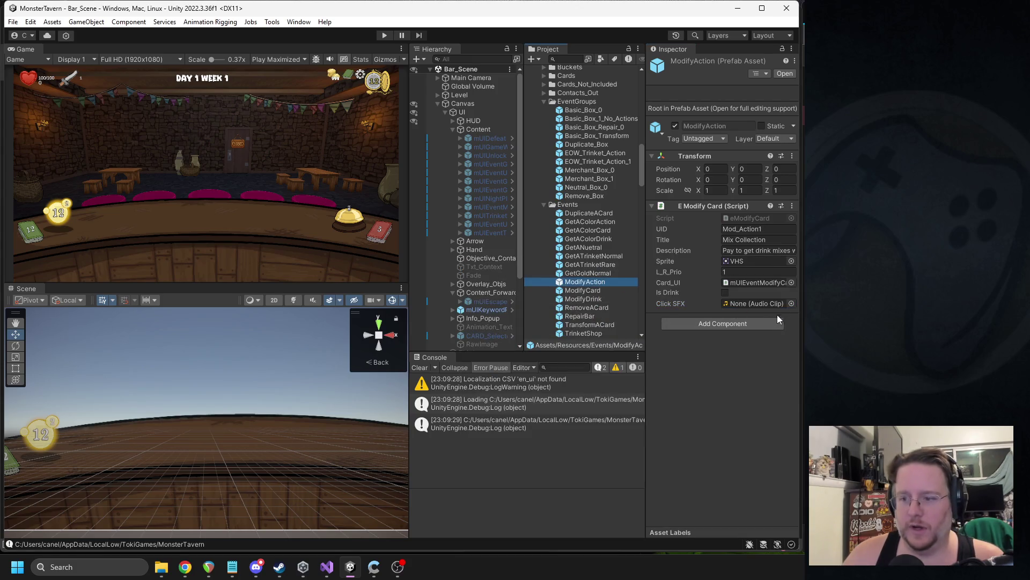
click(791, 303)
text(p)
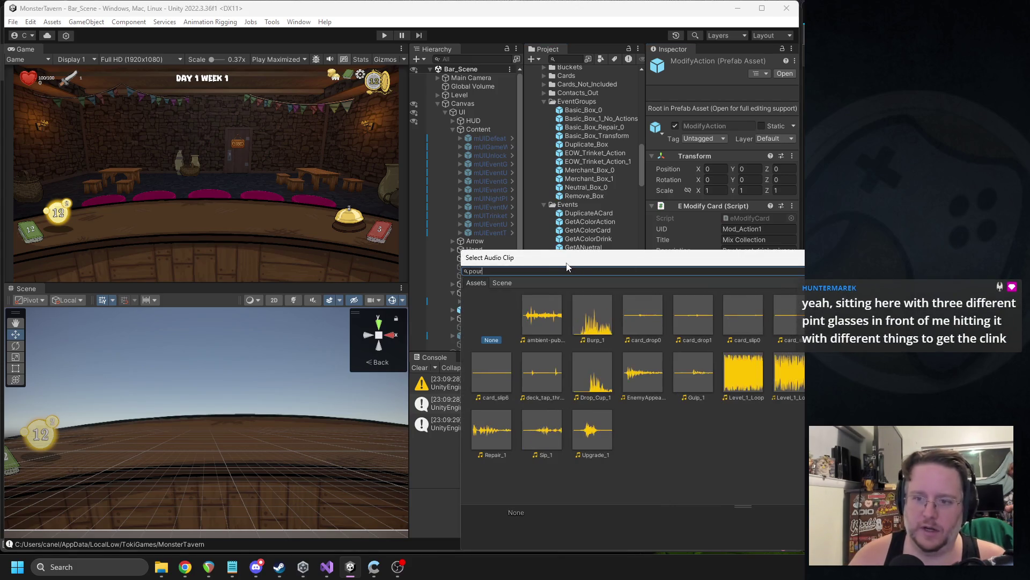
text(our)
double_click(580, 316)
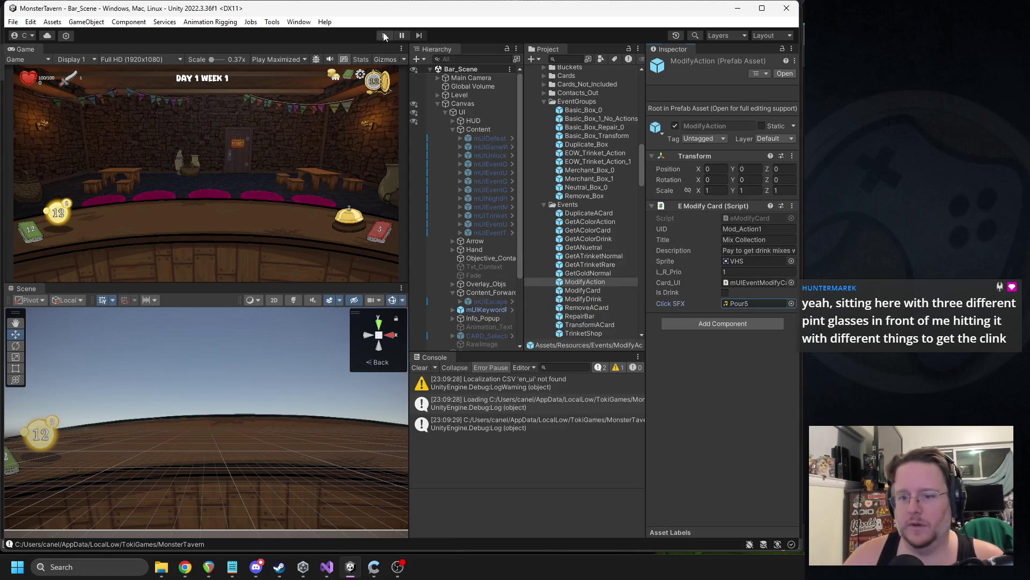
click(384, 33)
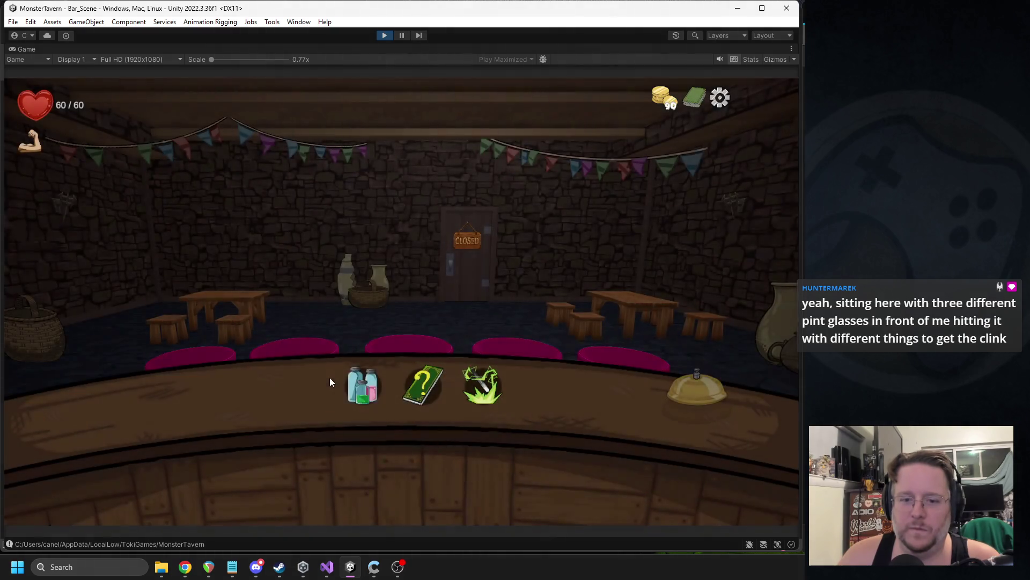
- Open and leave the reagent shop repeatedly to hear the Pour5 sound
click(350, 382)
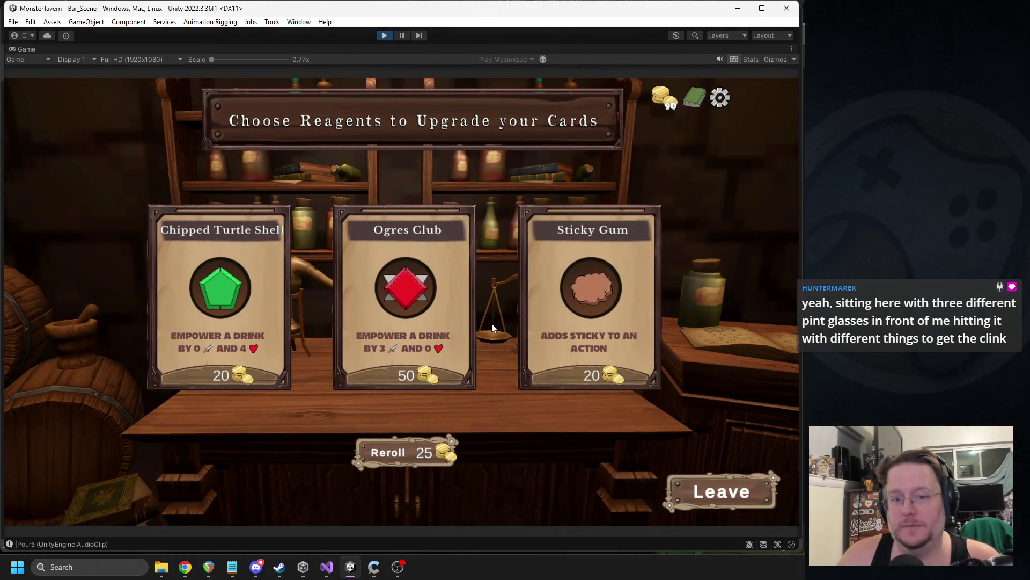
click(700, 498)
click(369, 399)
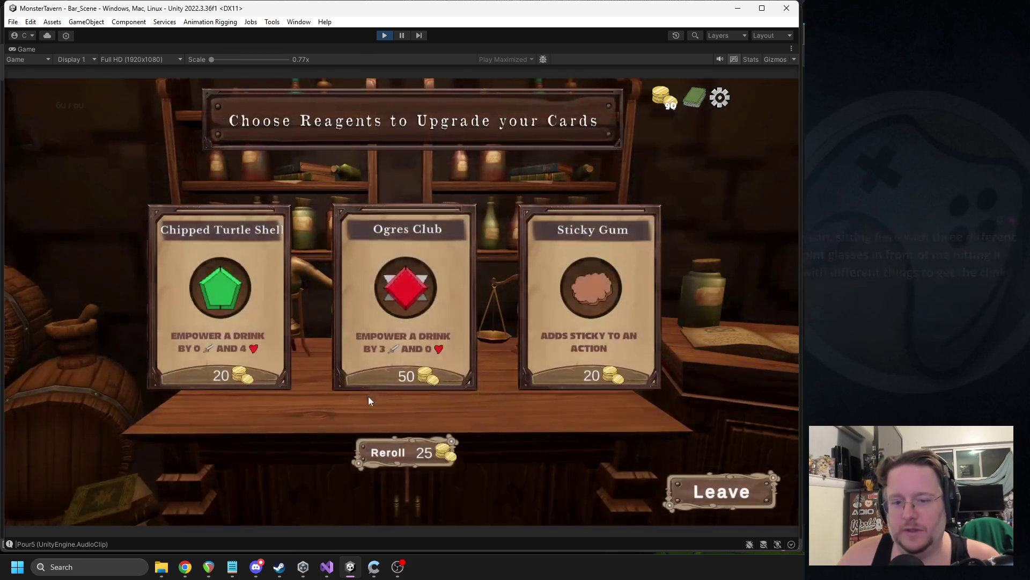
click(689, 493)
click(397, 414)
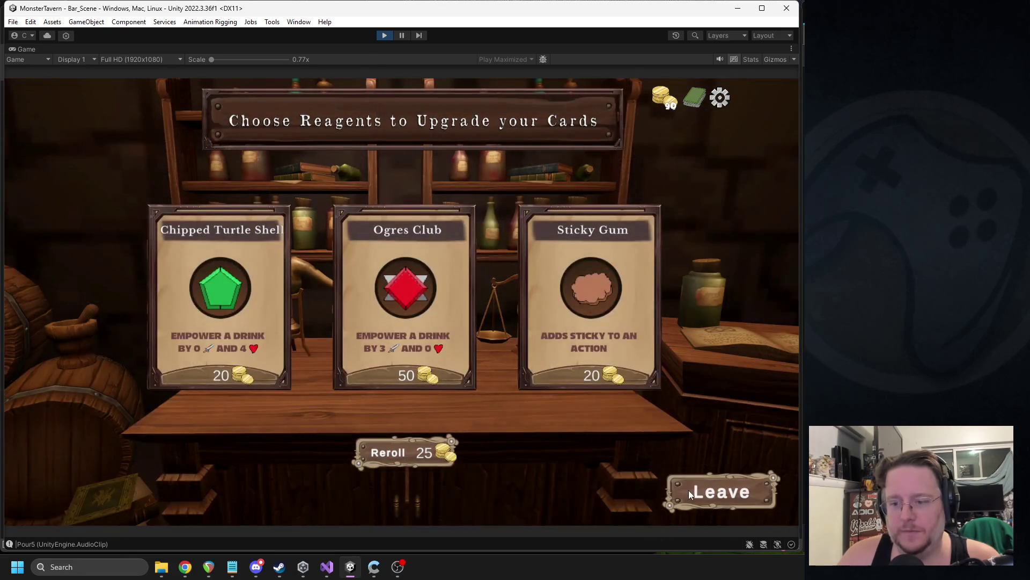
click(688, 491)
click(371, 395)
click(684, 488)
click(351, 400)
click(693, 488)
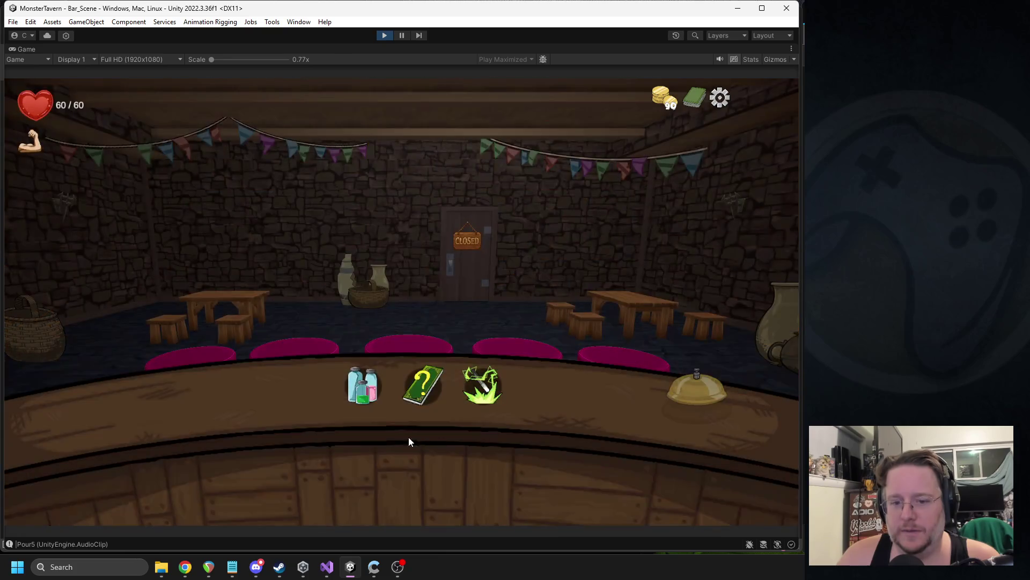
click(359, 401)
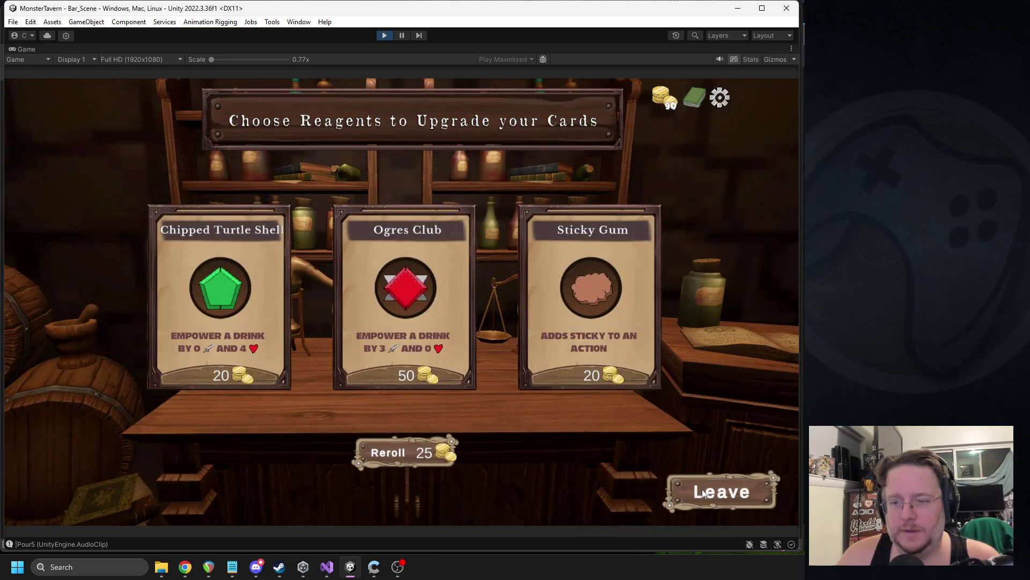
- Cycle the reagent shop a few more times, then stop the game and return to eModifyCard.cs
click(704, 488)
click(354, 400)
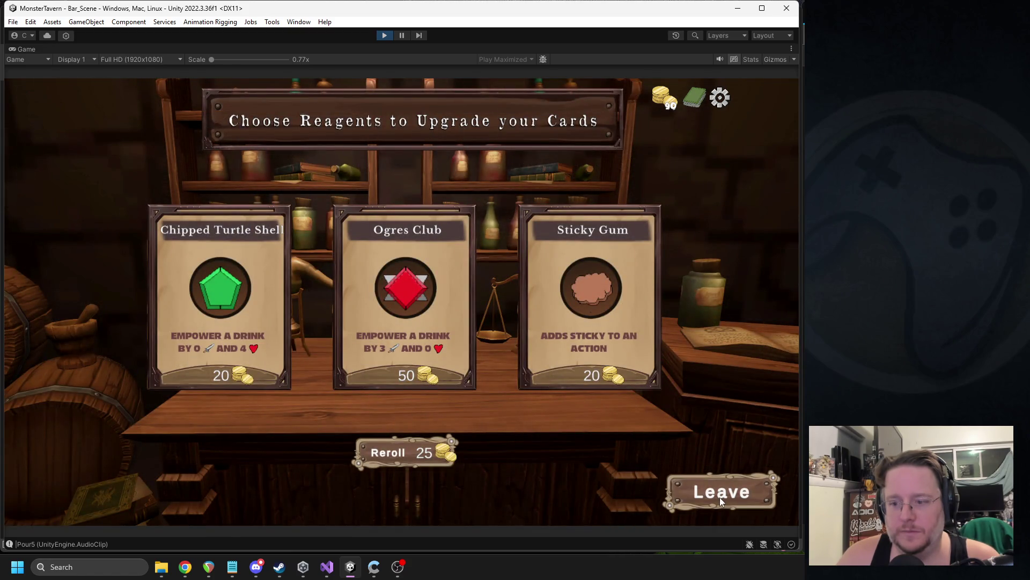
click(720, 497)
click(369, 389)
click(692, 494)
click(363, 385)
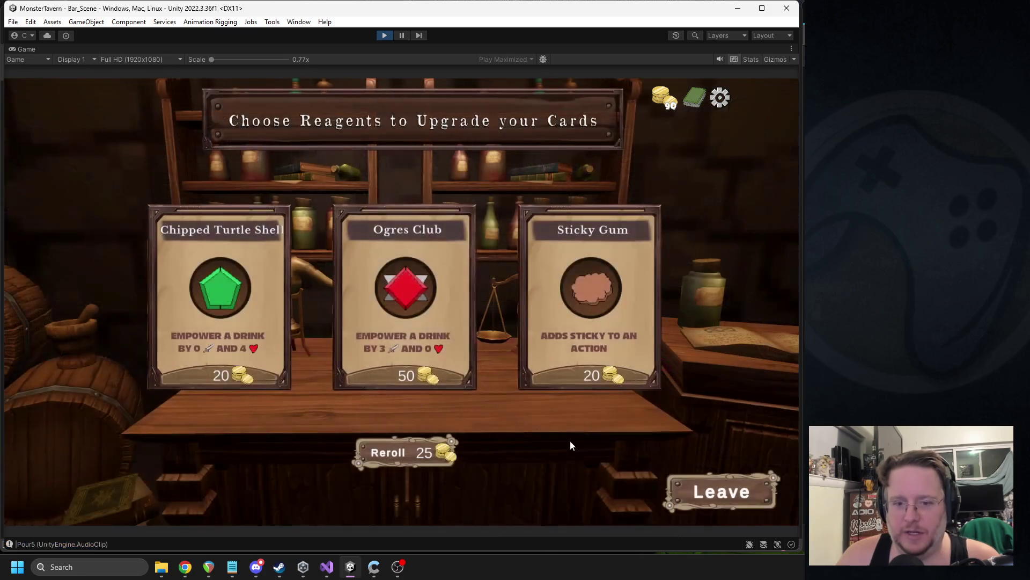
click(687, 494)
click(362, 379)
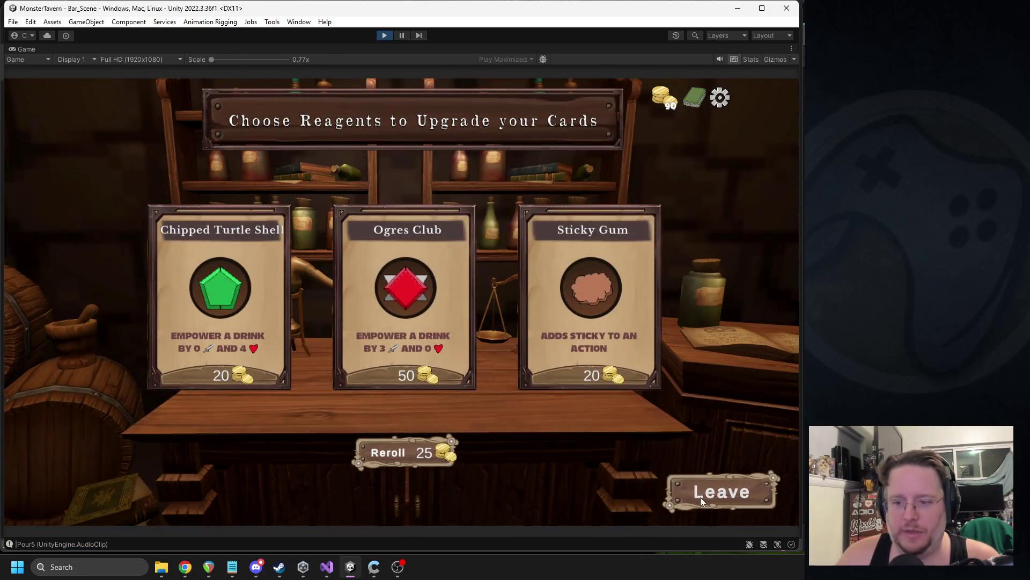
click(693, 494)
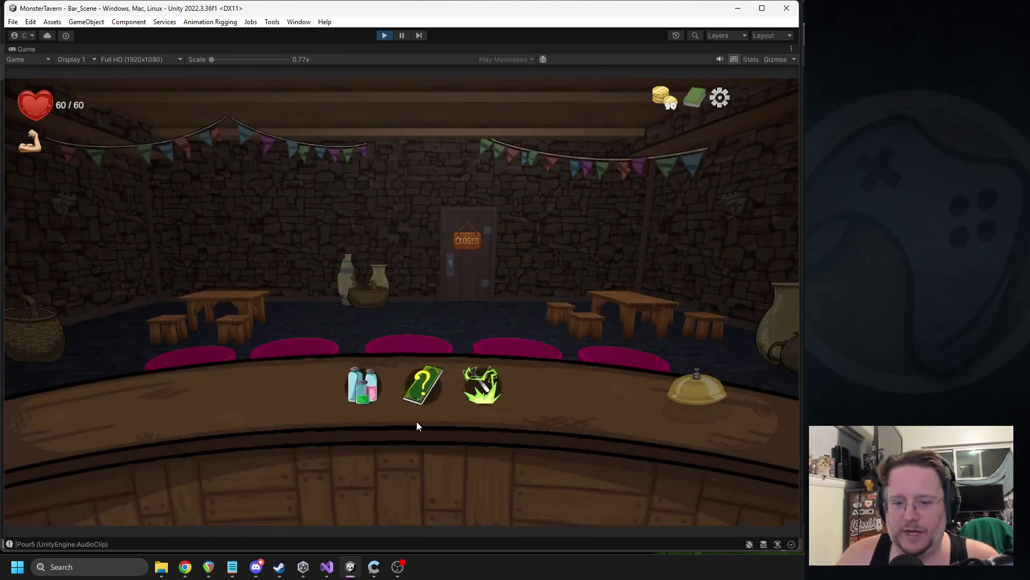
click(369, 400)
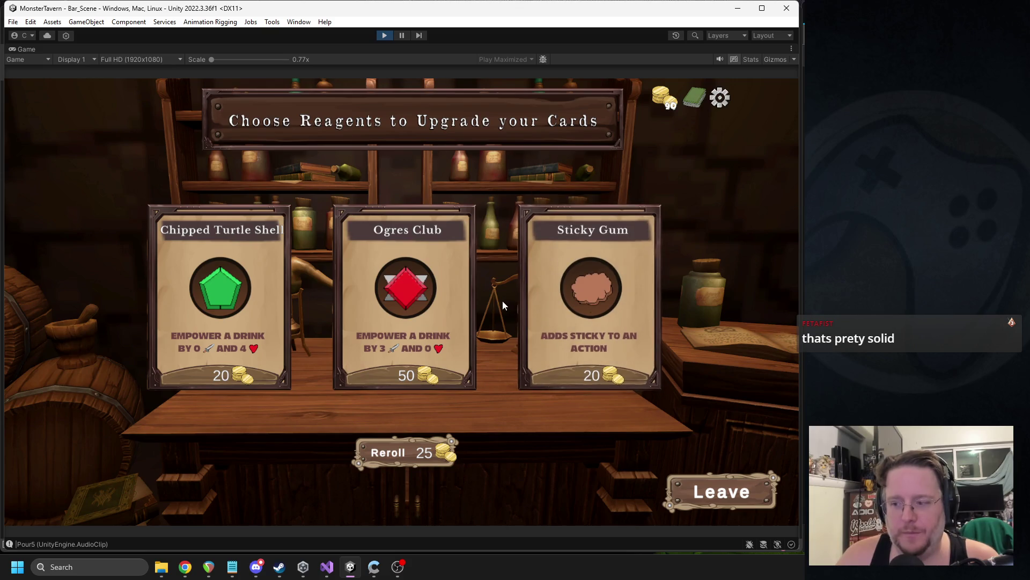
click(383, 36)
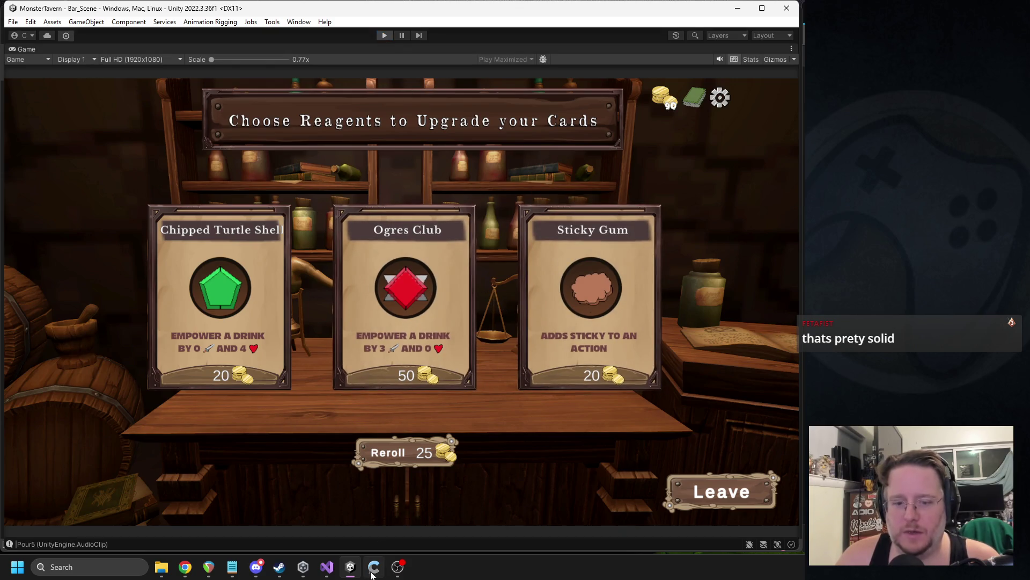
click(327, 567)
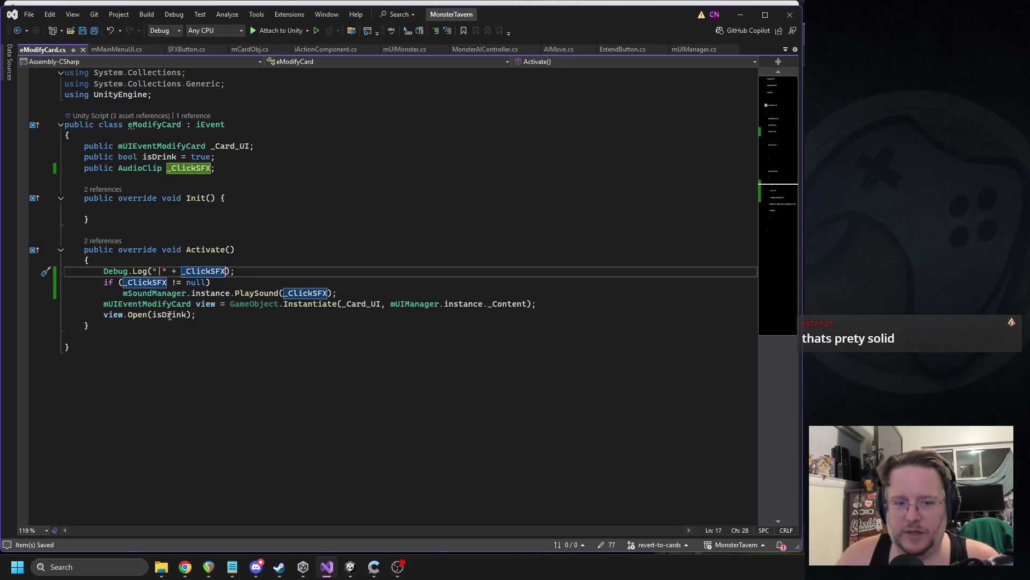
- Delete the Debug.Log line from Activate() in eModifyCard.cs and switch back to Unity
triple_click(196, 272)
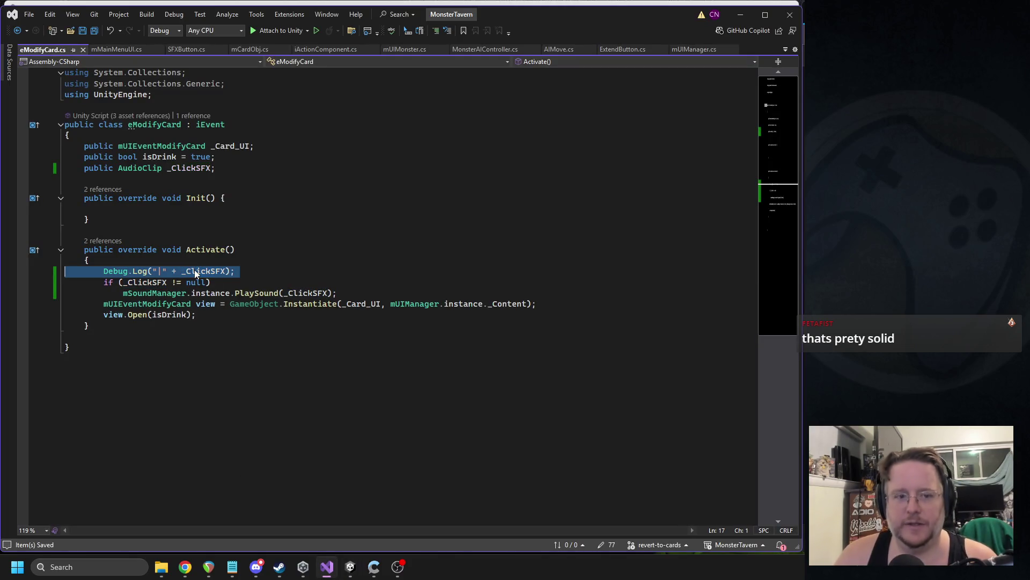
key(Delete)
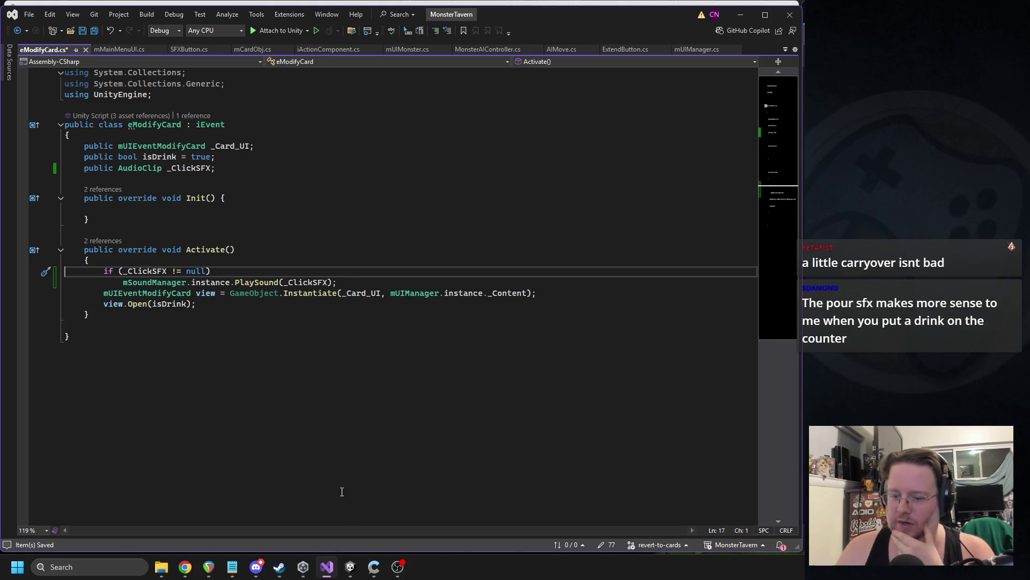
click(355, 569)
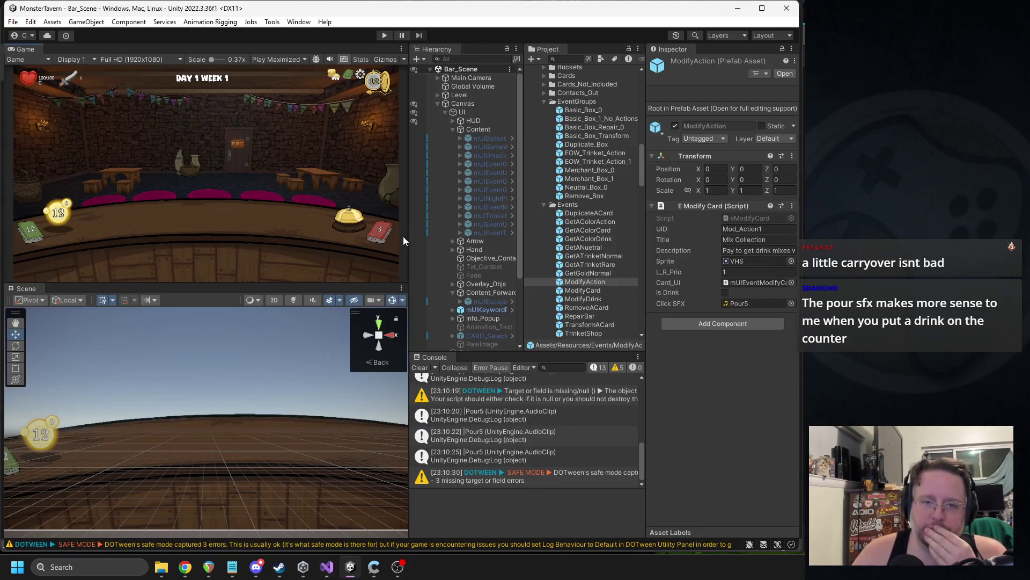
- Play-test leaving and reopening the reagent shop, then stop and return to Visual Studio
click(384, 35)
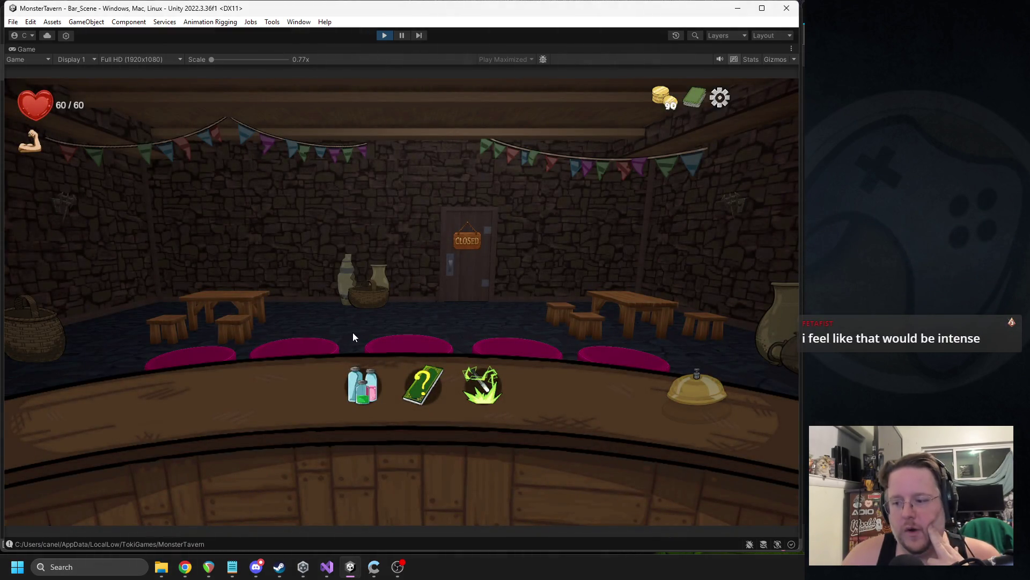
click(356, 380)
mouse_move(555, 386)
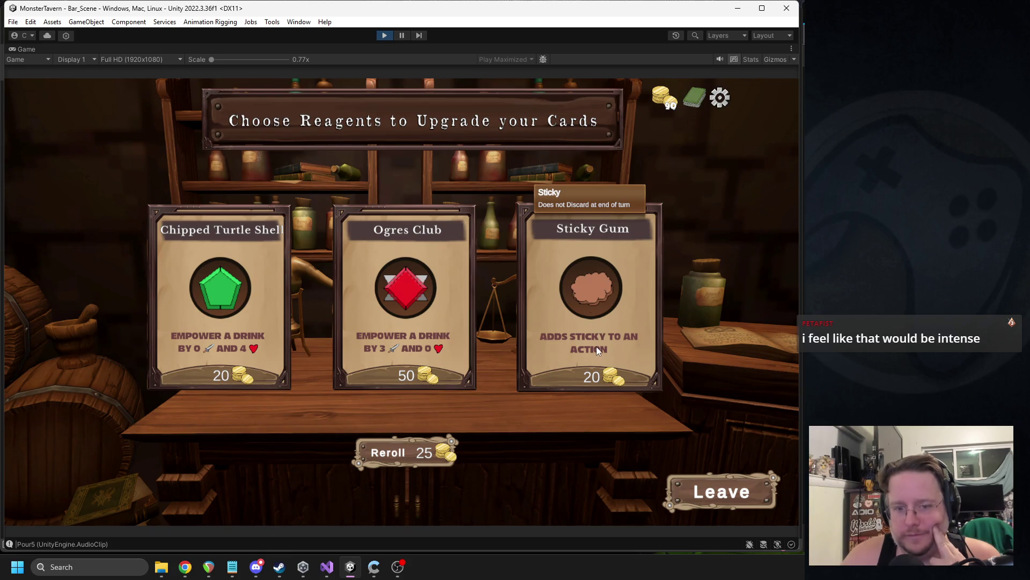
click(716, 494)
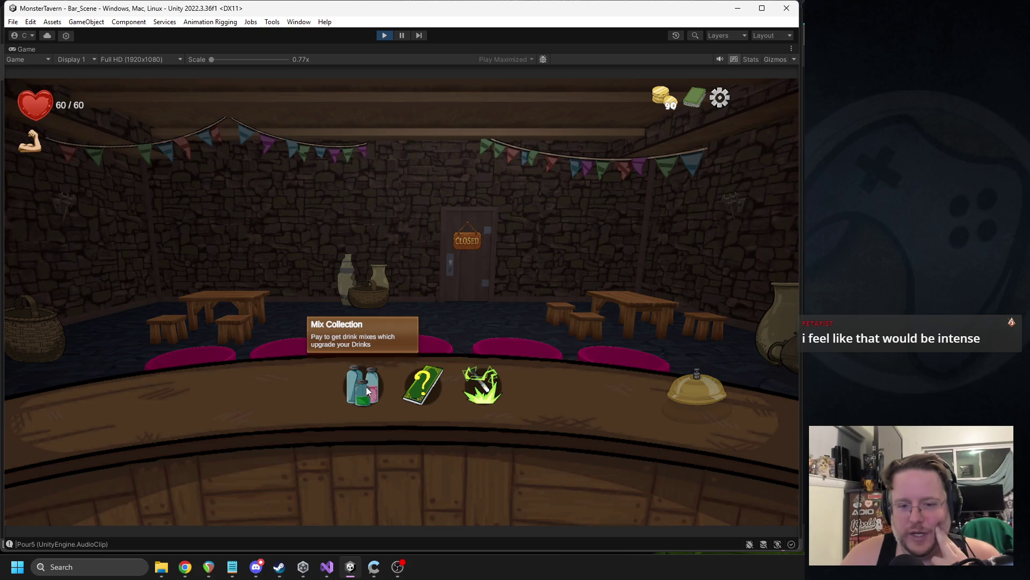
click(366, 384)
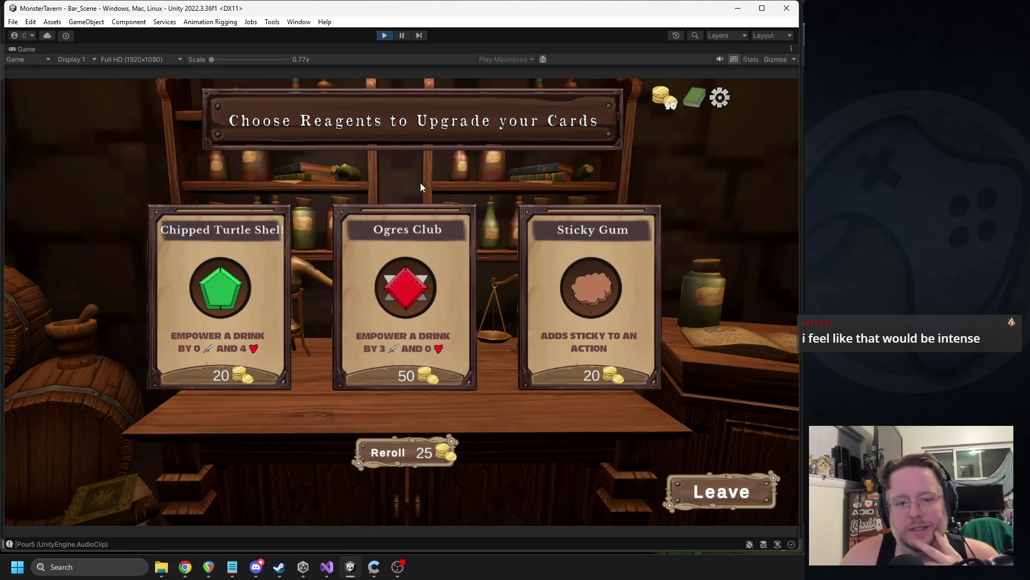
click(384, 35)
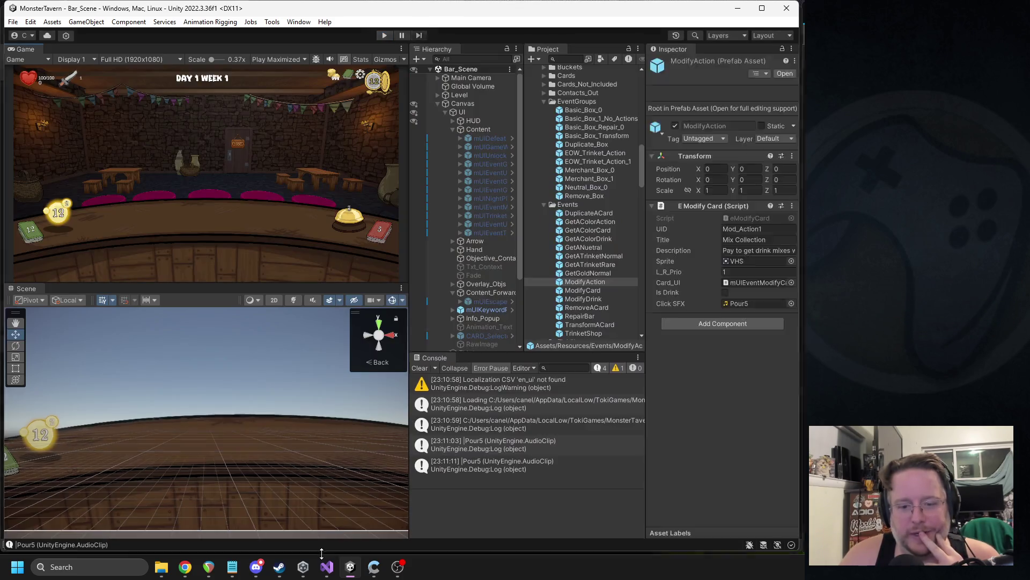
click(328, 566)
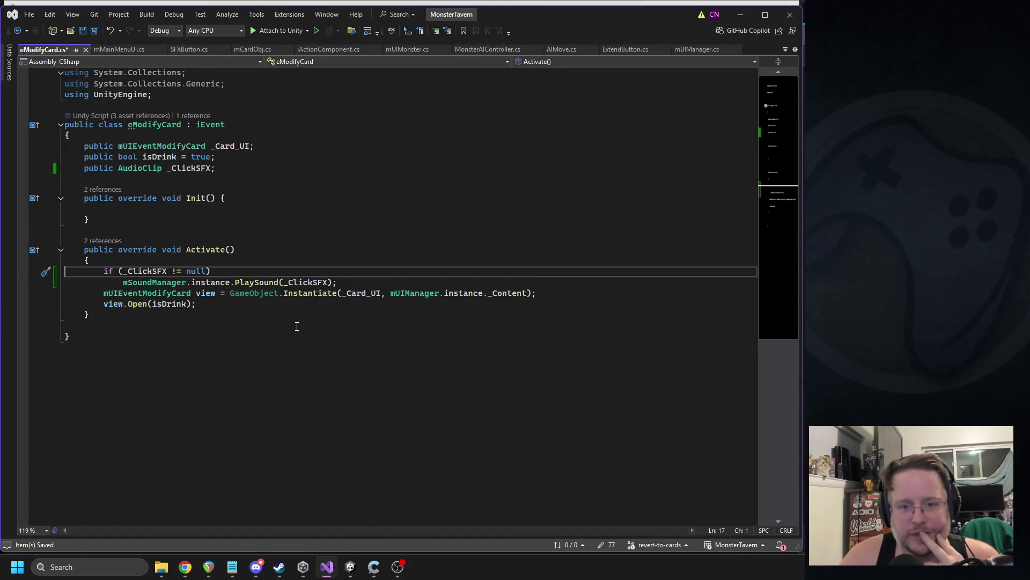
- From _Content in Activate, jump to the definition of Open(bool isDrink) in mUIEventModifyCard.cs
click(351, 566)
click(326, 567)
click(529, 293)
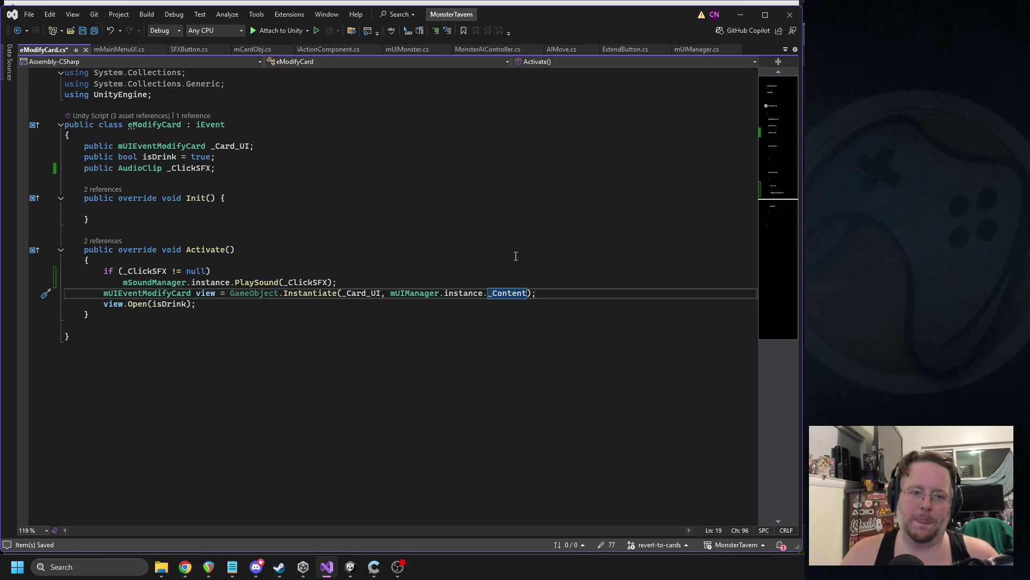
click(139, 316)
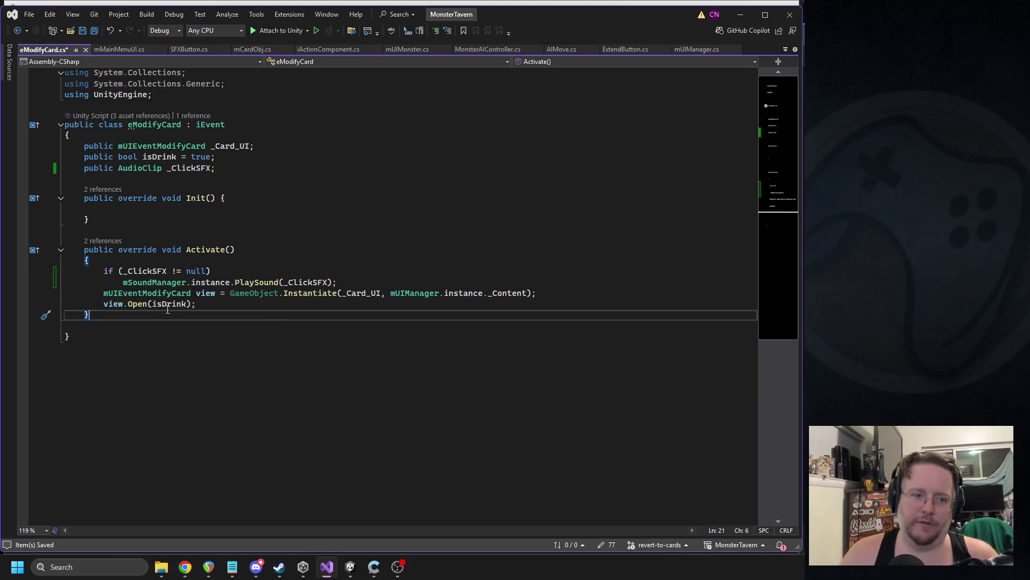
click(240, 322)
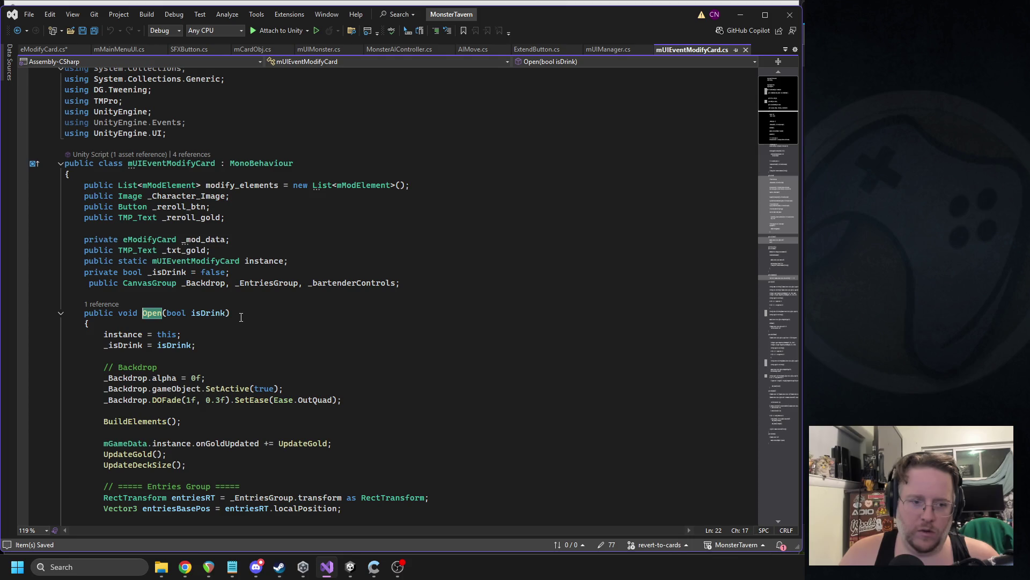
- Place the cursor in the backdrop DOFade's 0.3f duration, then return to Unity
scroll(220, 328, down, 1)
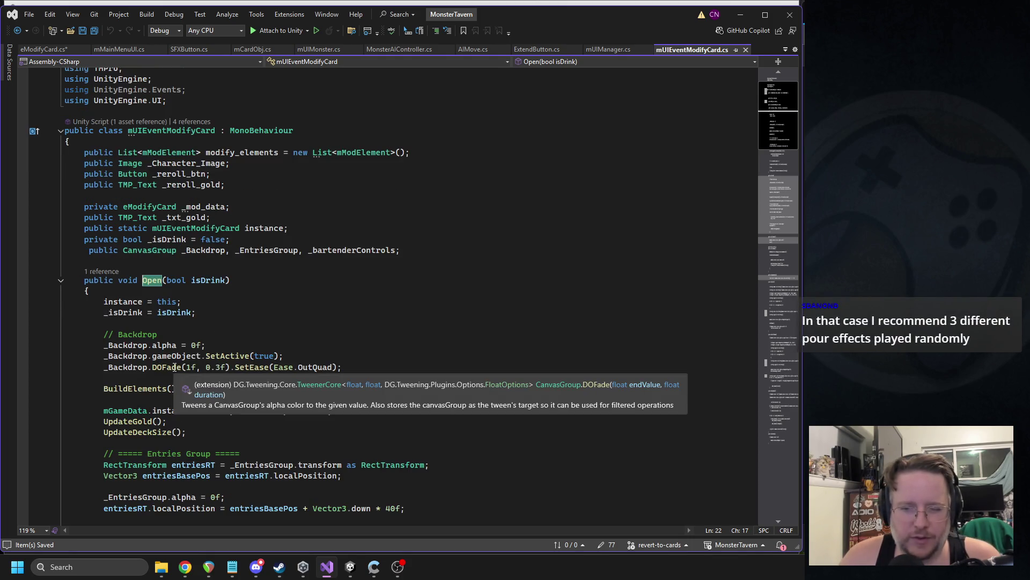
click(238, 337)
click(216, 367)
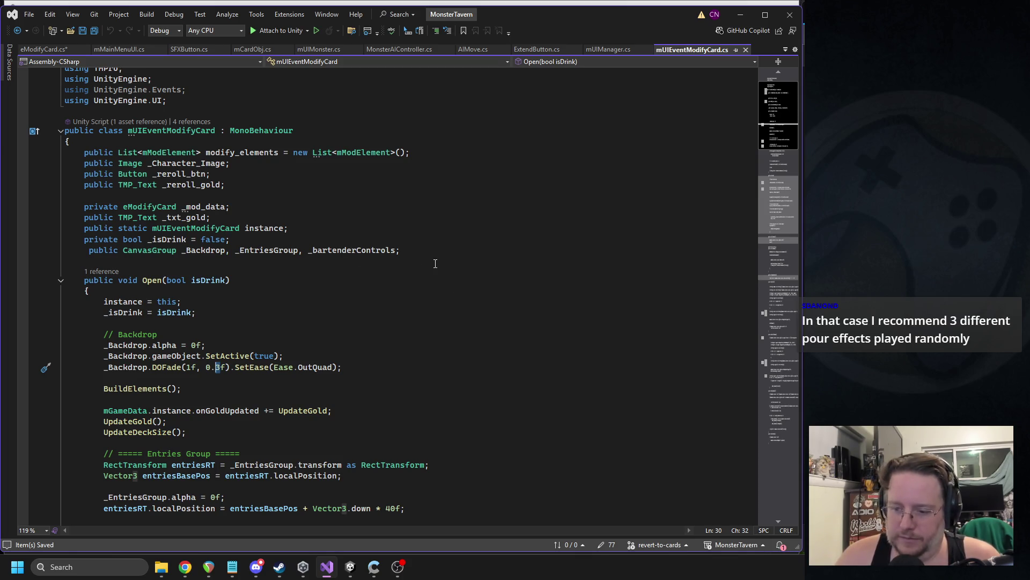
click(257, 566)
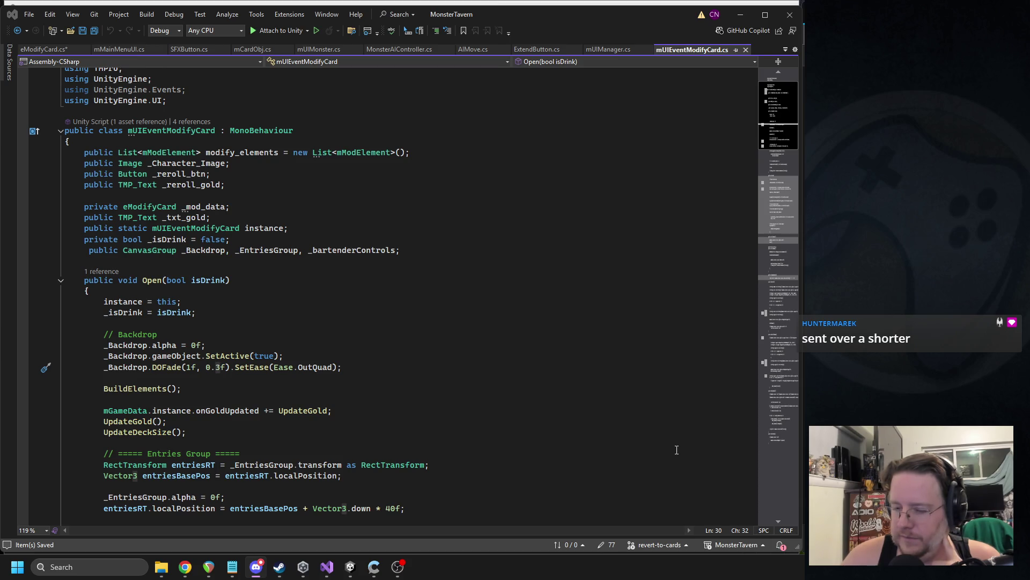
click(350, 567)
- Add the new pour sound clip to the SFX folder
scroll(595, 266, up, 5)
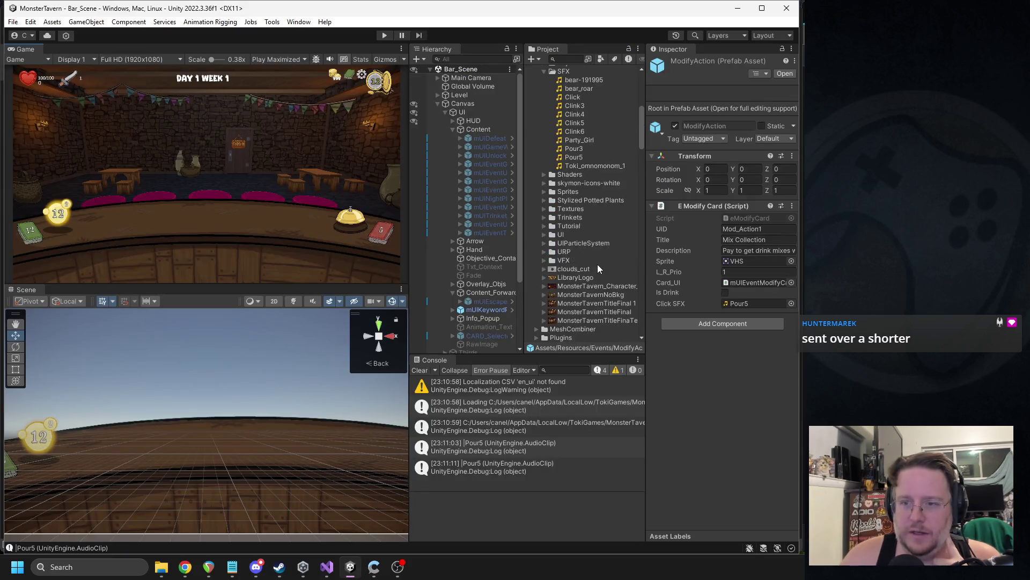
scroll(597, 264, down, 5)
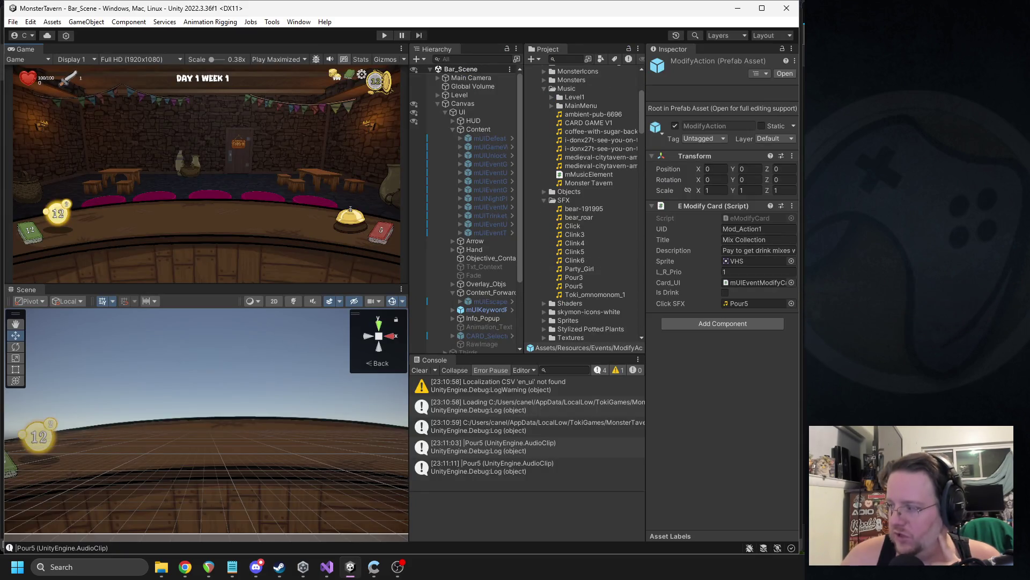
key(alt+Tab)
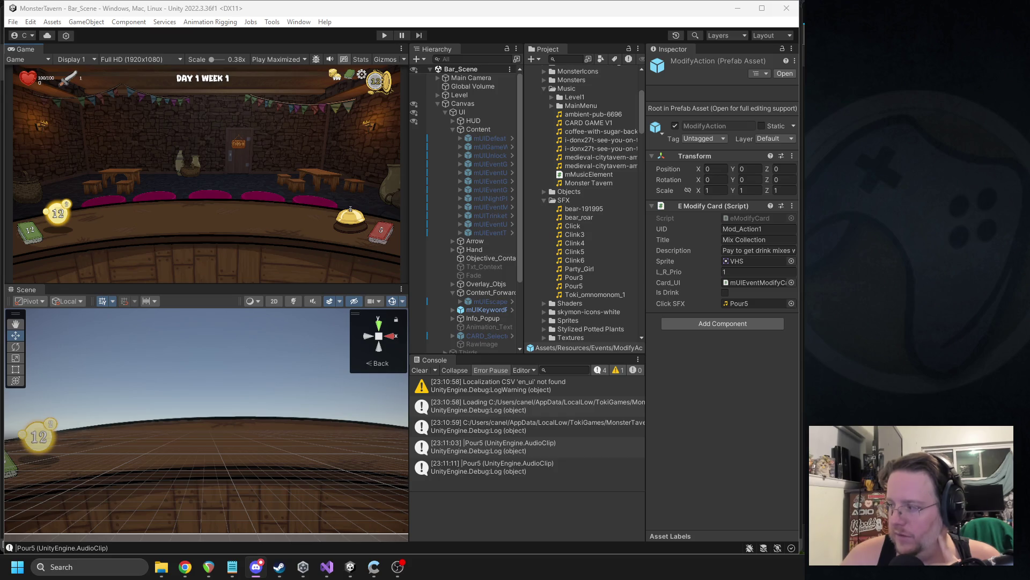
key(alt+Tab)
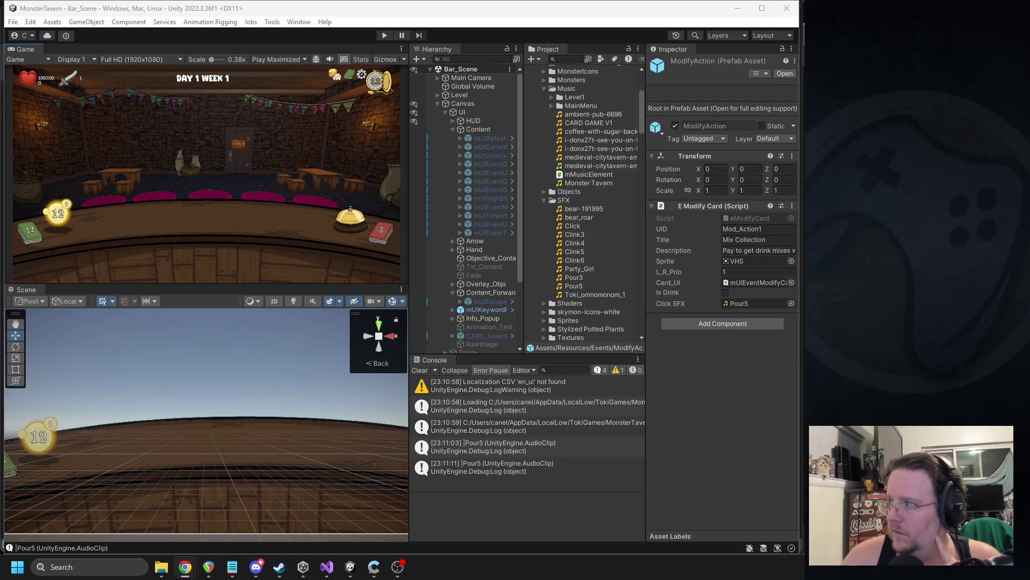
mouse_move(585, 148)
mouse_down()
mouse_move(569, 256)
mouse_move(551, 185)
mouse_up()
- Set Click SFX to Pour6 on ModifyAction, ModifyCard and ModifyDrink, then start the game
scroll(603, 262, up, 10)
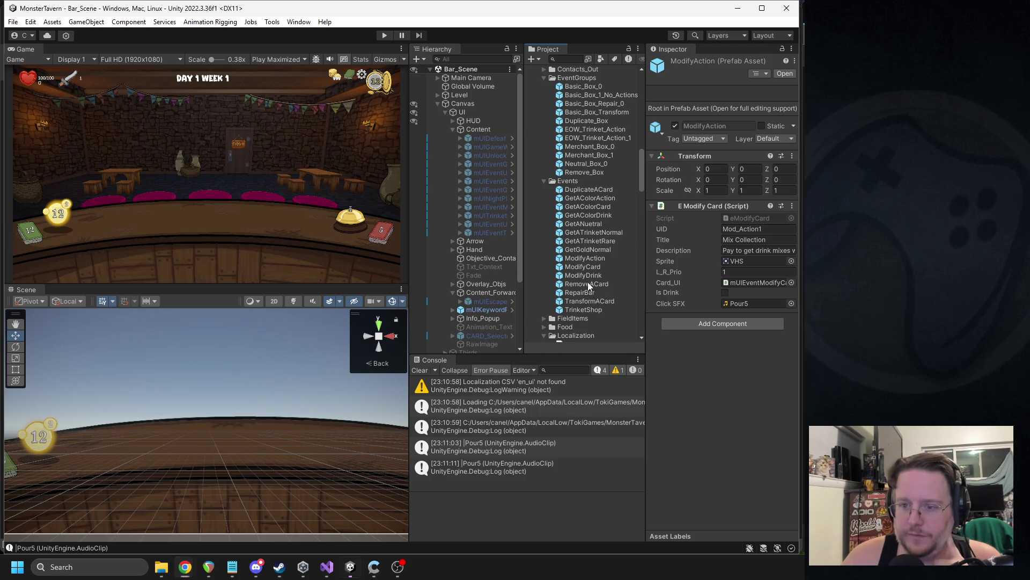
click(587, 283)
click(589, 275)
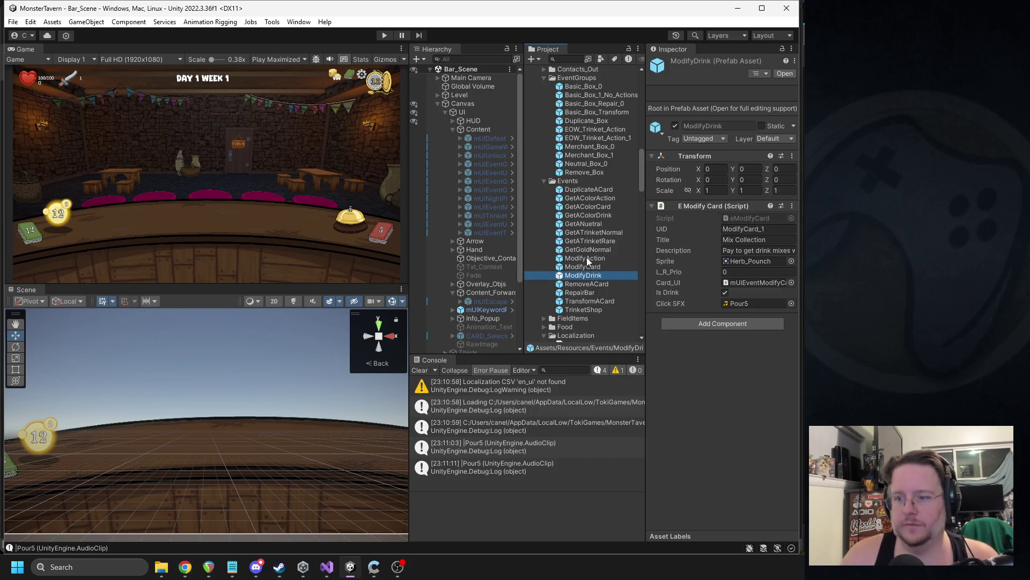
shift+click(587, 257)
click(791, 304)
double_click(685, 293)
click(387, 36)
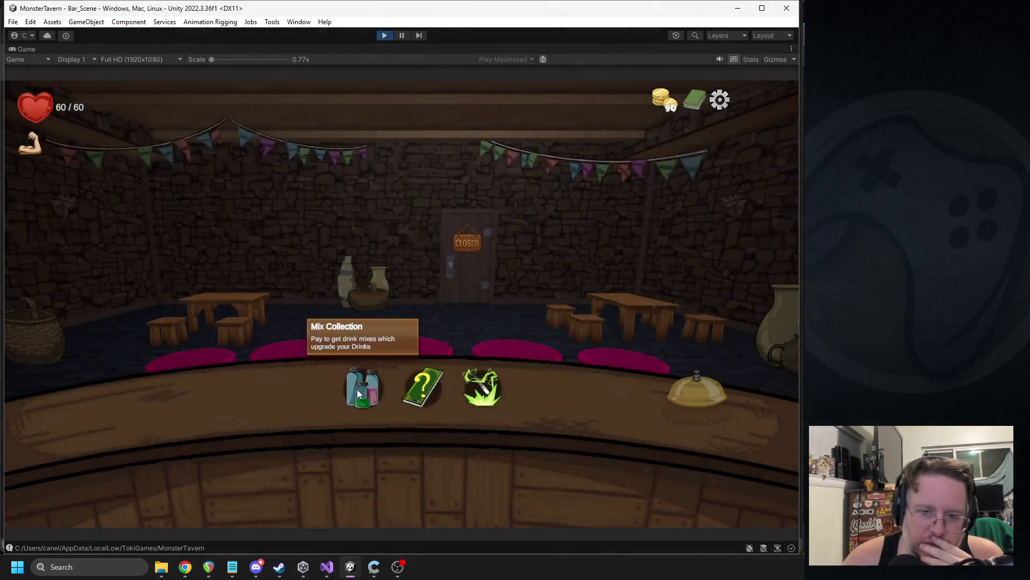
- Open and skip the reagent upgrade screen several times to hear the Pour6 sound
click(358, 393)
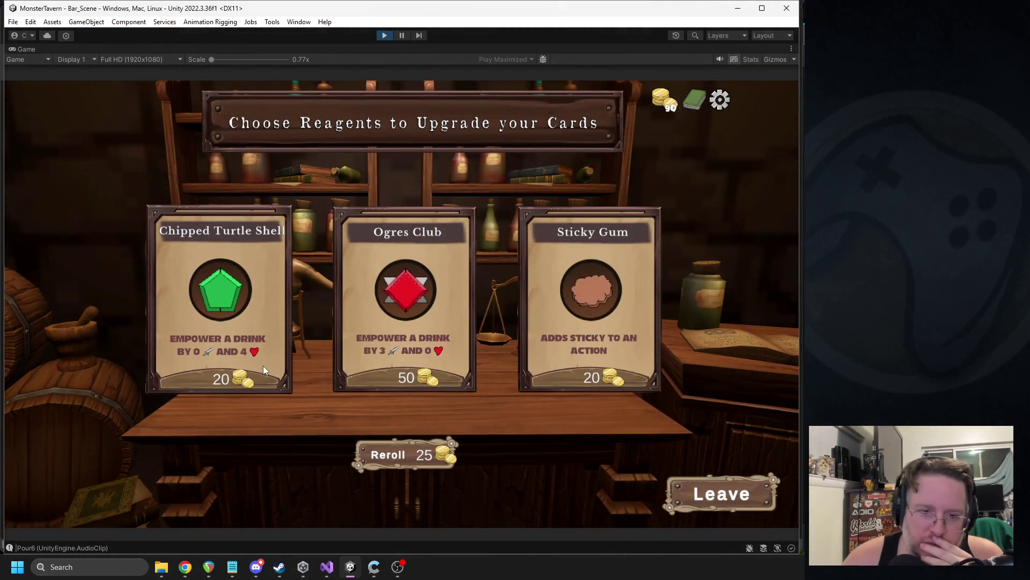
click(242, 351)
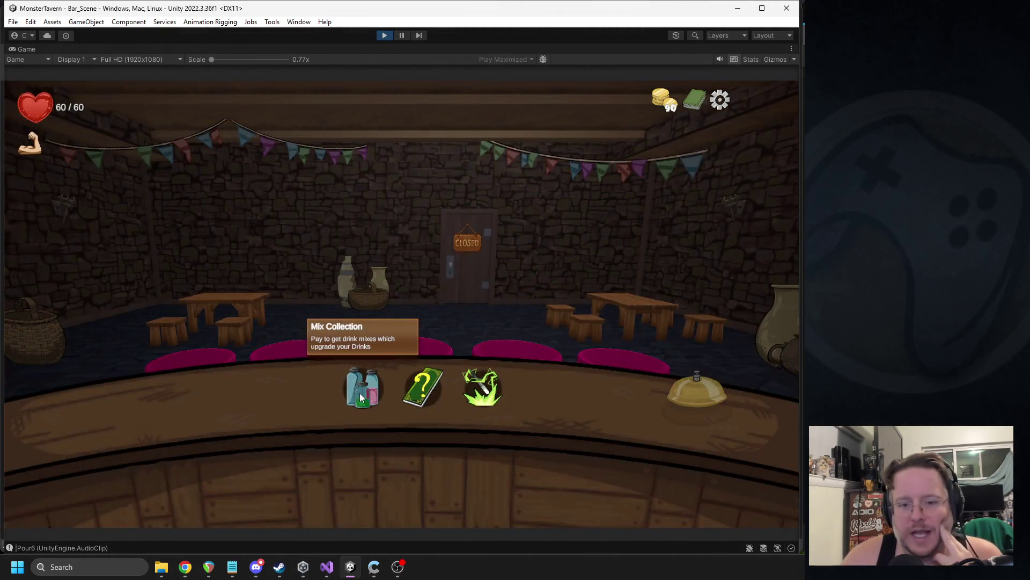
click(360, 393)
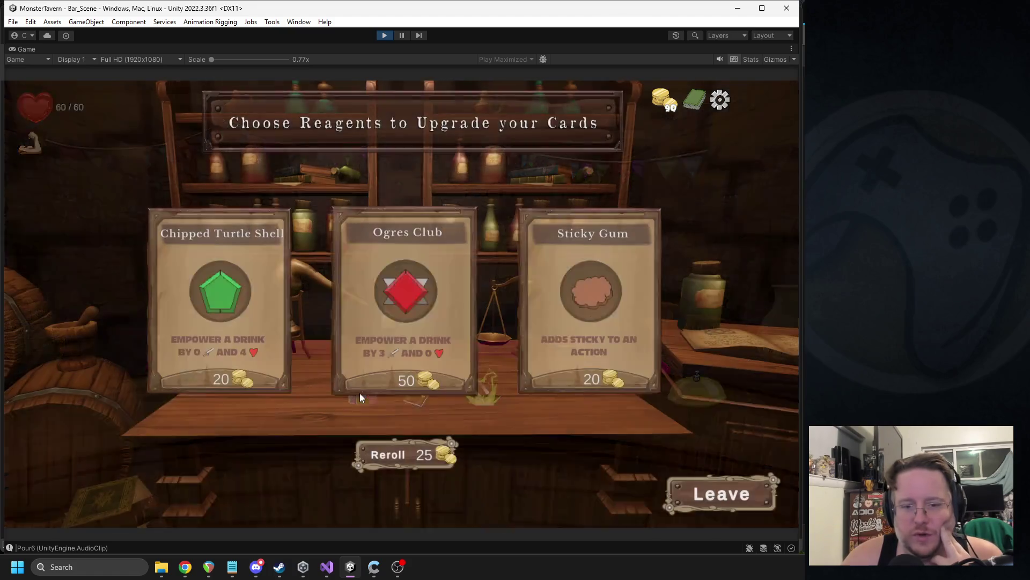
click(701, 492)
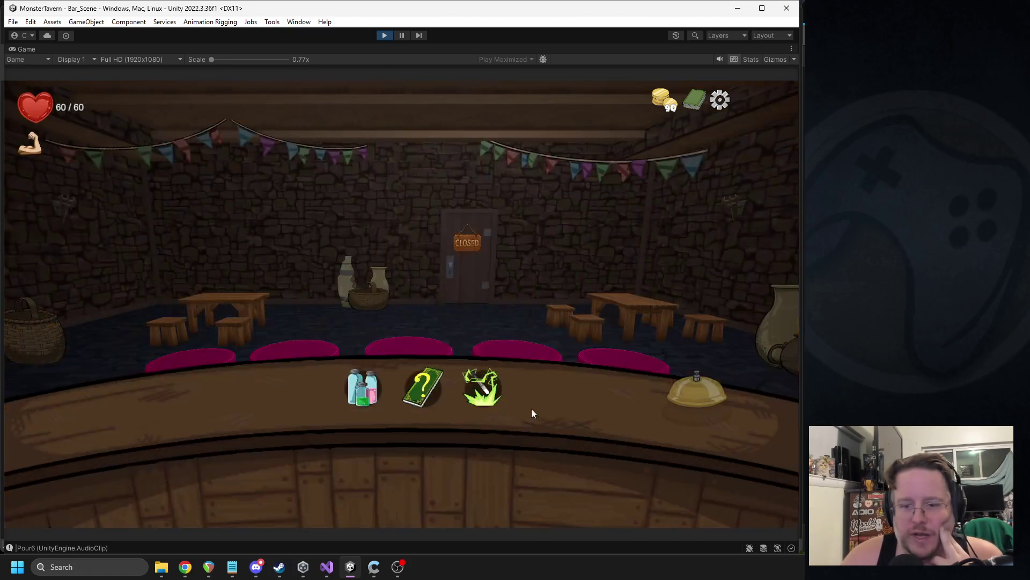
click(355, 401)
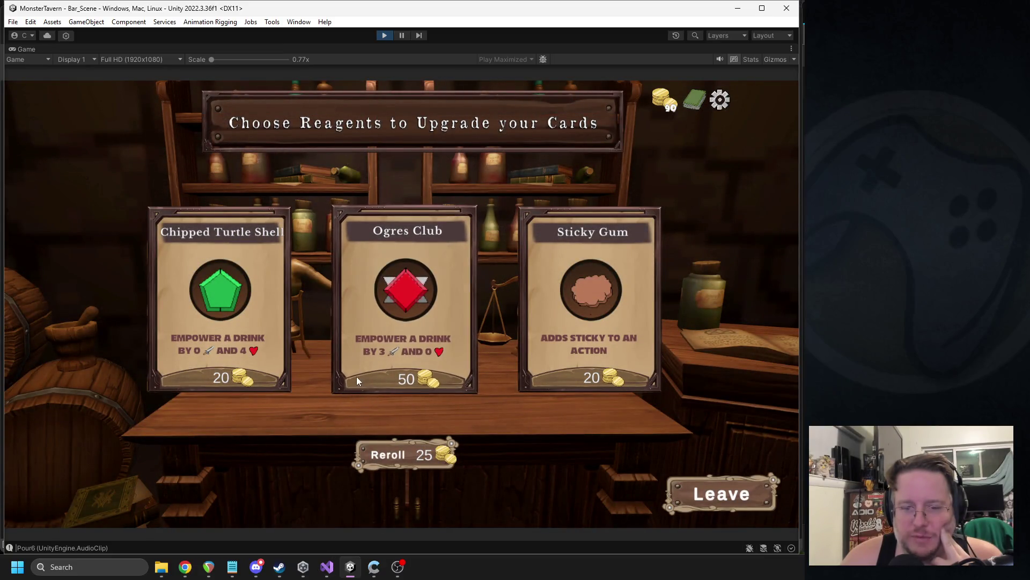
click(720, 497)
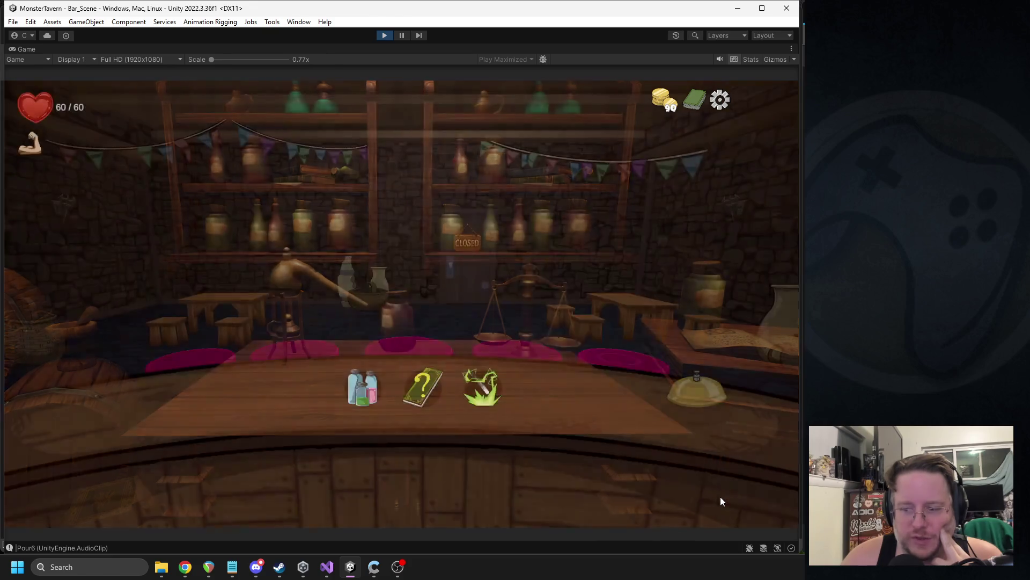
click(366, 394)
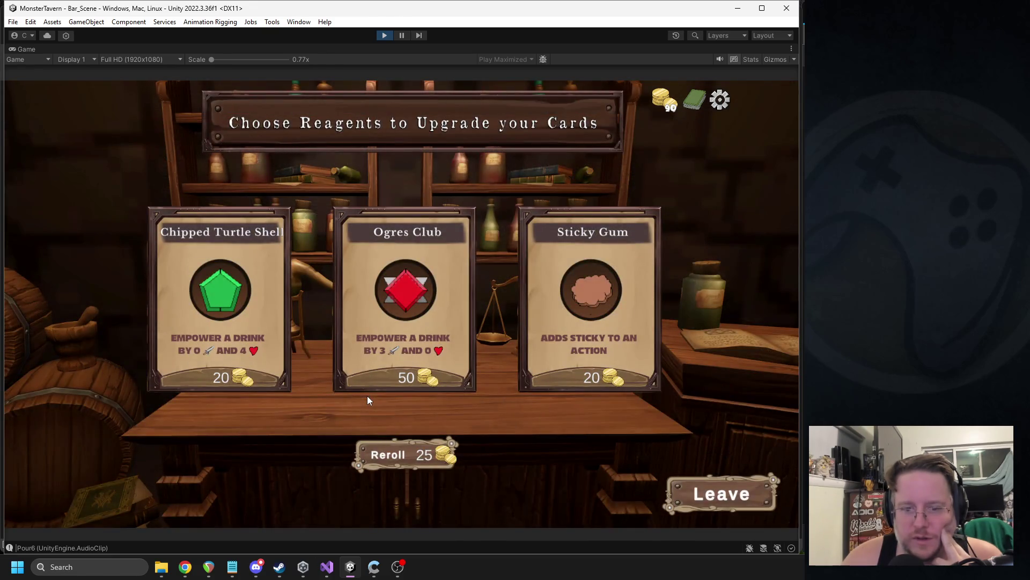
click(692, 491)
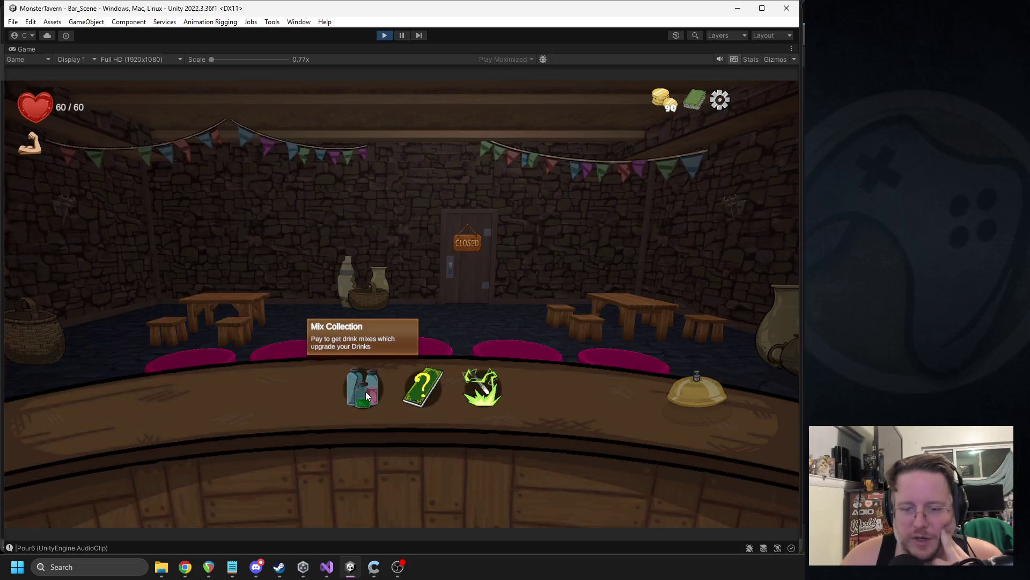
click(367, 391)
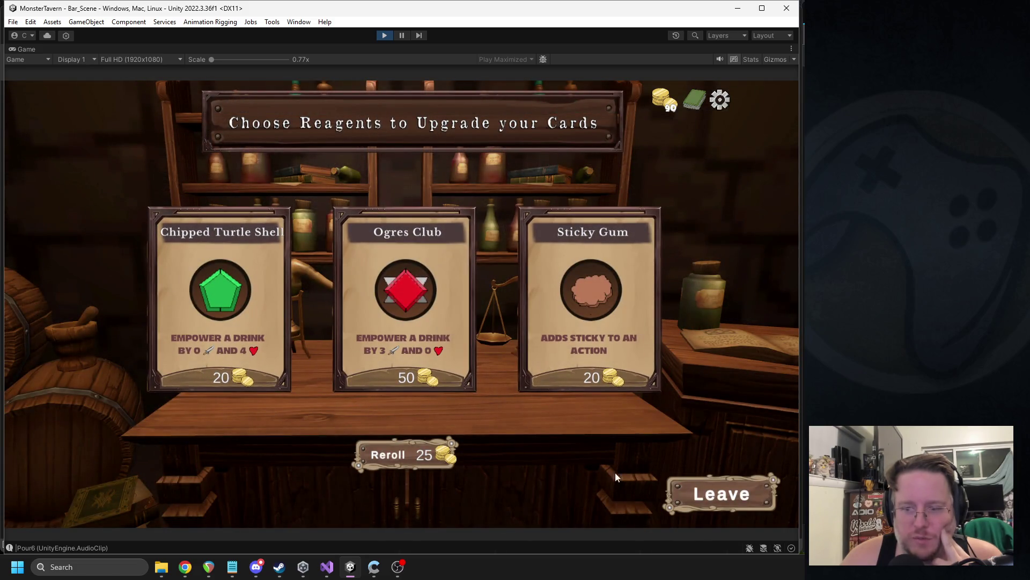
click(719, 494)
- Keep reopening and leaving the reagent screen, then exit Play mode
click(359, 390)
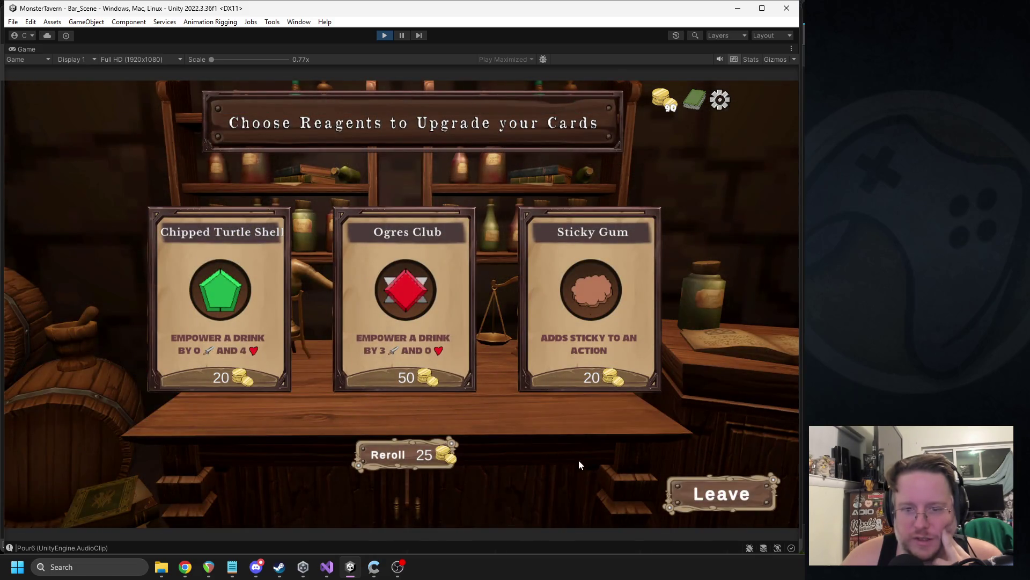
click(689, 490)
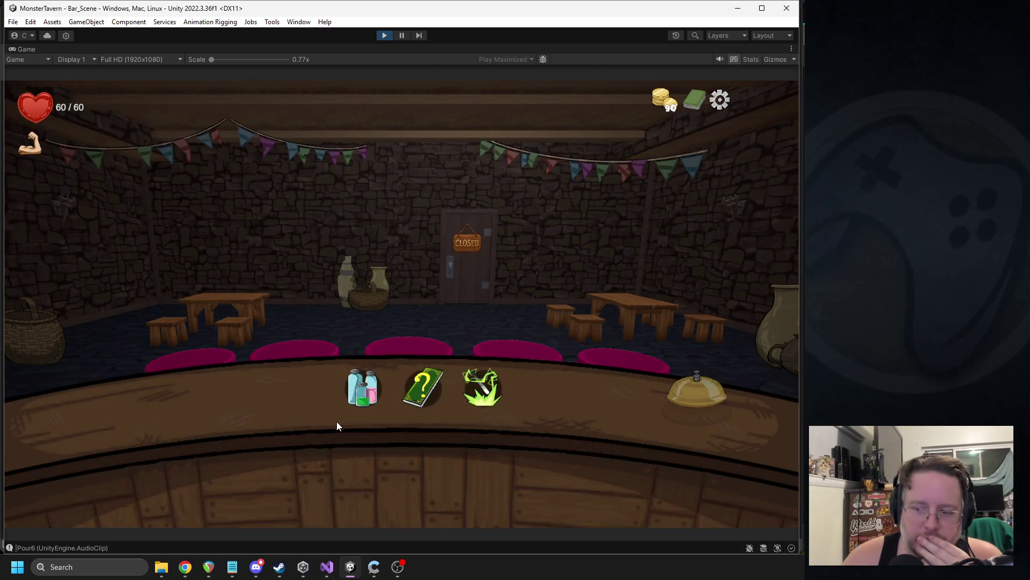
click(362, 388)
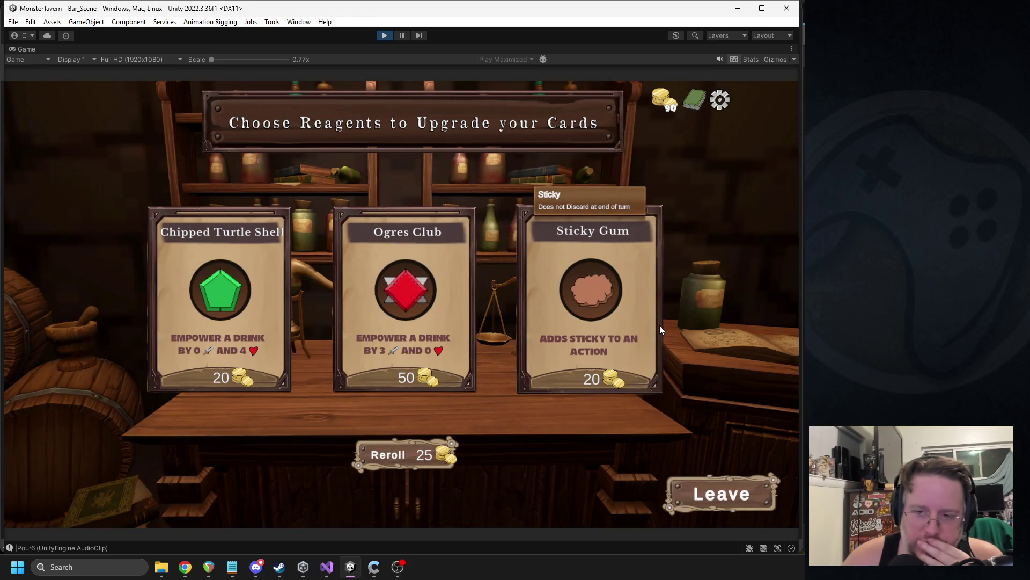
click(682, 493)
click(356, 397)
click(673, 494)
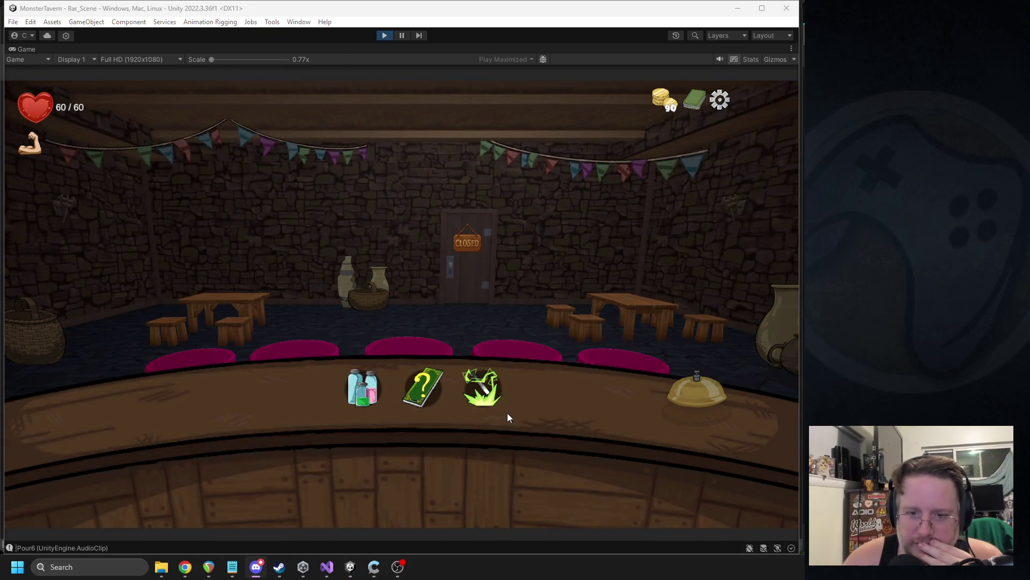
click(376, 391)
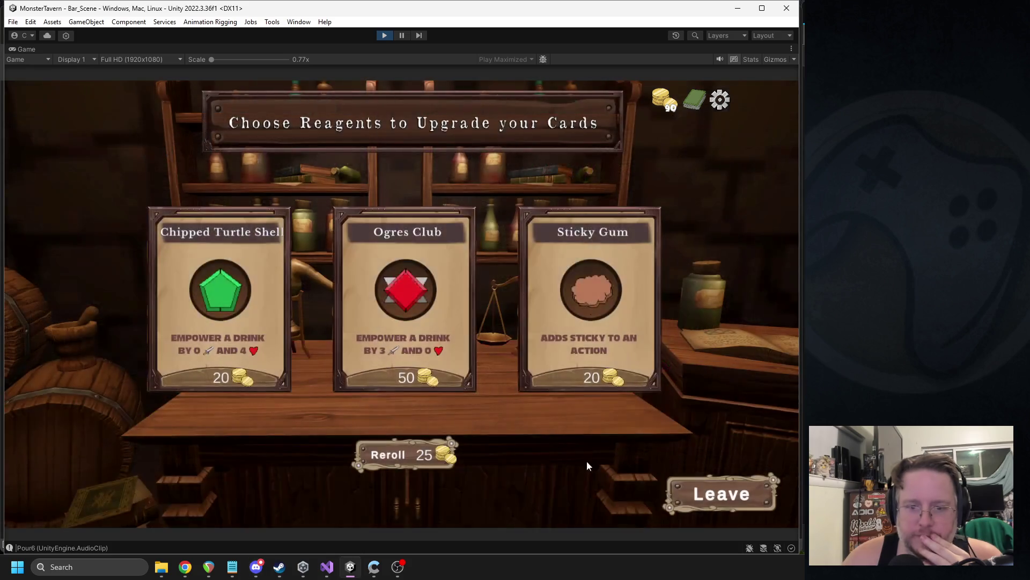
click(716, 497)
click(352, 395)
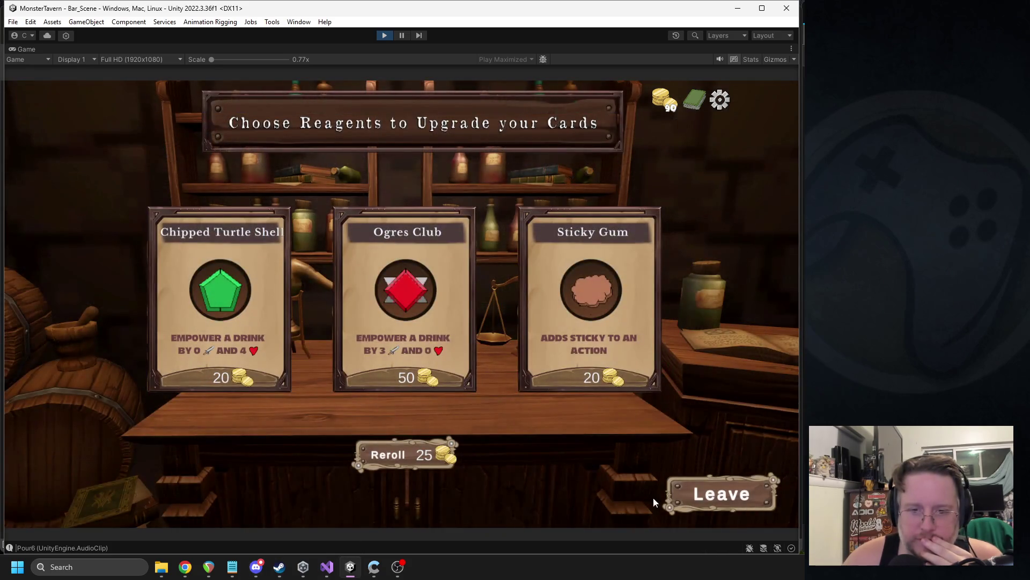
click(696, 495)
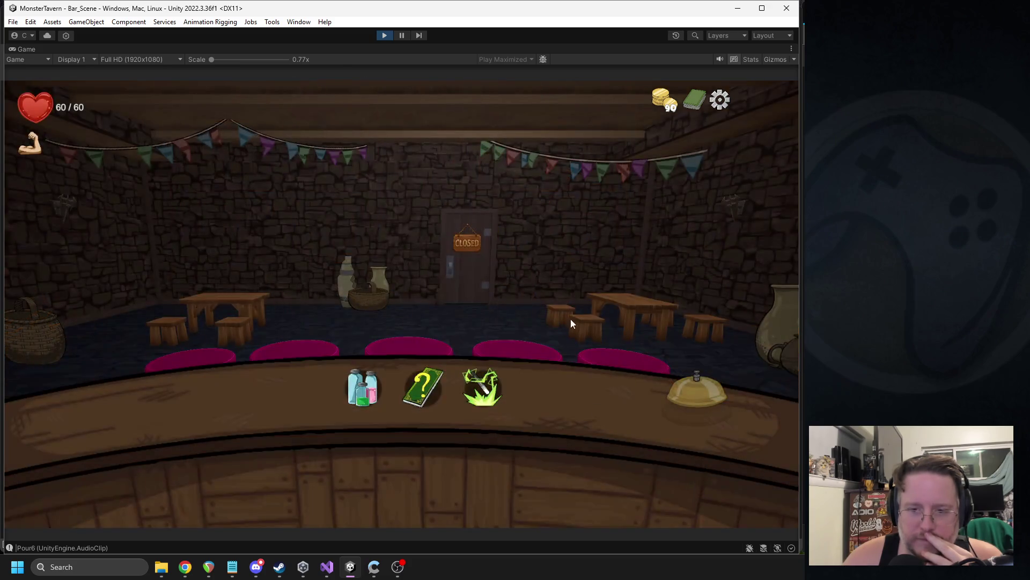
click(384, 37)
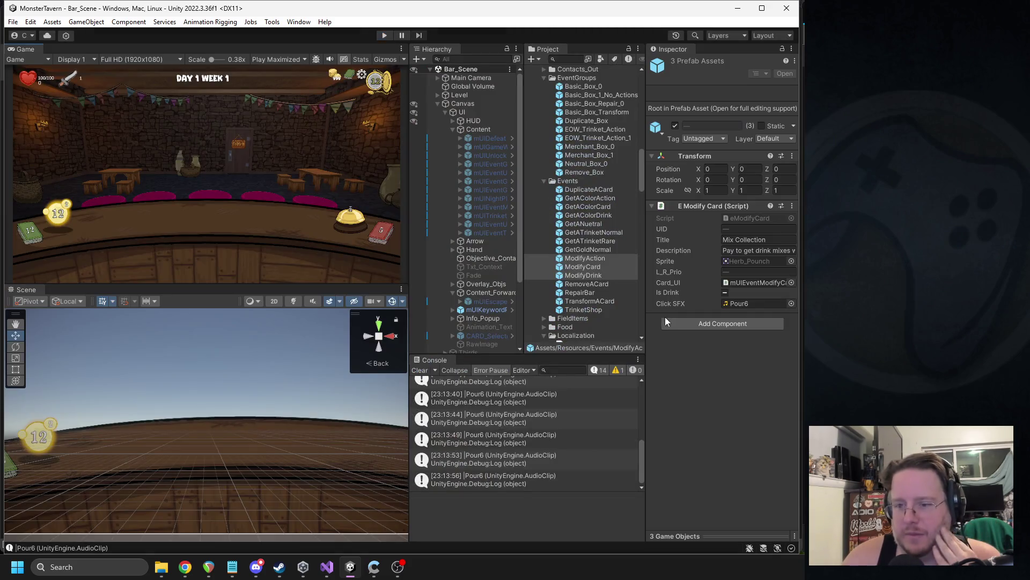
- Assign Pour3 as the selected prefabs' Click SFX and run a quick play-test
click(791, 303)
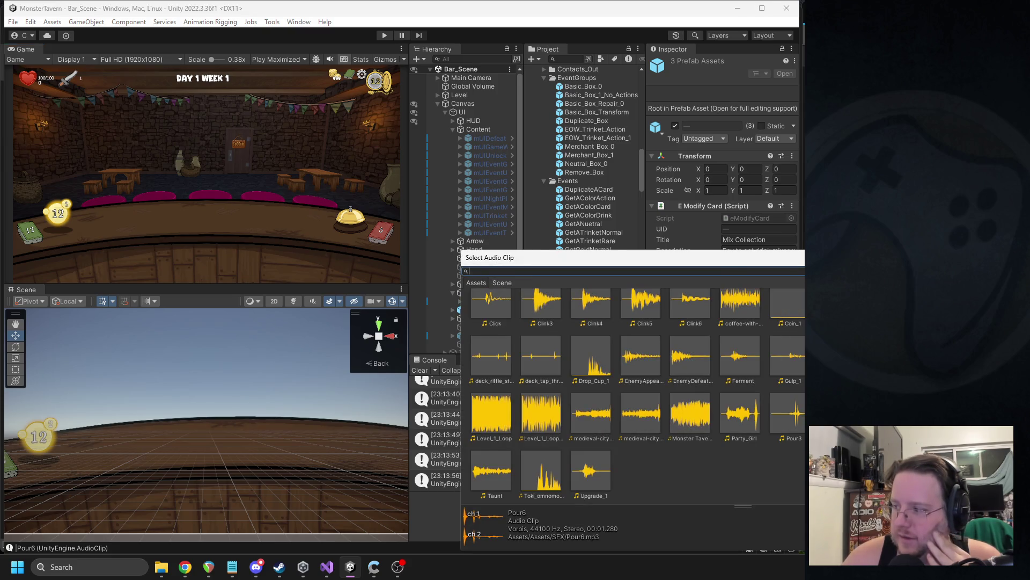
key(Escape)
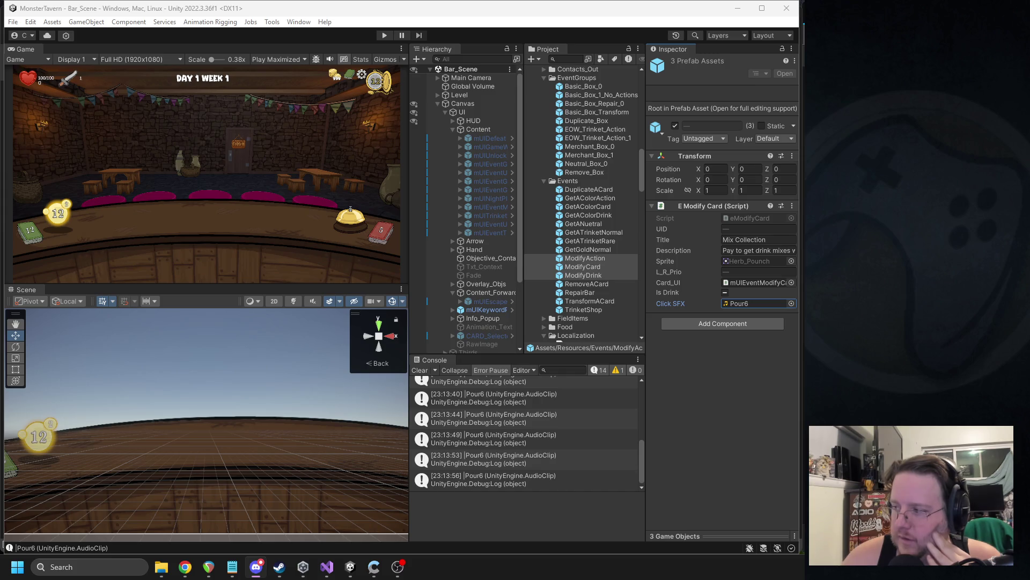
click(791, 304)
double_click(787, 414)
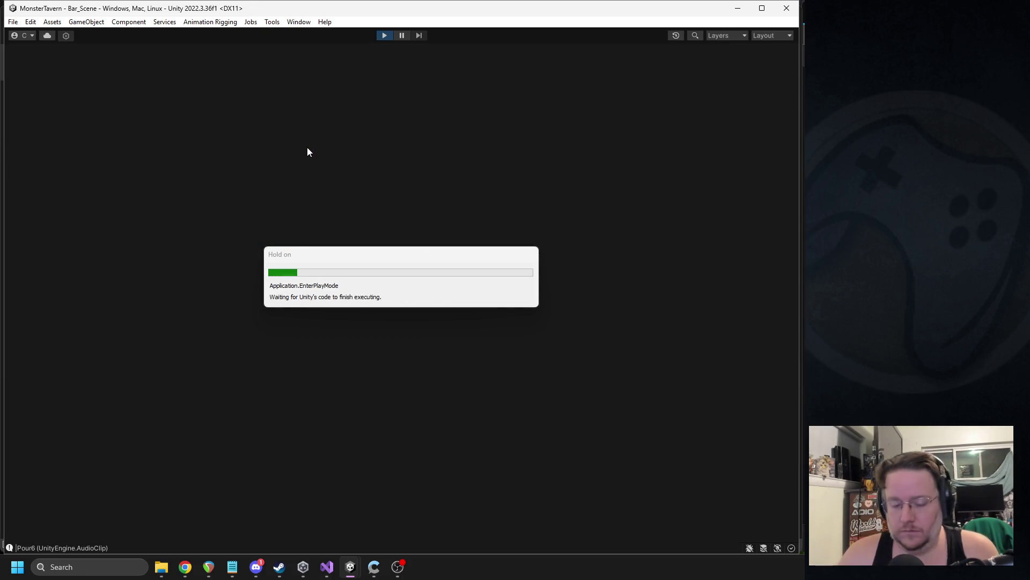
click(255, 565)
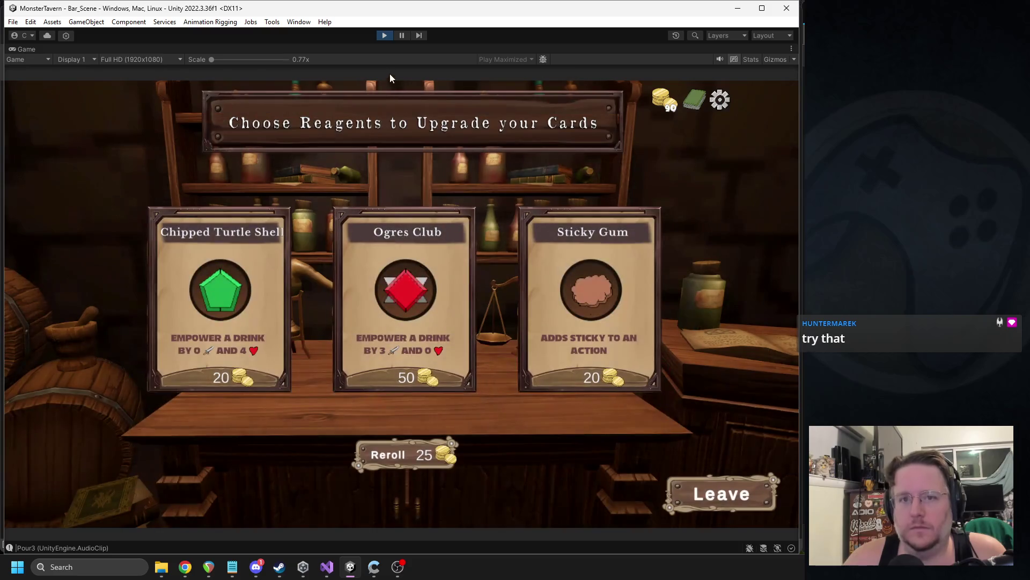
click(383, 36)
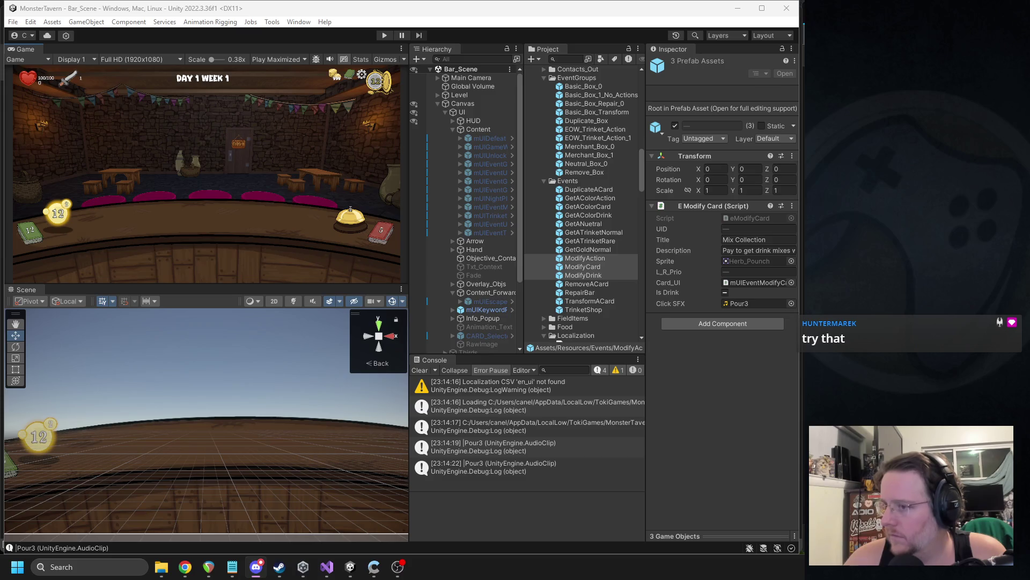
- Add the new Pour7 clip to the SFX folder
scroll(601, 197, up, 10)
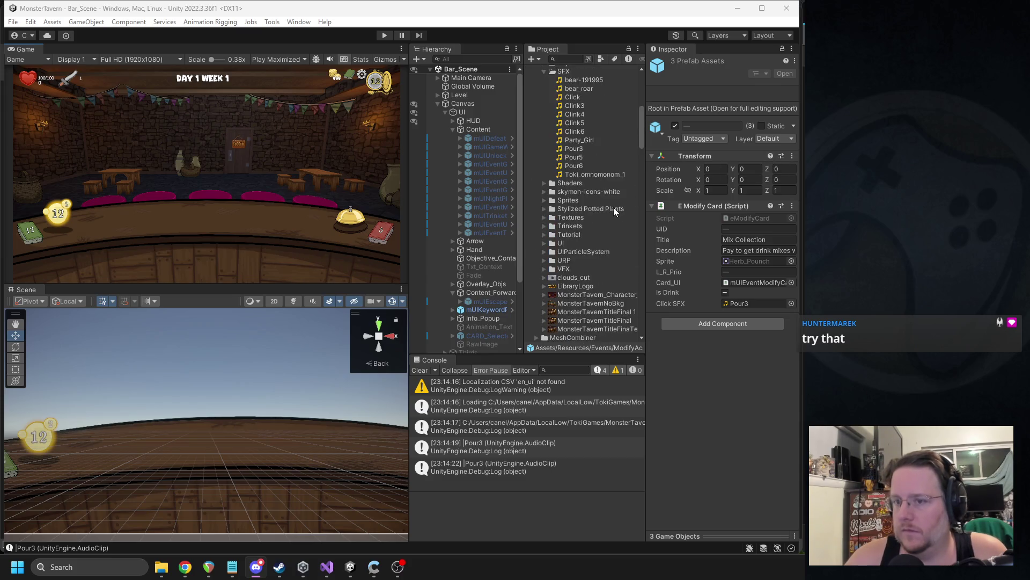
scroll(612, 208, down, 3)
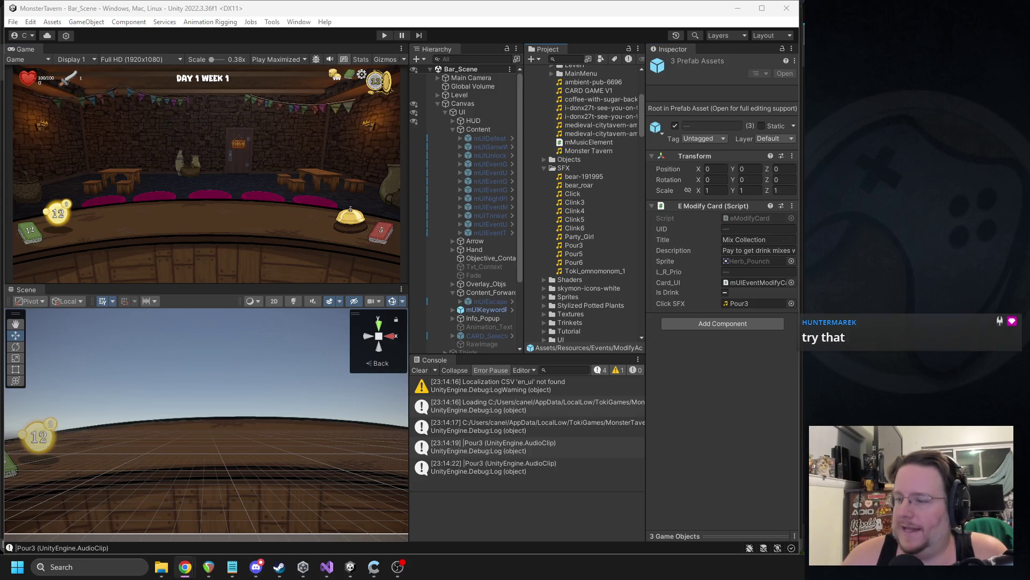
mouse_move(727, 219)
mouse_down()
mouse_move(585, 239)
mouse_move(571, 229)
mouse_move(577, 234)
mouse_up()
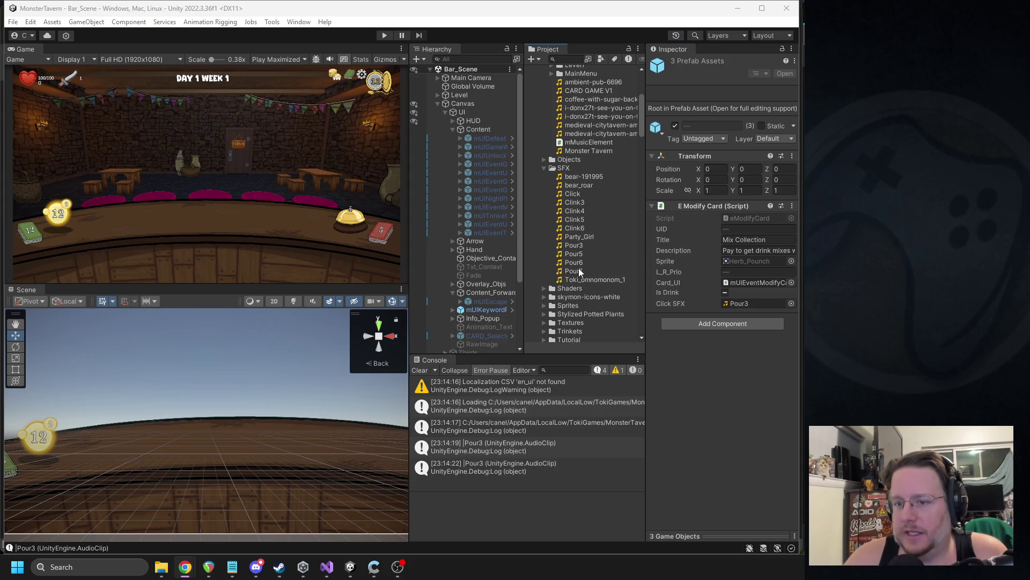
scroll(594, 260, down, 15)
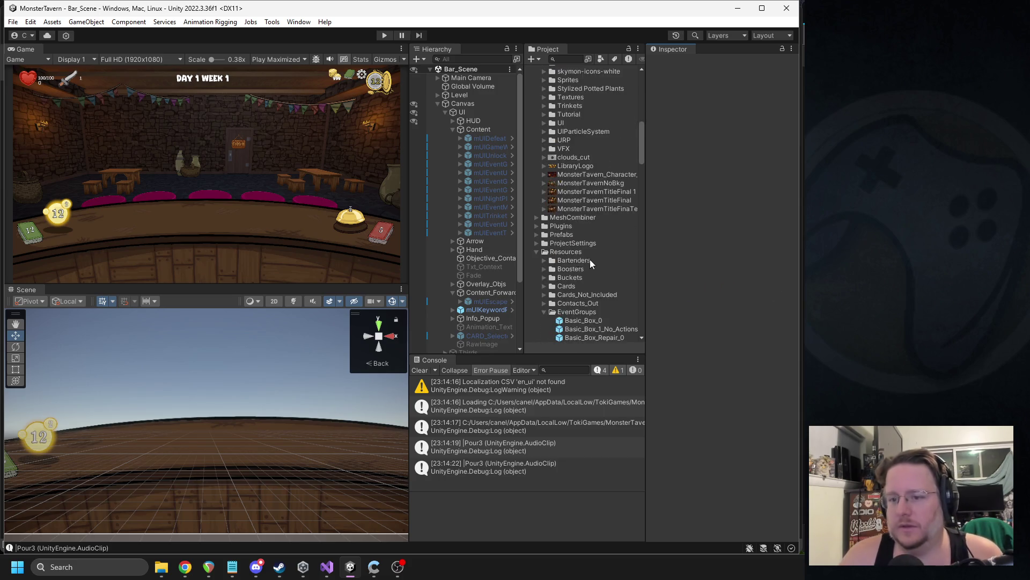
scroll(579, 234, down, 8)
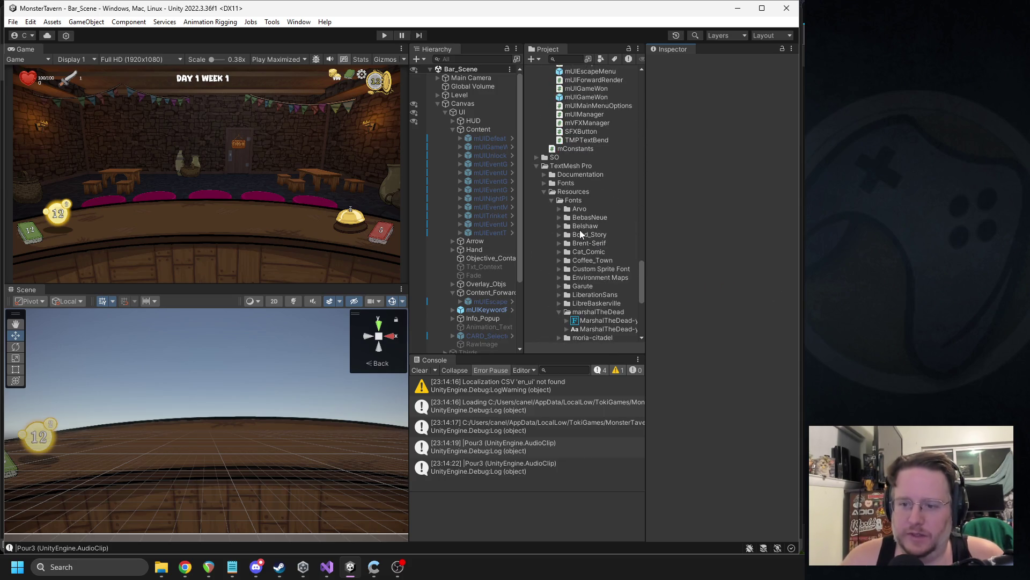
click(536, 198)
- Select ModifyAction, ModifyCard and ModifyDrink and open the Click SFX clip picker
scroll(604, 198, up, 10)
scroll(607, 208, down, 4)
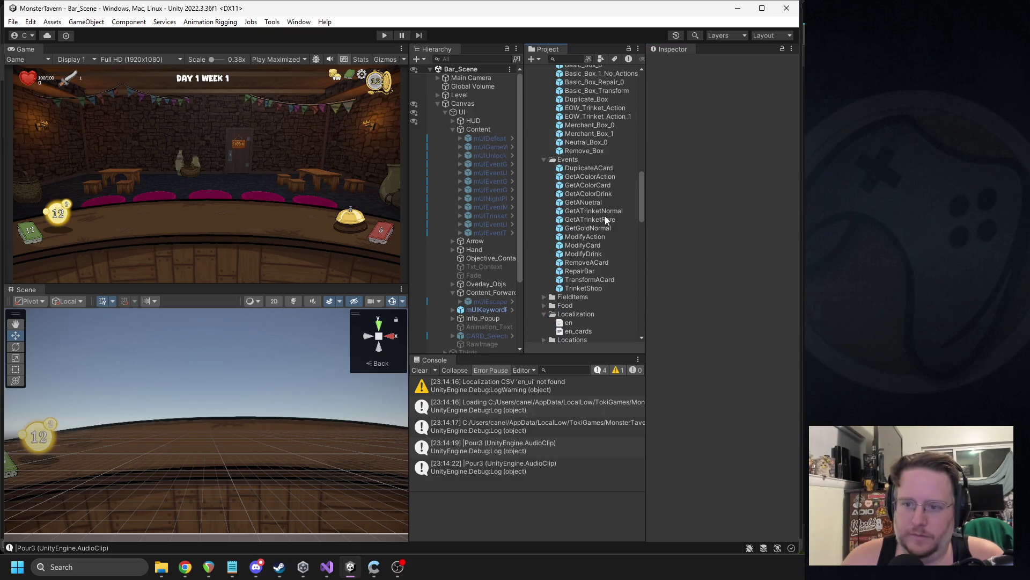
click(590, 237)
shift+click(611, 253)
click(792, 303)
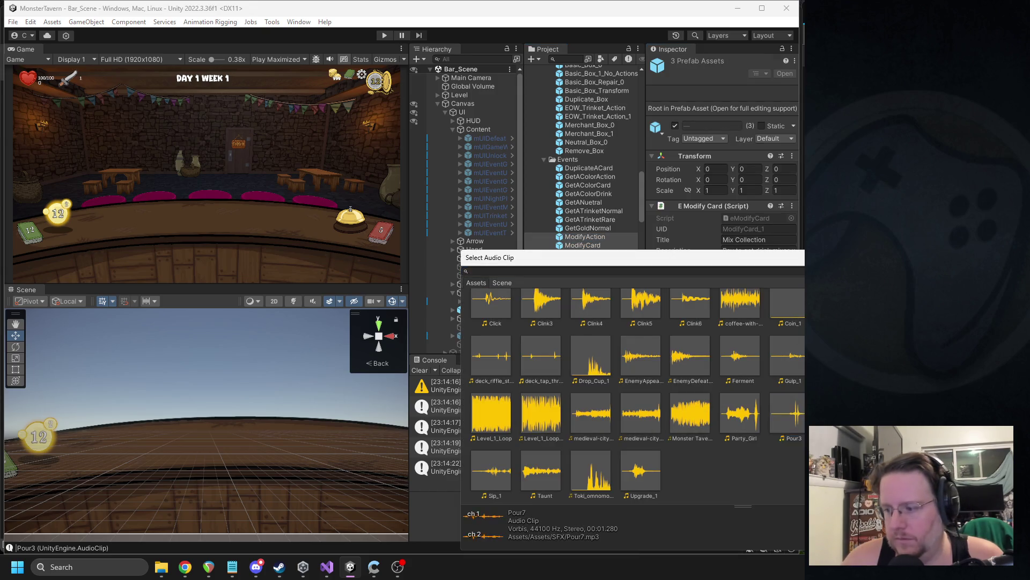
- Confirm Pour7 as Click SFX and play-test the reagent shop and Select a Card screens
key(Return)
click(384, 36)
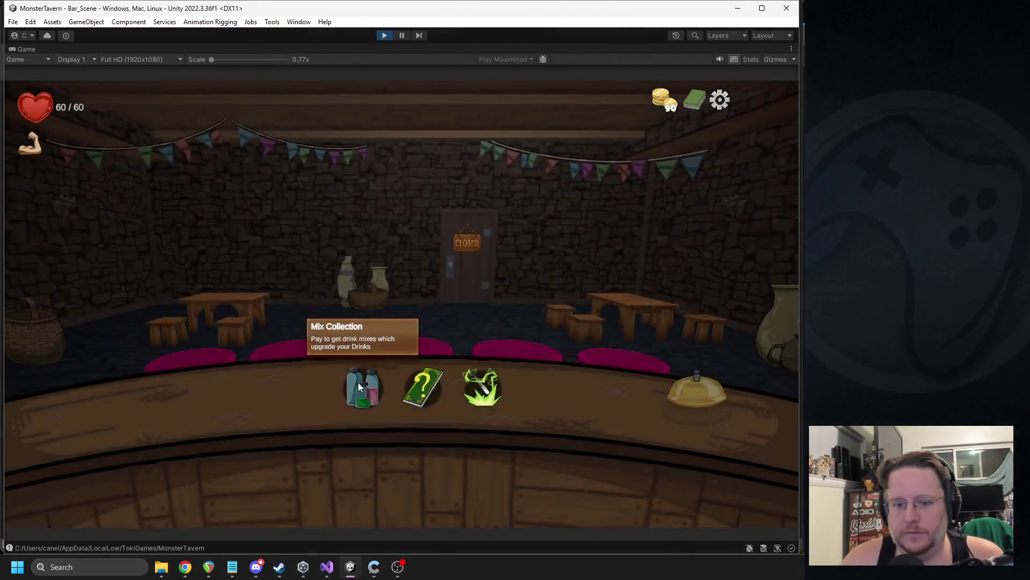
click(359, 382)
click(703, 485)
click(356, 400)
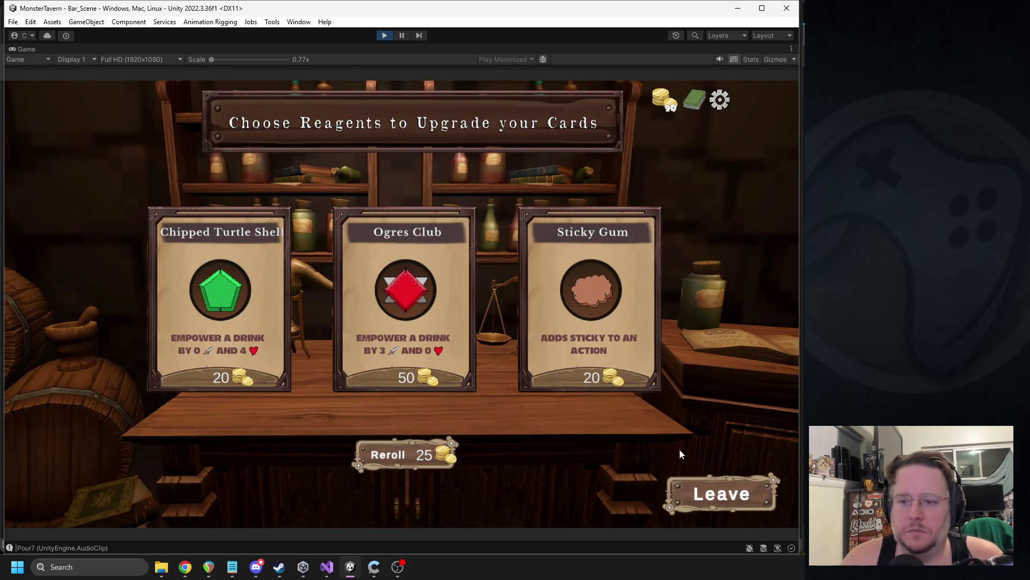
click(720, 493)
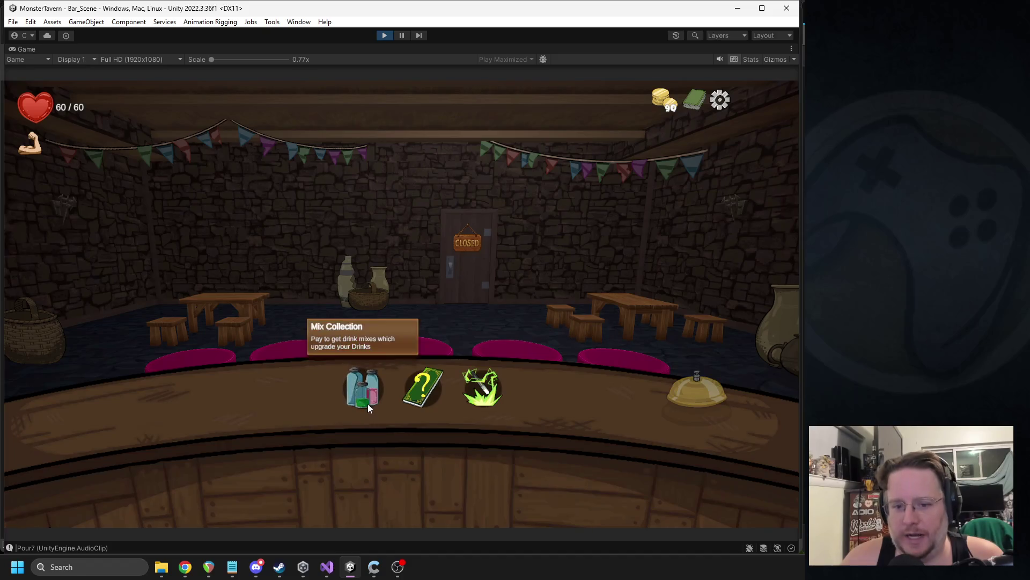
click(429, 392)
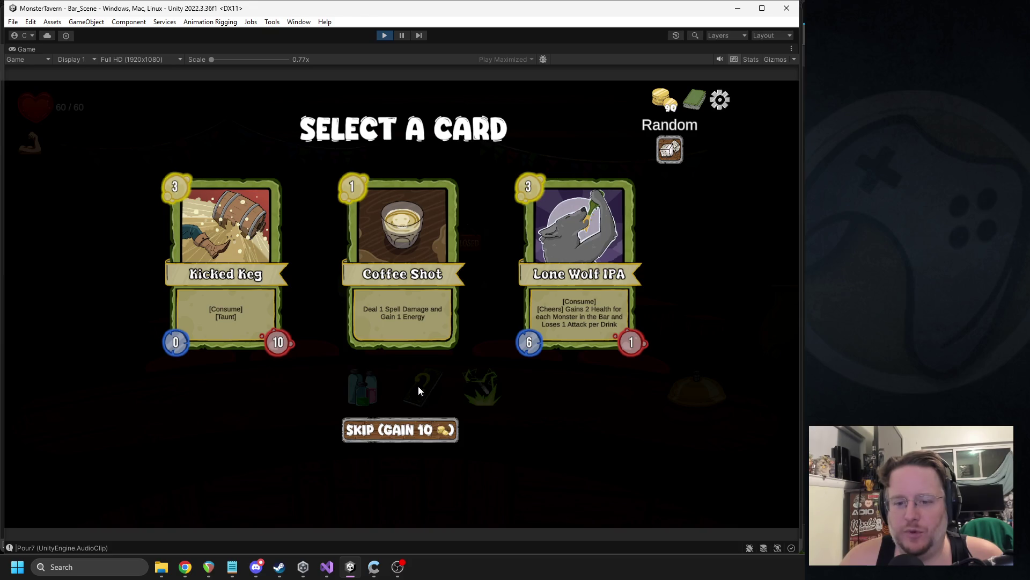
click(383, 35)
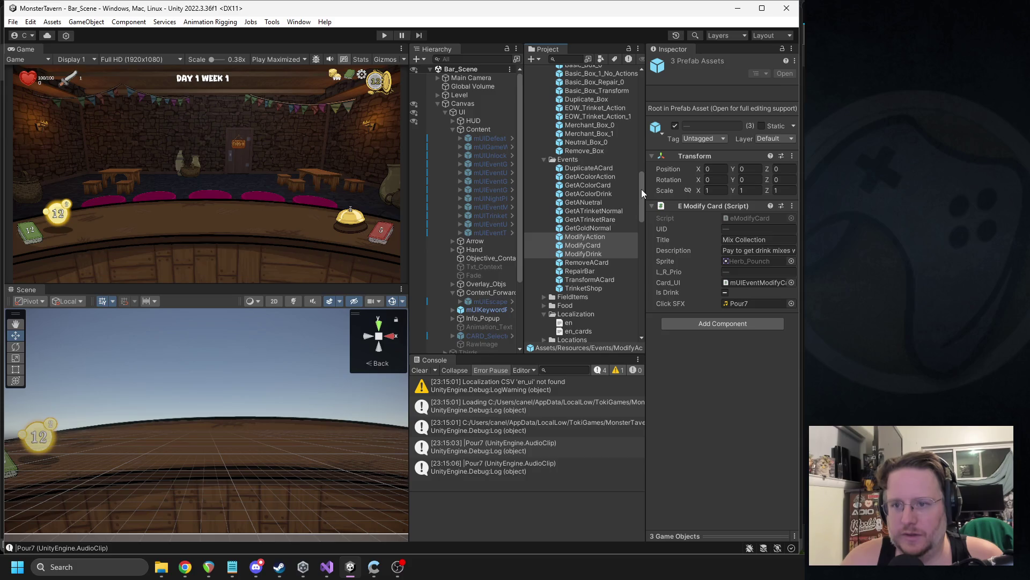
- Select the four Get* card prefabs, then ModifyAction, and open its E Modify Card options
click(603, 176)
ctrl+click(604, 185)
ctrl+click(591, 192)
ctrl+click(593, 201)
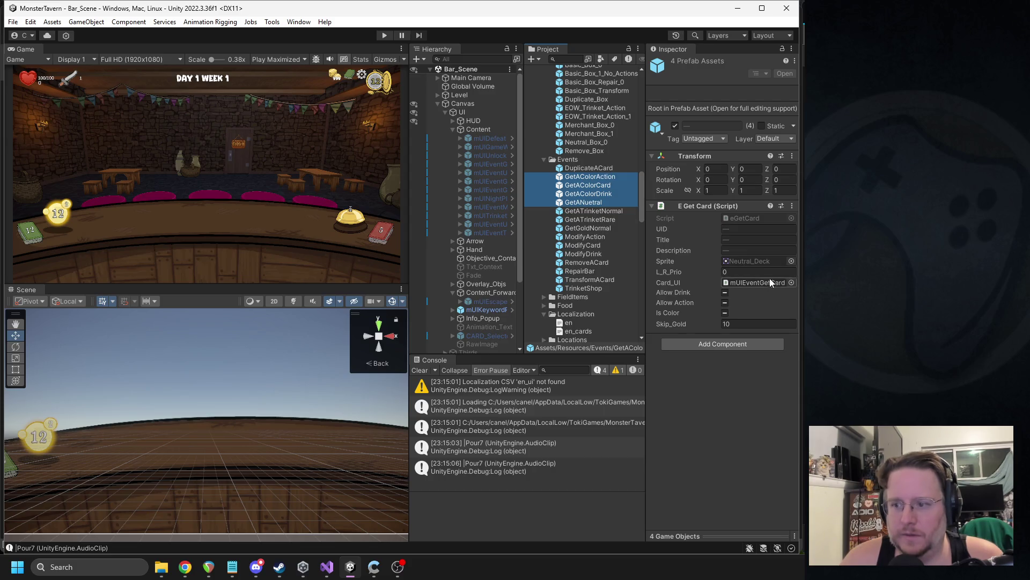
click(592, 237)
right_click(695, 207)
- Remove the public AudioClip _ClickSFX field from eModifyCard.cs and save it
click(719, 333)
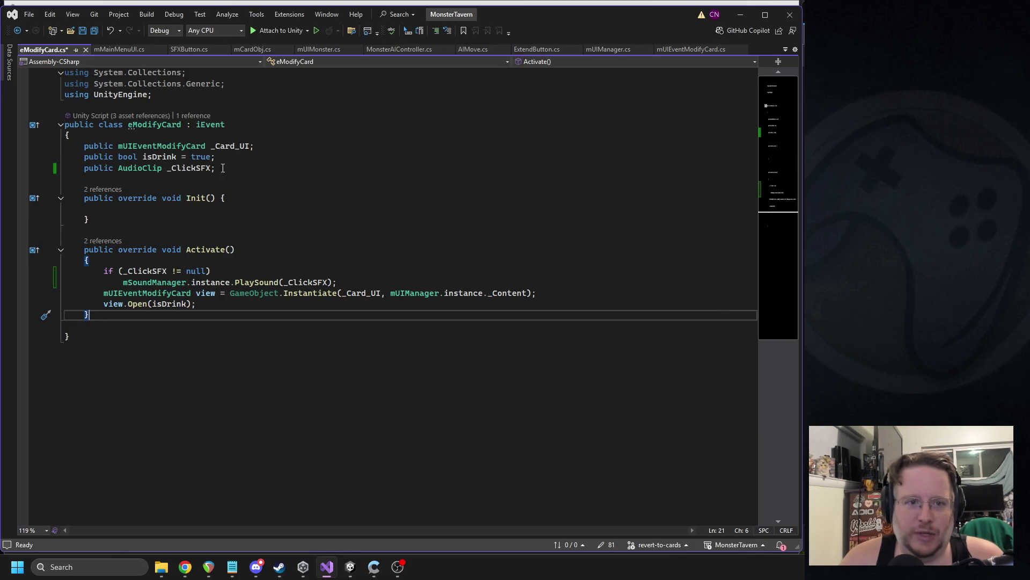
triple_click(188, 168)
key(ctrl+c)
key(Delete)
key(ctrl+s)
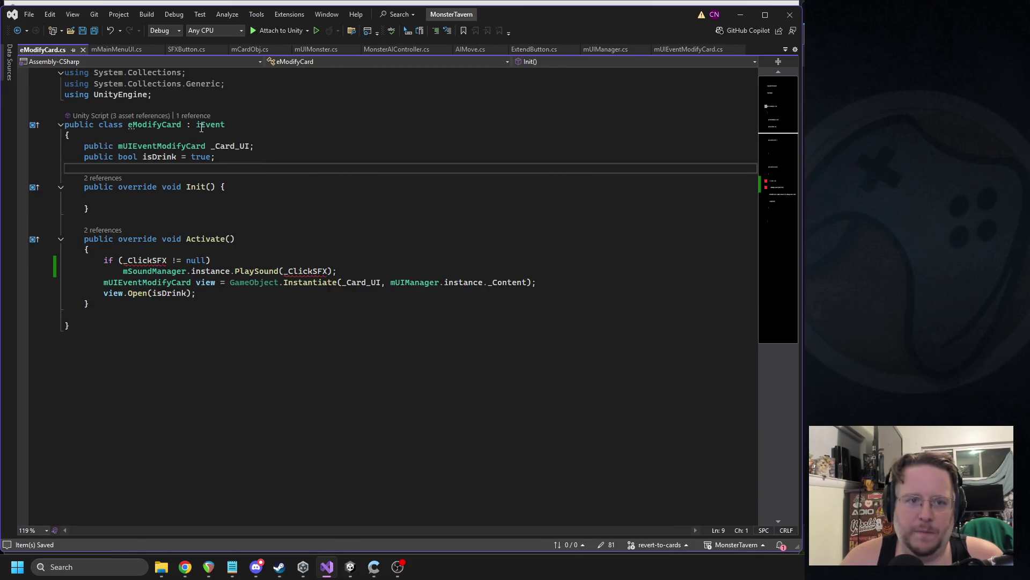
- Paste the _ClickSFX field into iEvent.cs below _L_R_Prio, save, and close it
ctrl+click(208, 129)
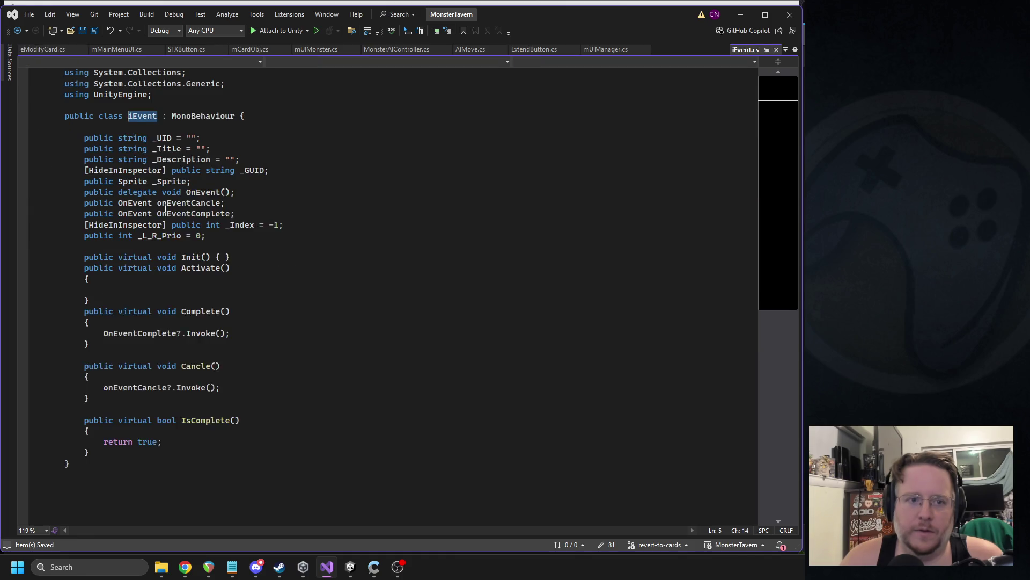
click(182, 257)
key(ctrl+v)
key(ctrl+s)
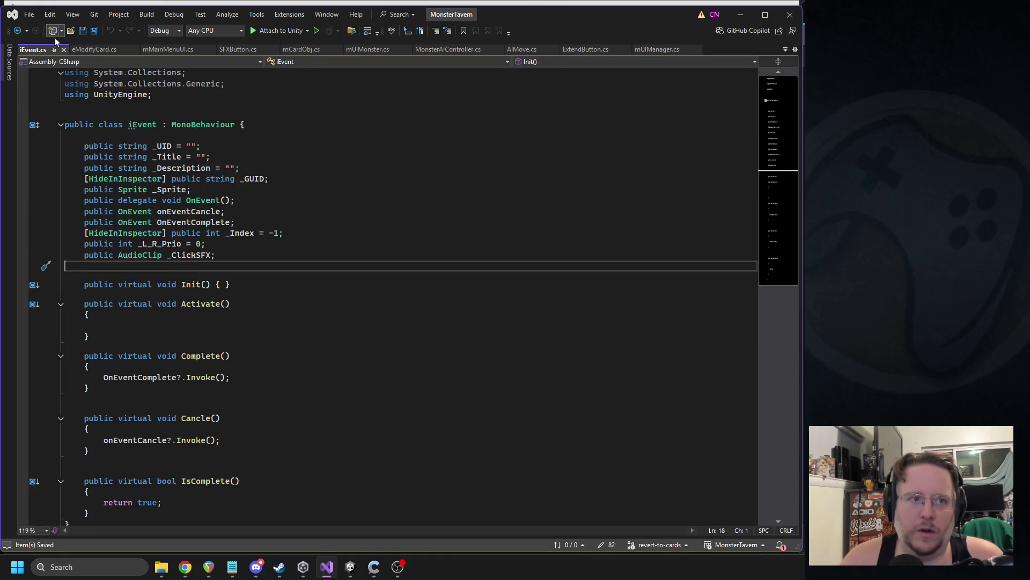
click(66, 49)
- Select the two click-sound playback lines in eModifyCard's Activate, then let Unity recompile
click(212, 239)
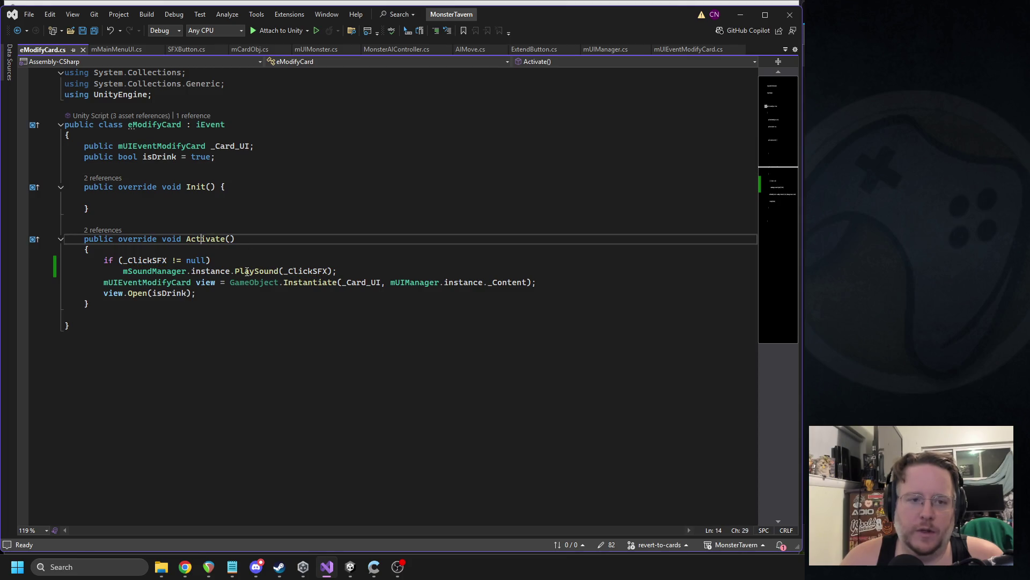
click(348, 272)
drag(348, 272, 64, 260)
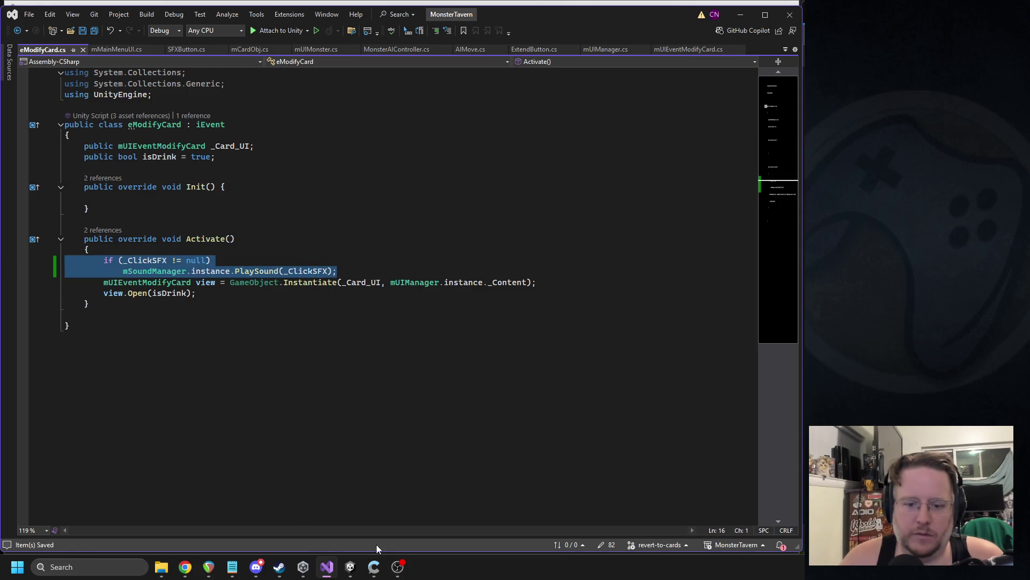
click(350, 566)
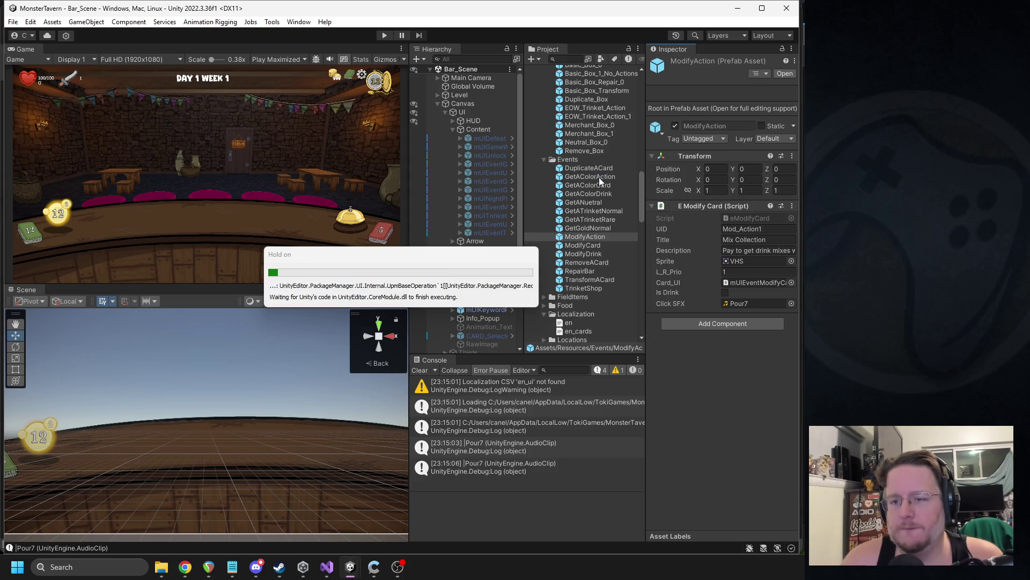
- Select the GetAColorAction, GetAColorCard and GetAColorDrink prefabs and open eGetCard.cs from E Get Card
click(598, 176)
shift+click(603, 194)
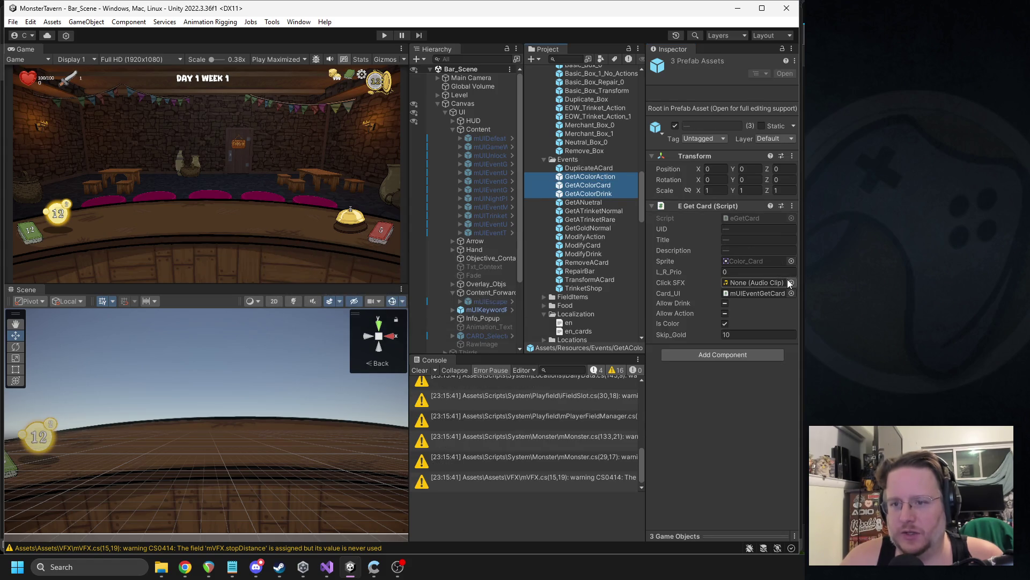
right_click(719, 208)
click(762, 334)
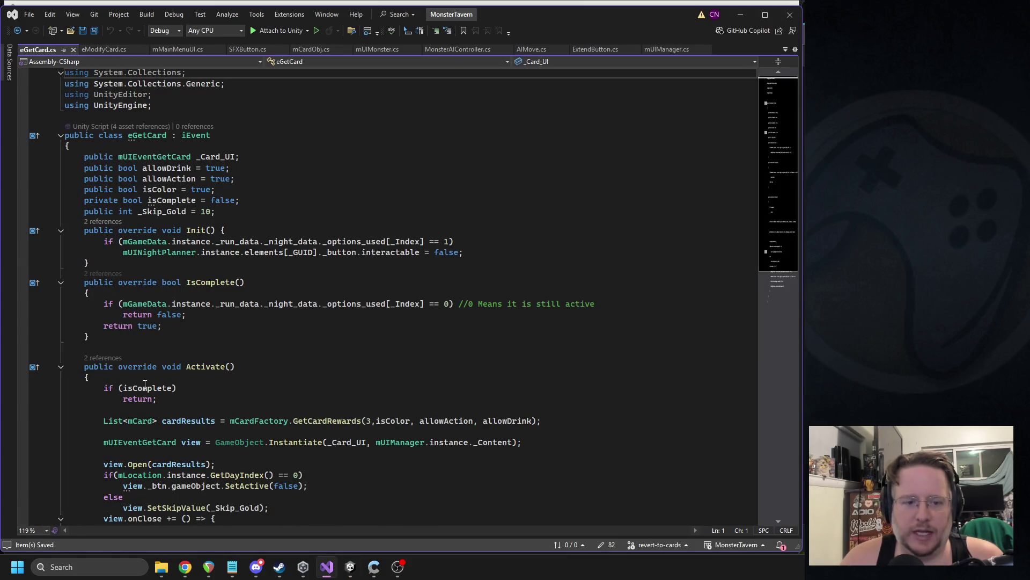
- Add the if (_ClickSFX != null) PlaySound(_ClickSFX) lines after Activate's early return, then reload in Unity
click(183, 409)
key(Tab)
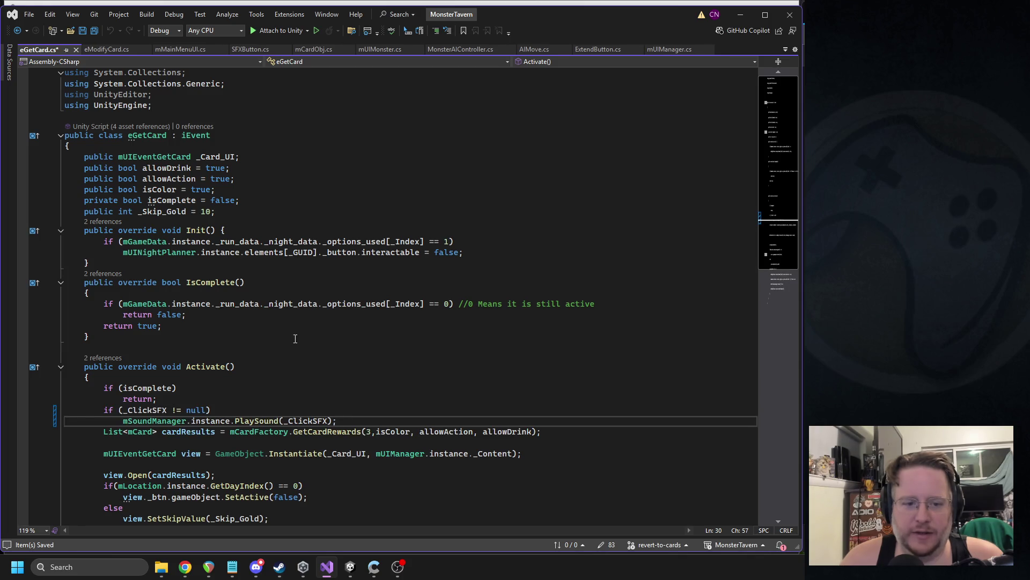
click(350, 566)
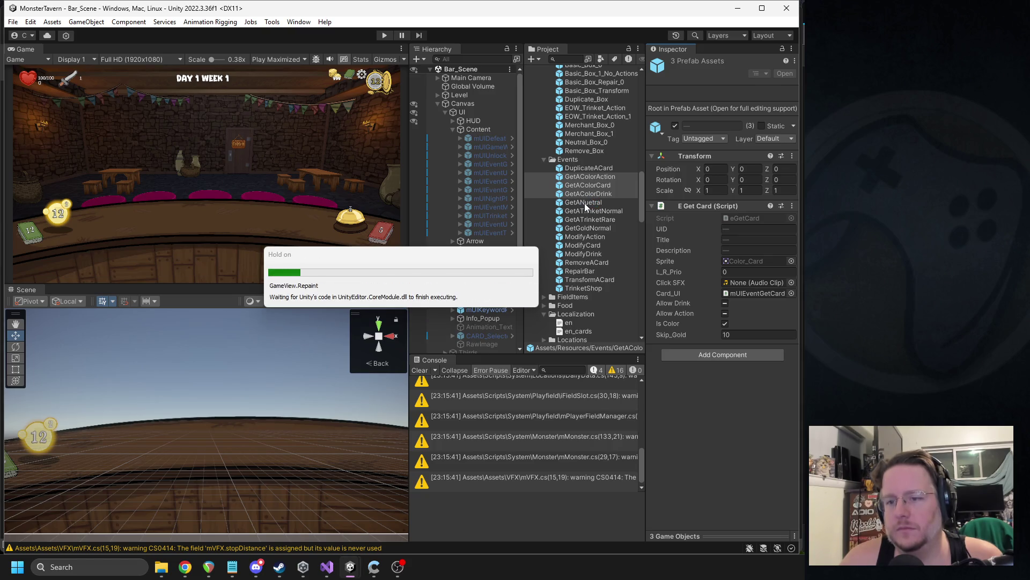
- Add GetANeutral to the selection and assign deck_riffle_fast0 as the four prefabs' Click SFX
ctrl+click(584, 203)
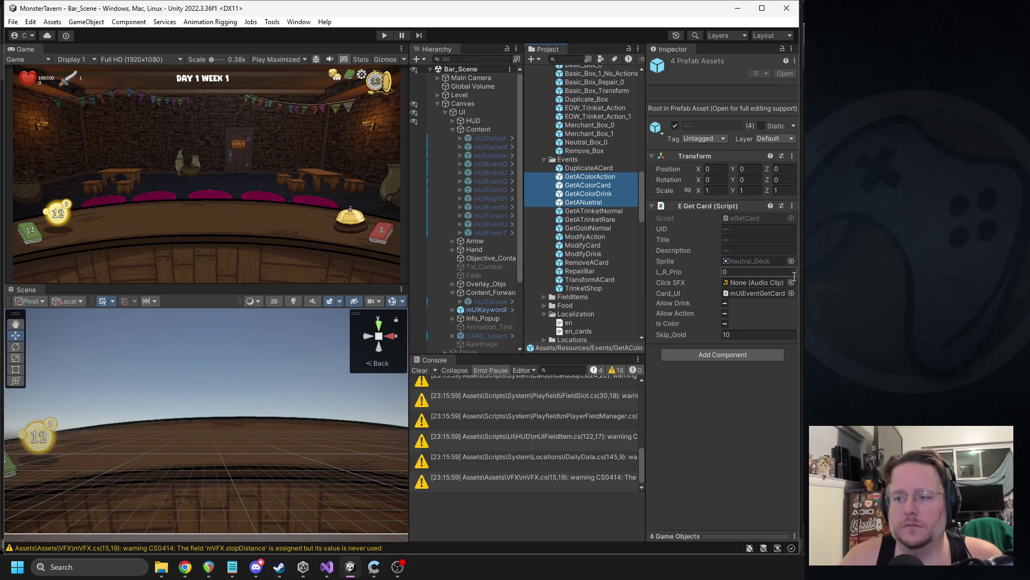
click(791, 282)
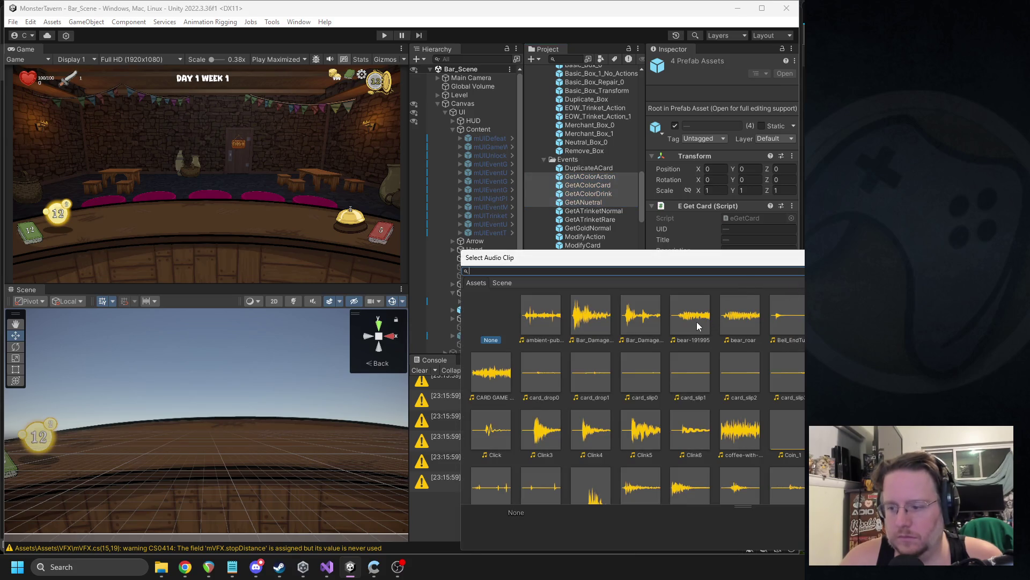
scroll(764, 342, down, 4)
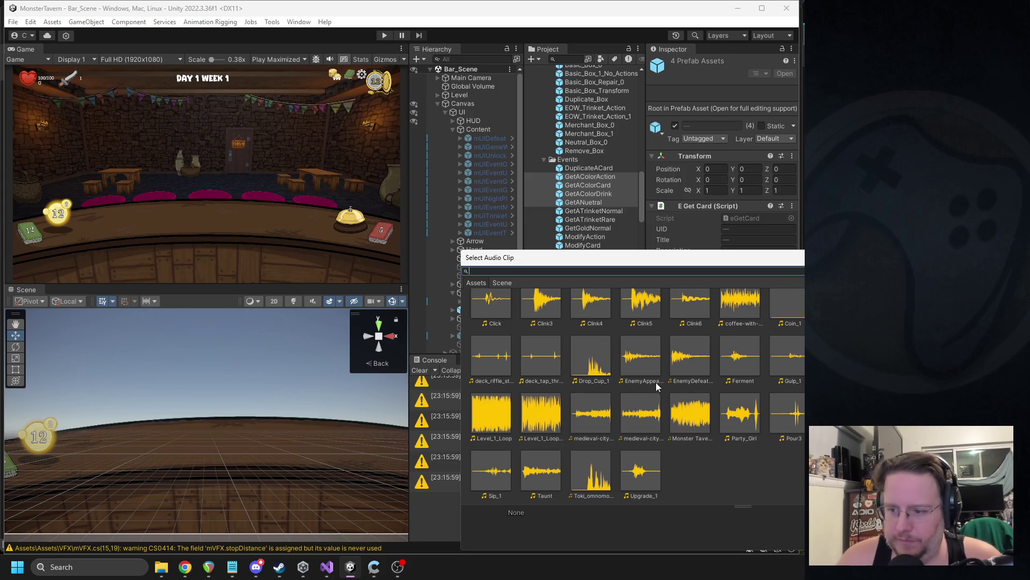
scroll(655, 382, up, 1)
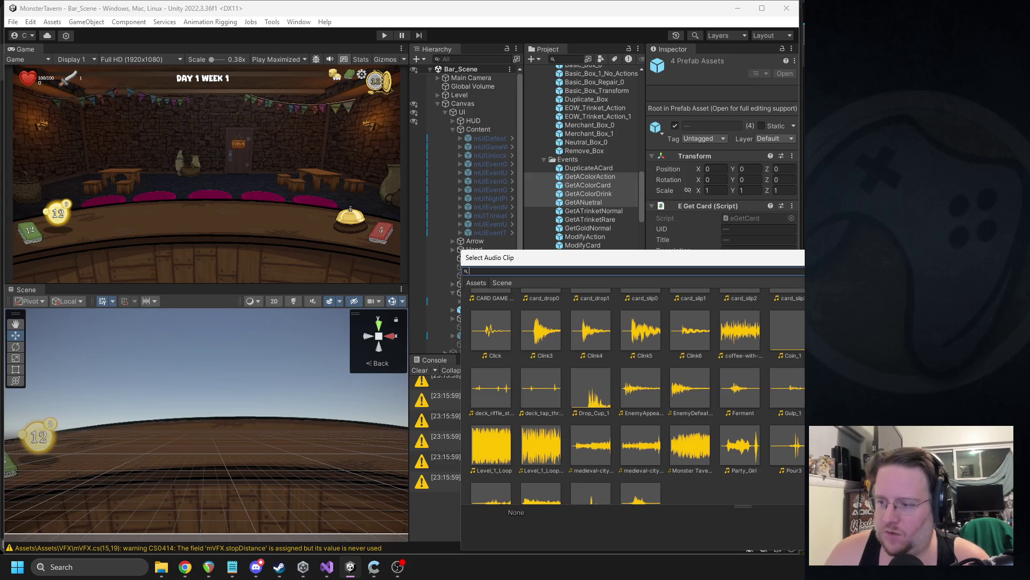
double_click(491, 388)
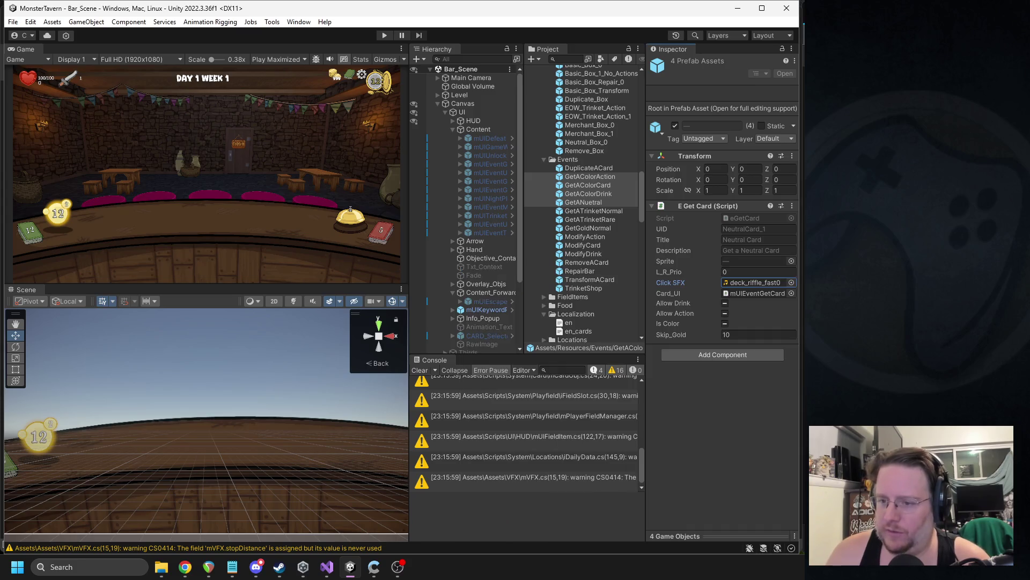
- Preview the deck_riffle_fast0 and deck_riffle_fast1 clips from the project sounds
click(735, 281)
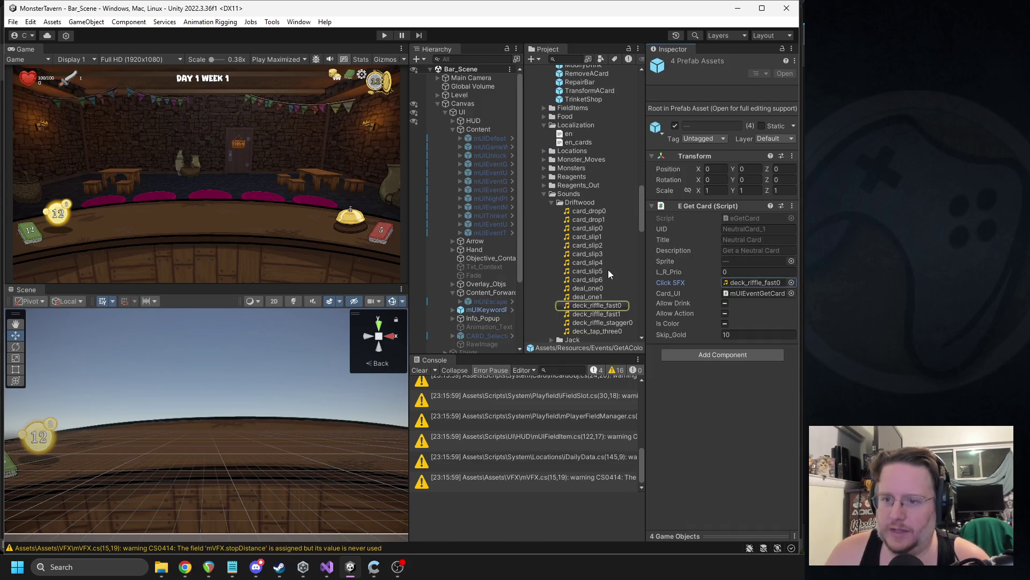
click(596, 305)
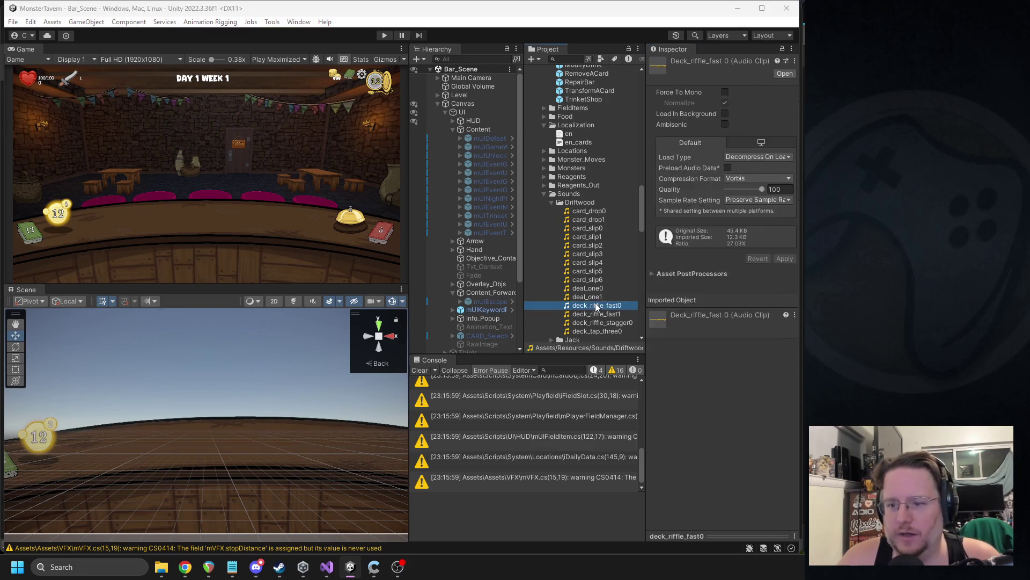
double_click(597, 307)
click(764, 37)
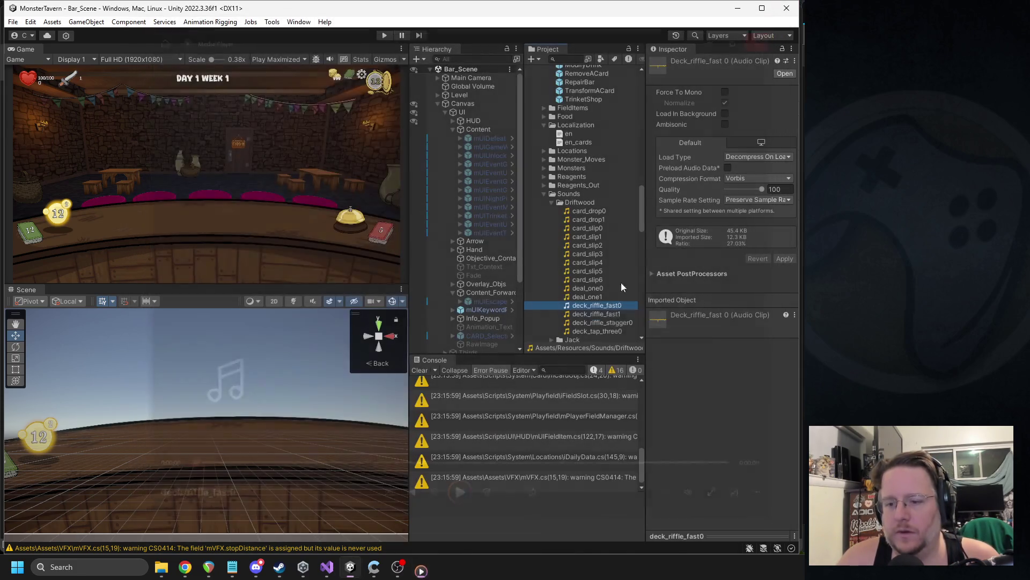
double_click(604, 312)
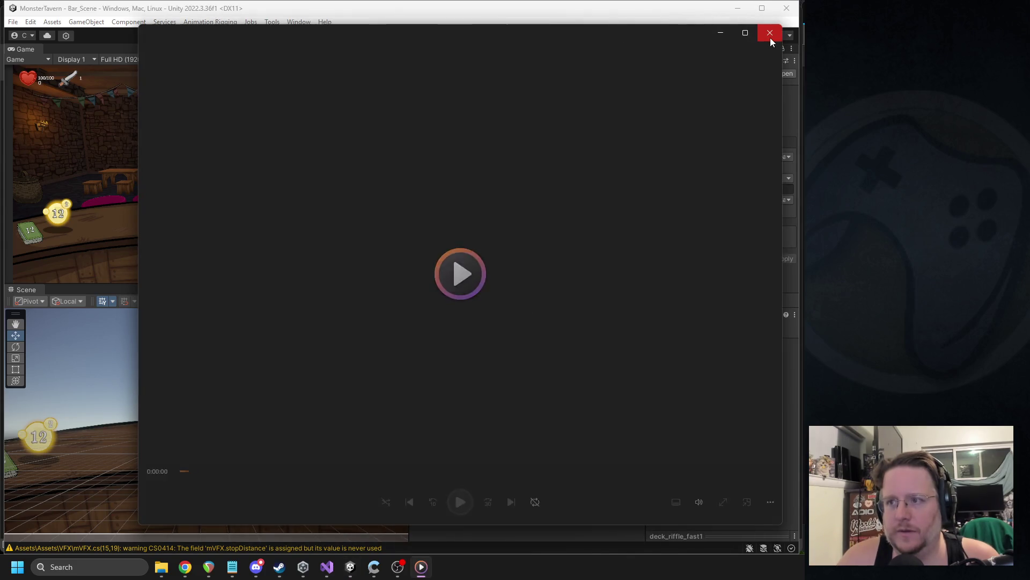
click(771, 38)
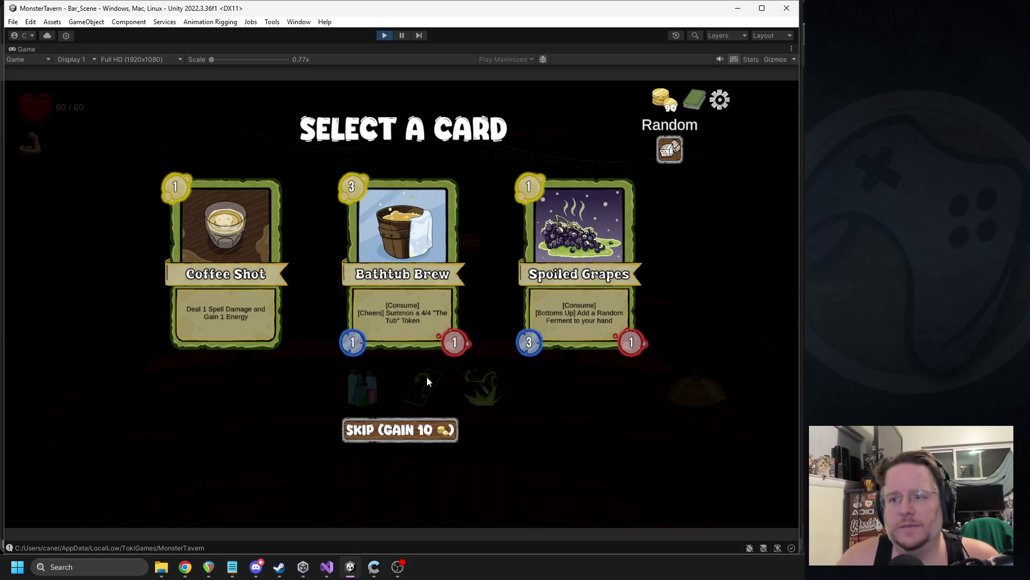
- Restart the play test and lower the music volume to about half in the options
click(384, 35)
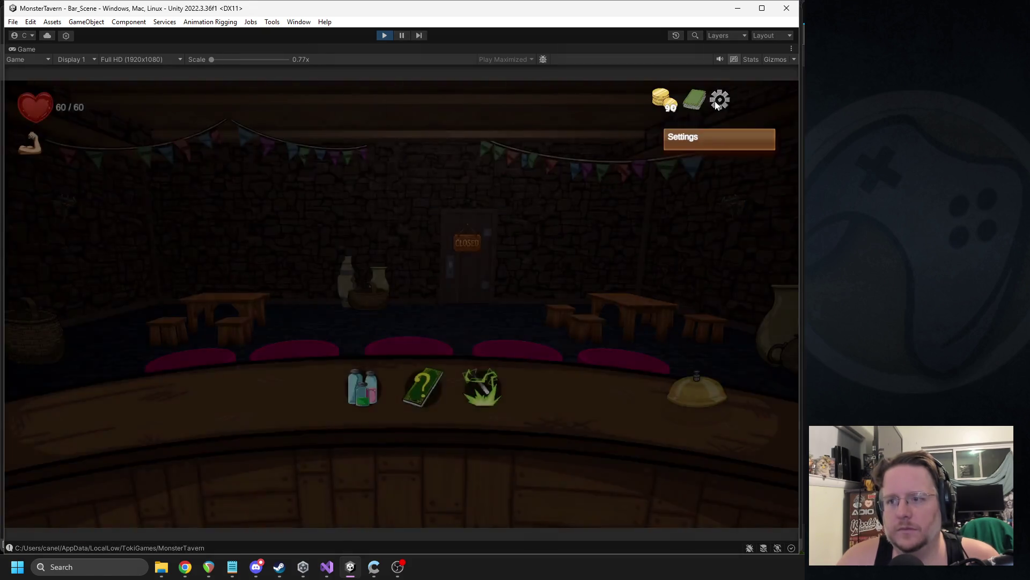
click(720, 100)
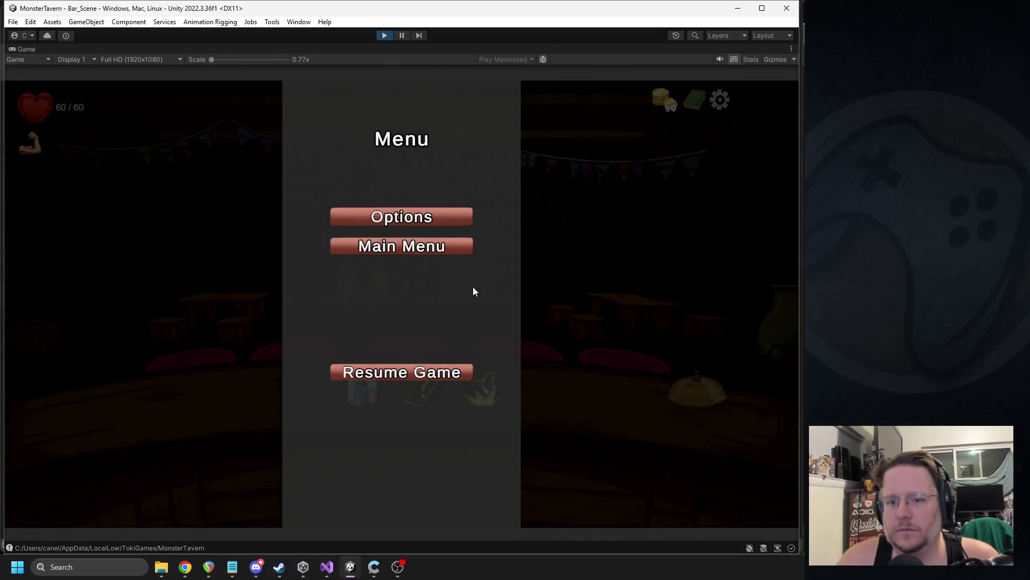
click(400, 221)
drag(484, 283, 422, 292)
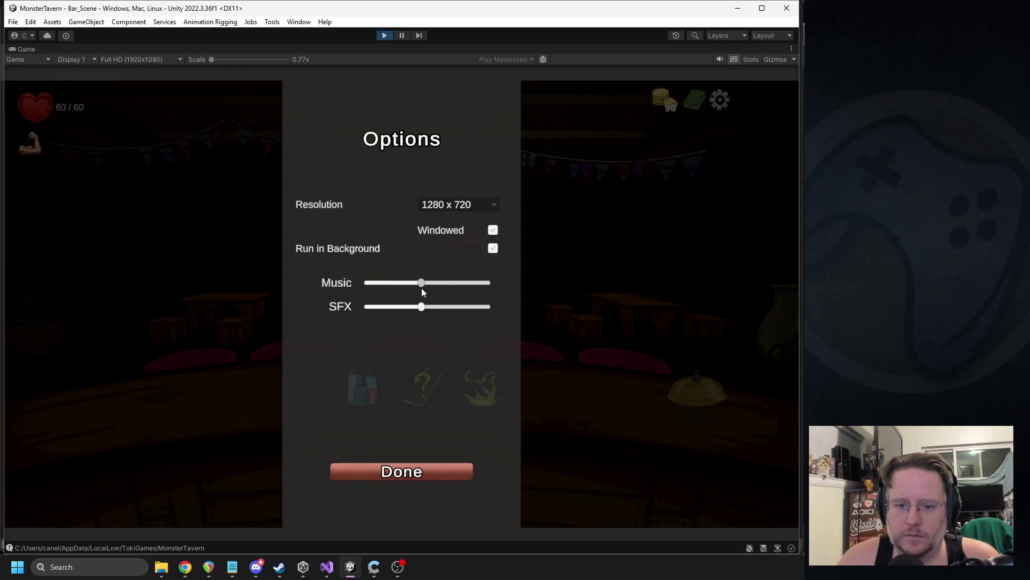
- Resume the game, open the Color Card reward choice, then stop play mode
click(429, 467)
click(408, 373)
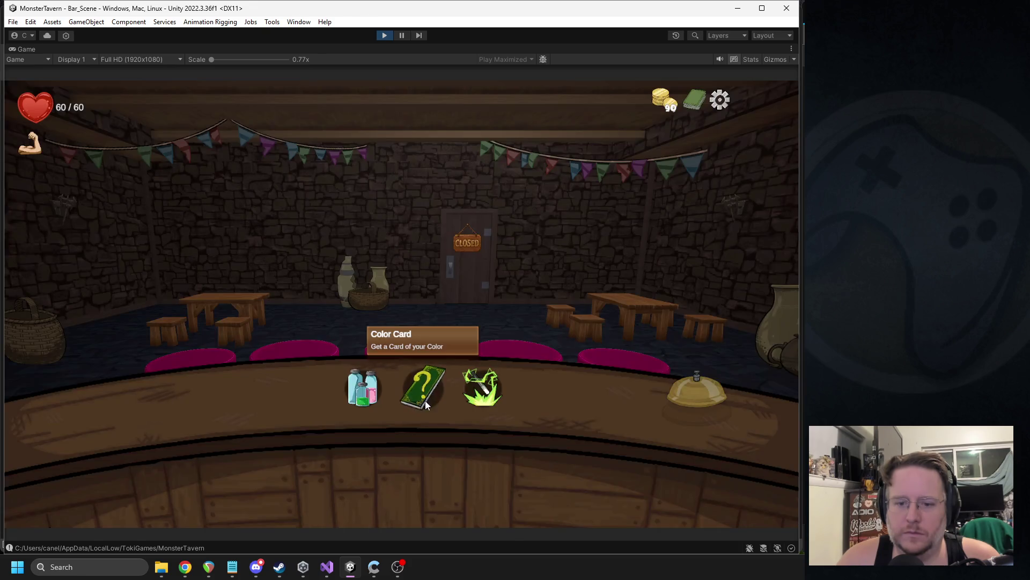
click(424, 397)
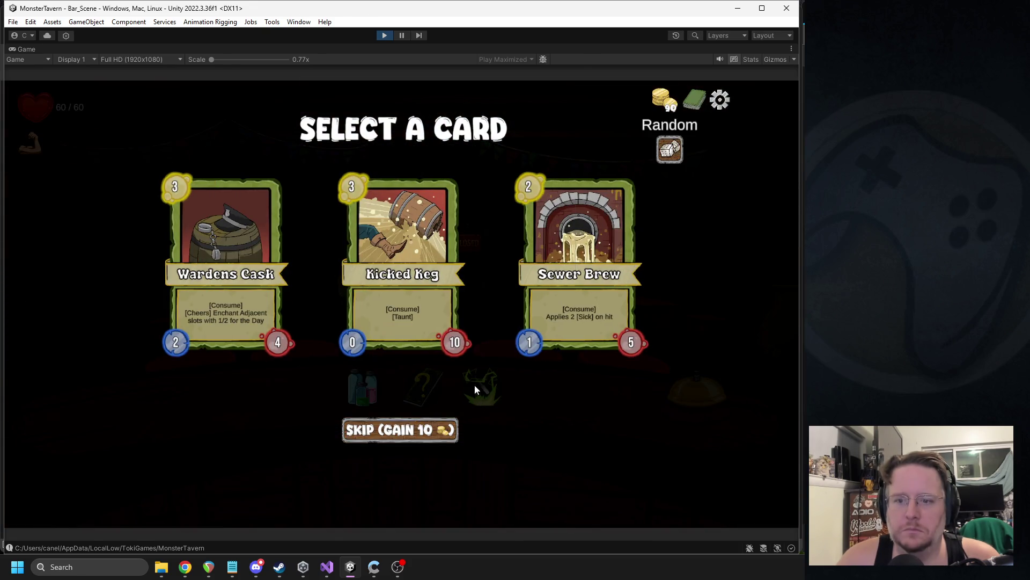
click(385, 35)
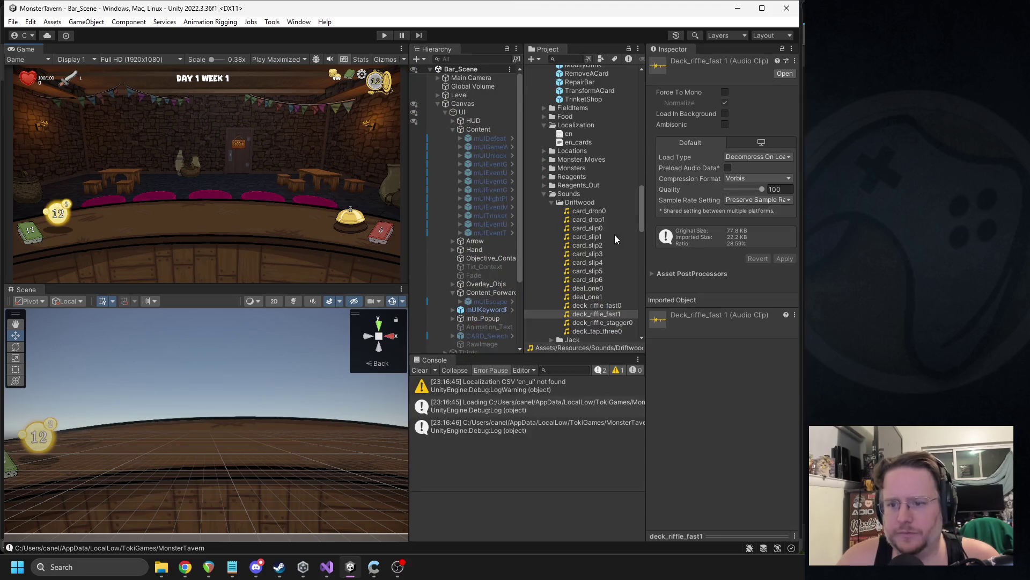
- Preview the deck_riffle_stagger0 and deck_tap_three0 sounds
double_click(599, 322)
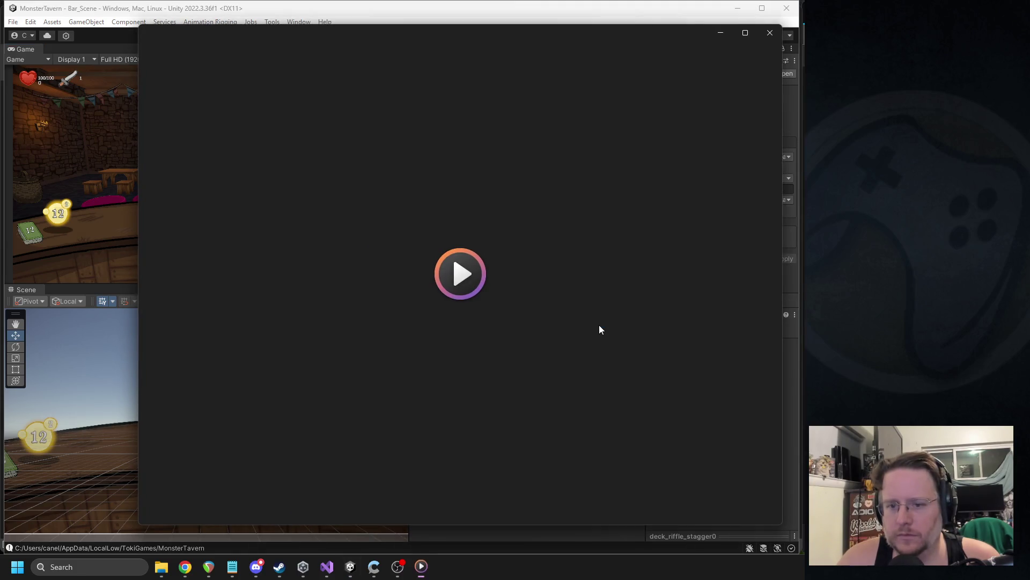
click(770, 32)
double_click(608, 330)
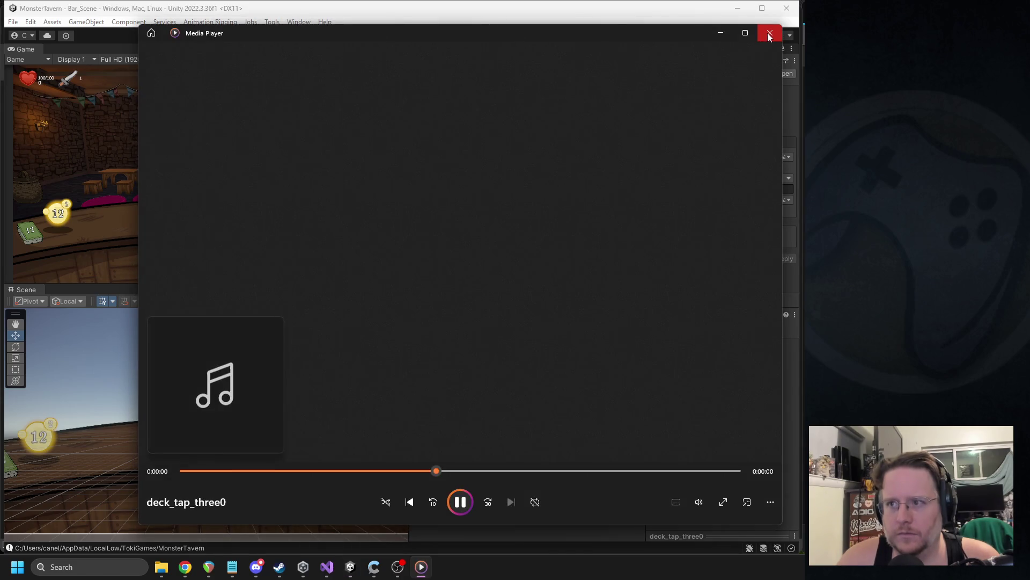
click(770, 33)
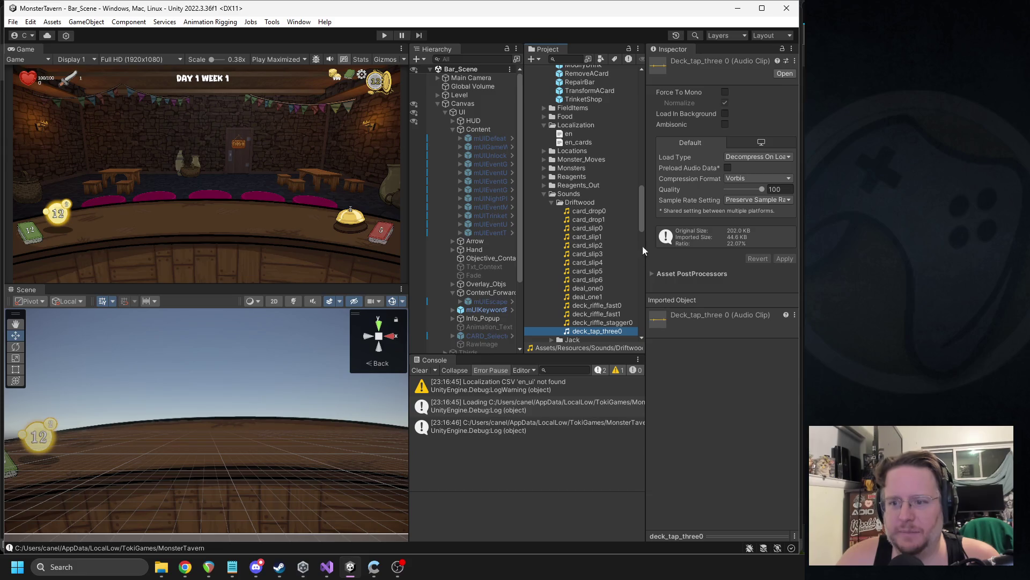
- Search the project and select the GetAColorAction through GetANeutral prefabs
drag(642, 199, 640, 279)
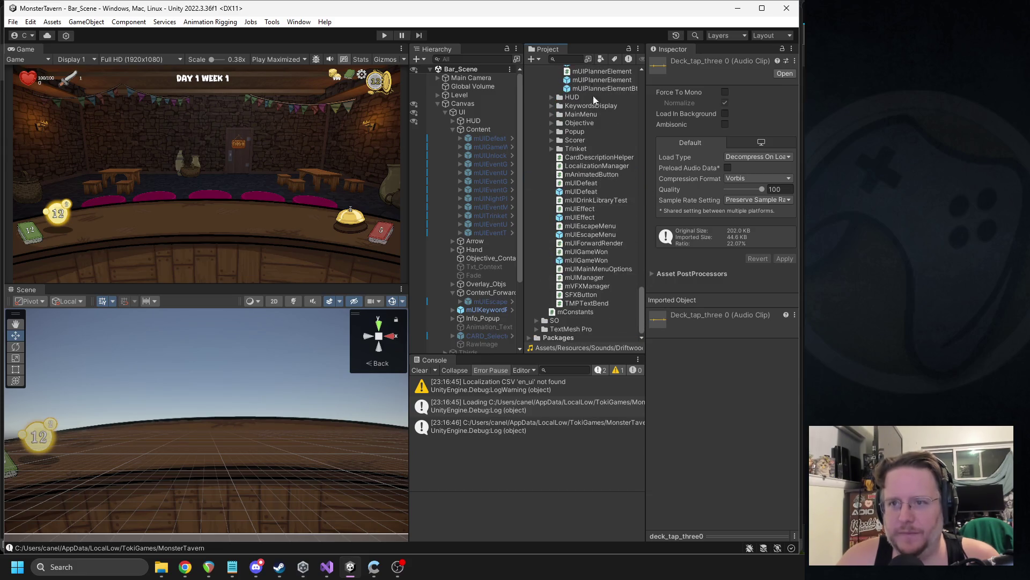
click(596, 66)
click(570, 58)
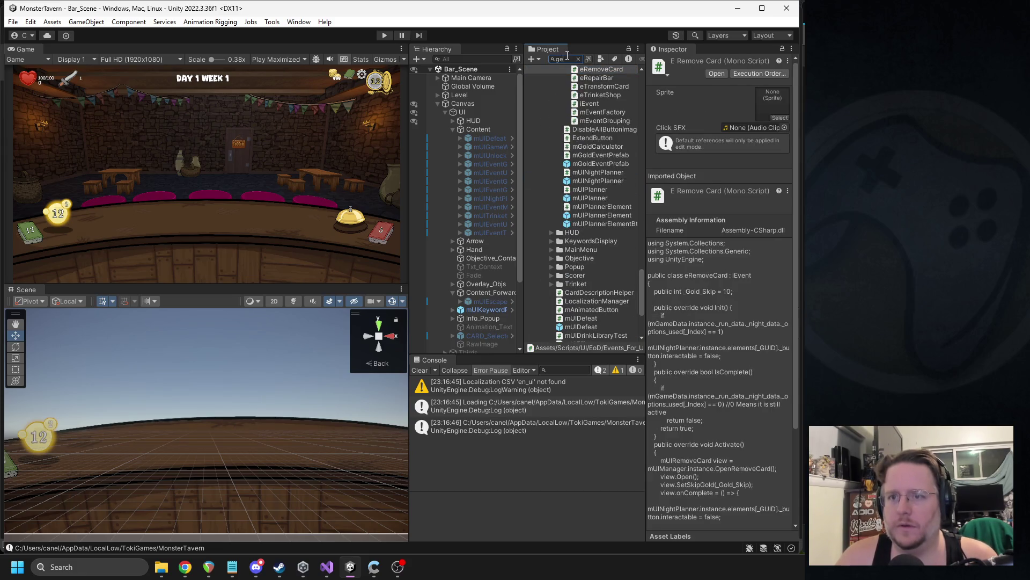
text(tac)
click(556, 101)
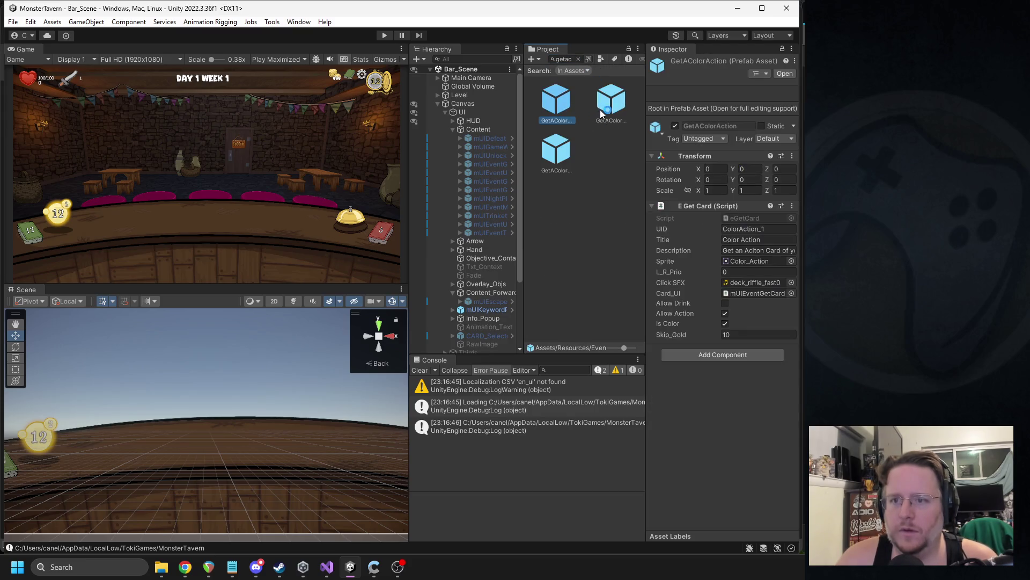
click(579, 59)
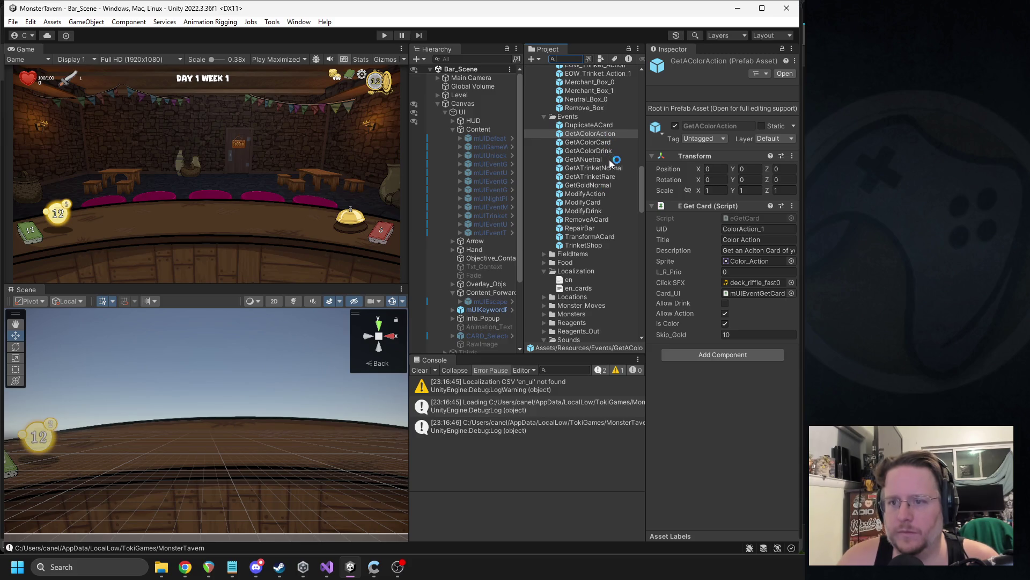
shift+click(610, 159)
- Assign deck_tap_three0 as the selected prefabs' Click SFX and start the game with Ctrl+P
click(791, 283)
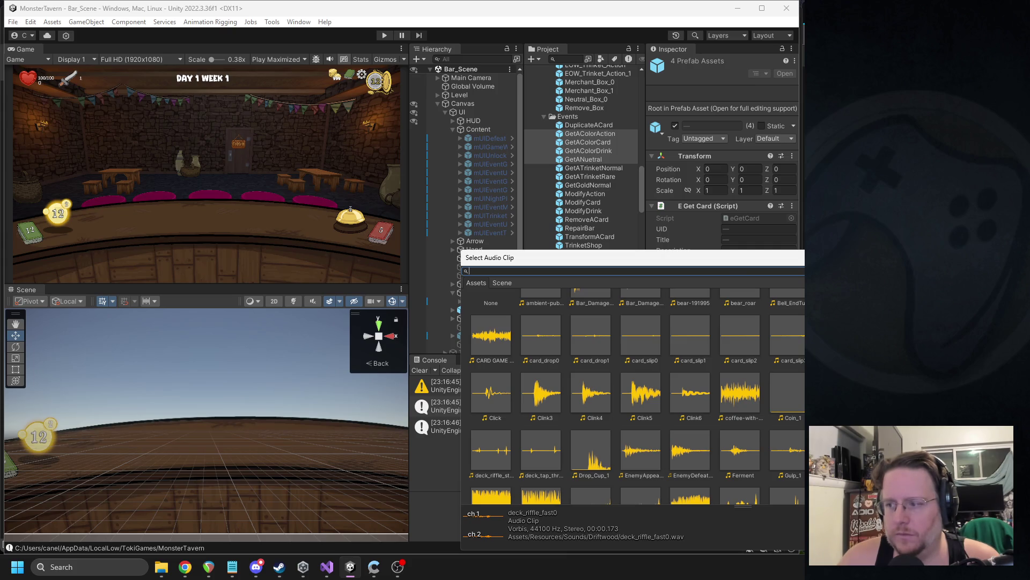
key(Return)
click(751, 286)
scroll(606, 272, down, 3)
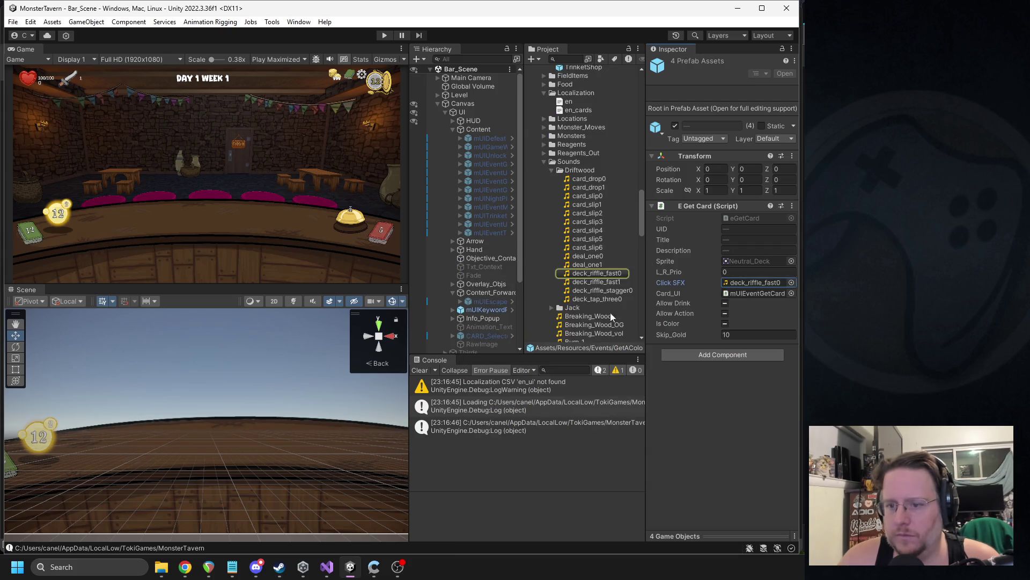
drag(754, 290, 754, 282)
key(ctrl+p)
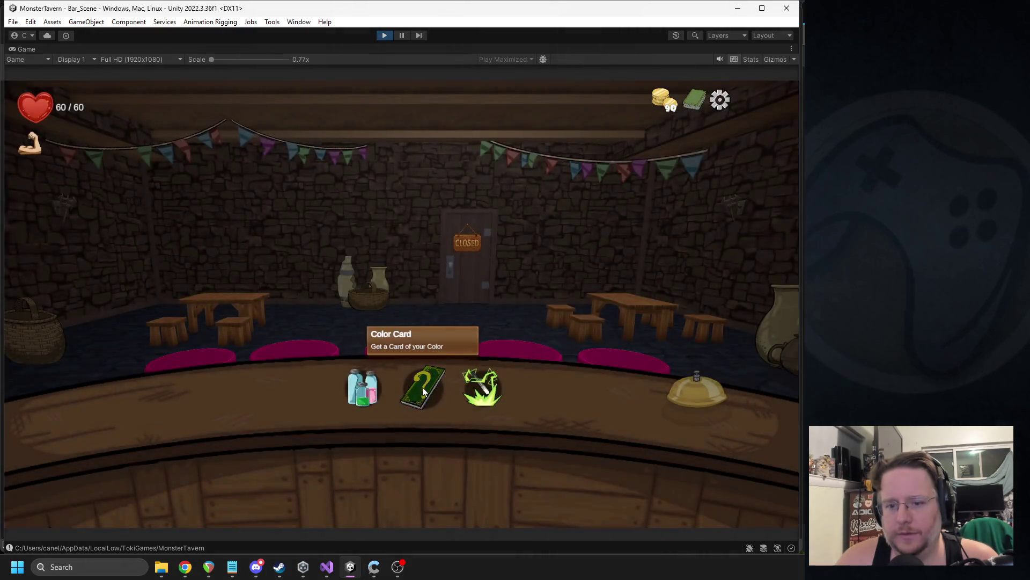
- Open the Color Card reward choice twice, stopping the play test after each
click(423, 387)
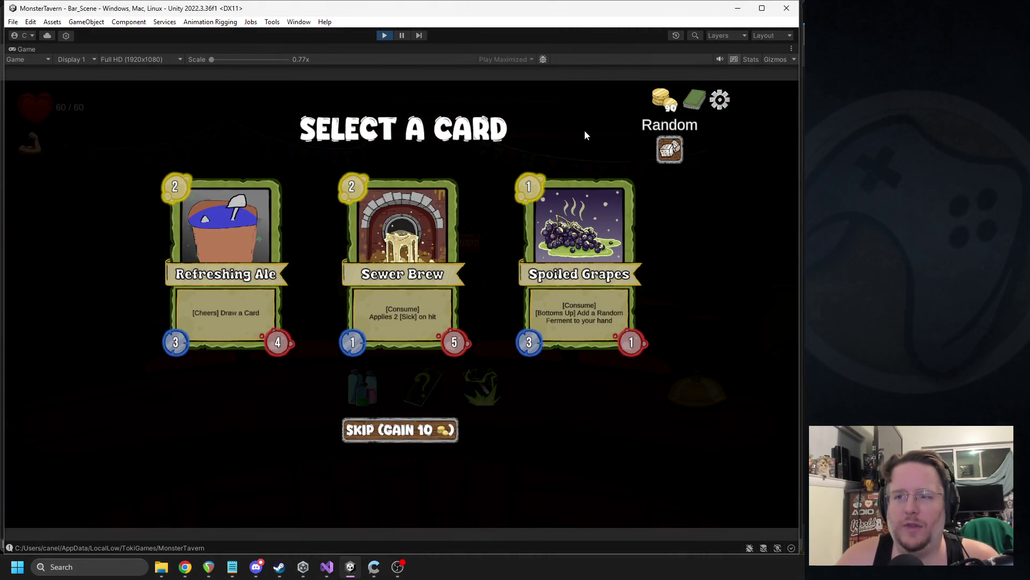
click(385, 36)
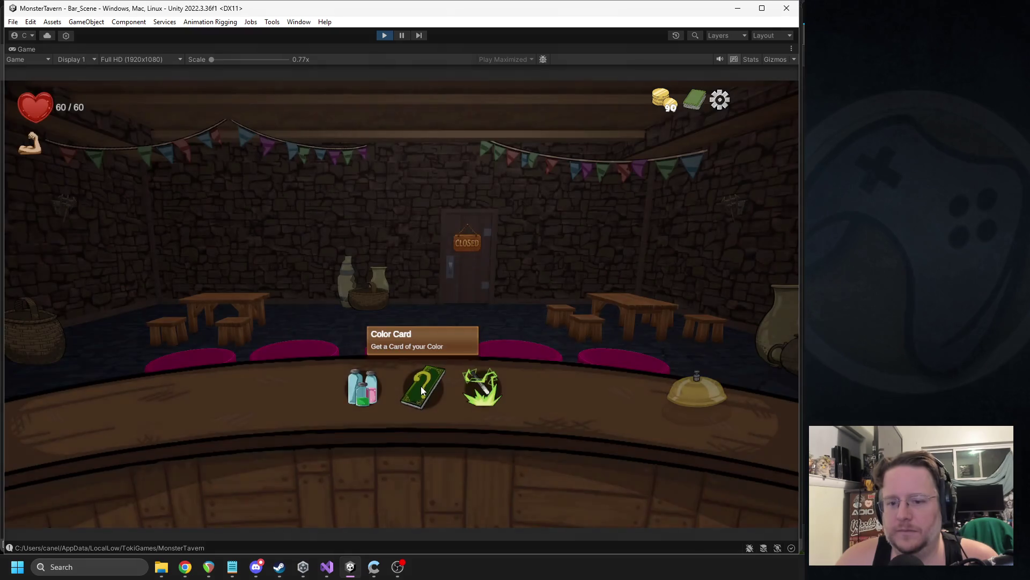
click(421, 391)
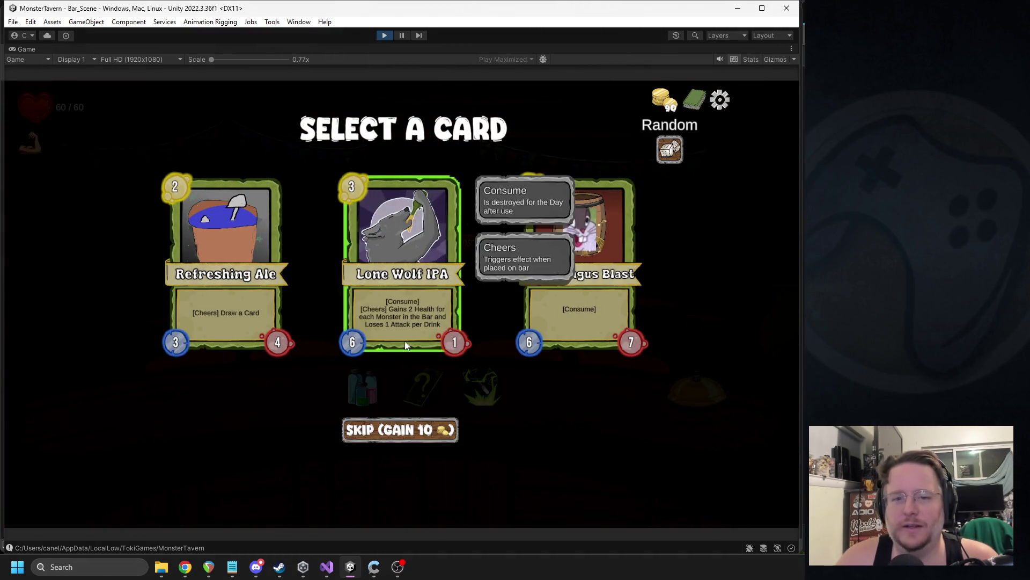
click(384, 37)
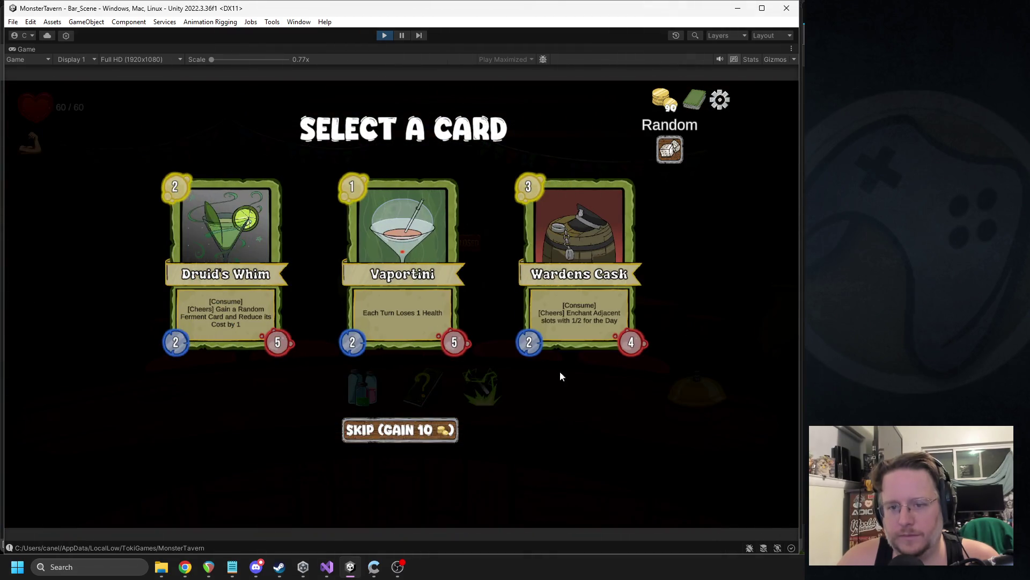
- Pick Wardens Cask as the reward, open the Transform a Card screen, then stop playing
mouse_move(637, 340)
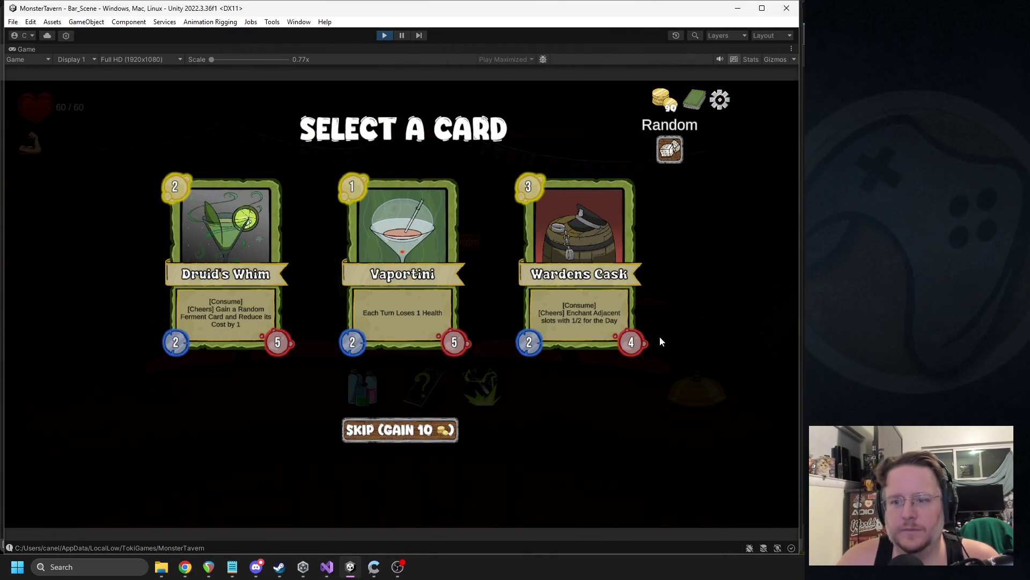
click(597, 271)
mouse_move(483, 391)
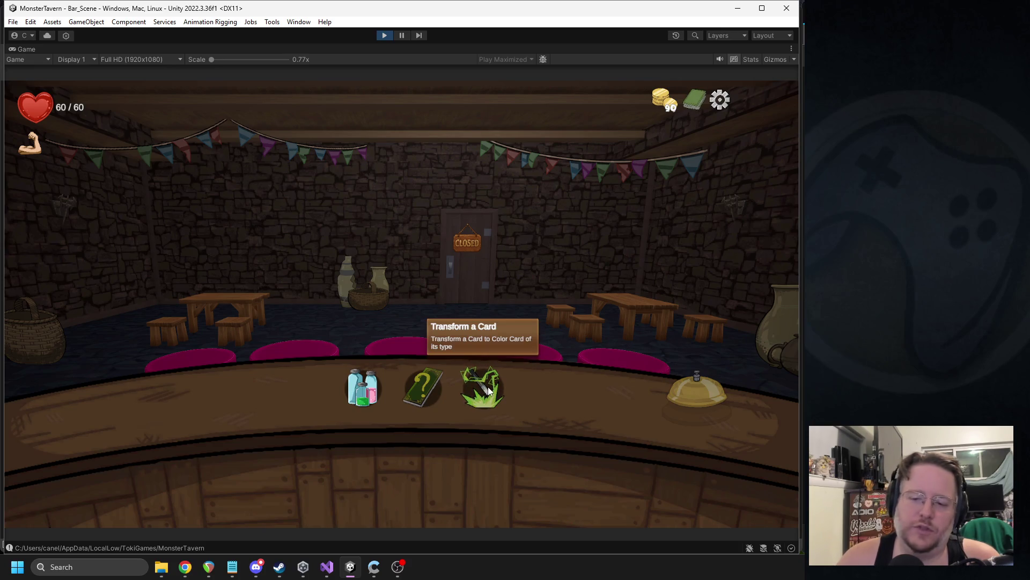
click(489, 390)
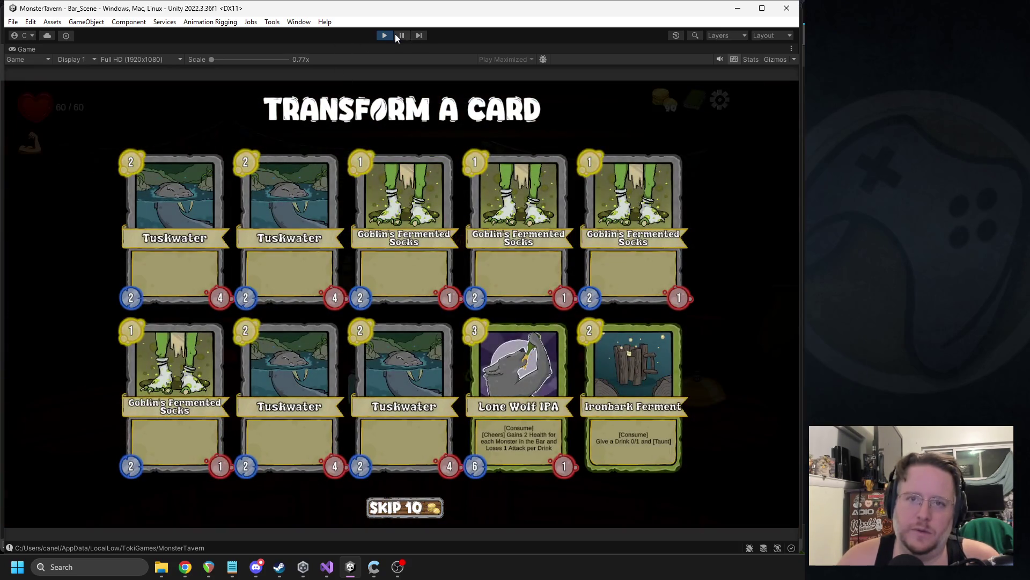
click(384, 35)
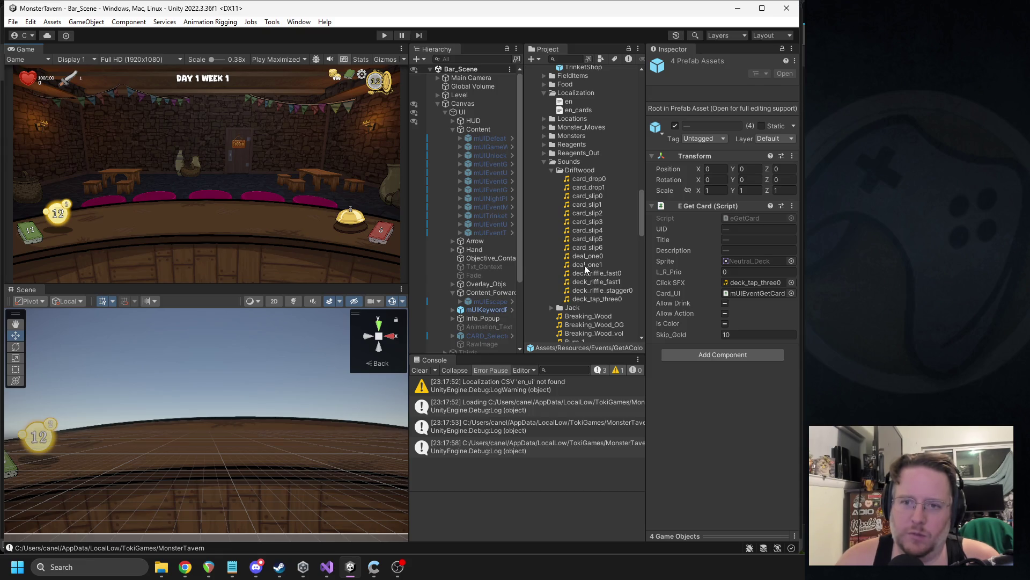
- Inspect the deal_one1 sound clip's import settings, then start the game in play mode
click(586, 270)
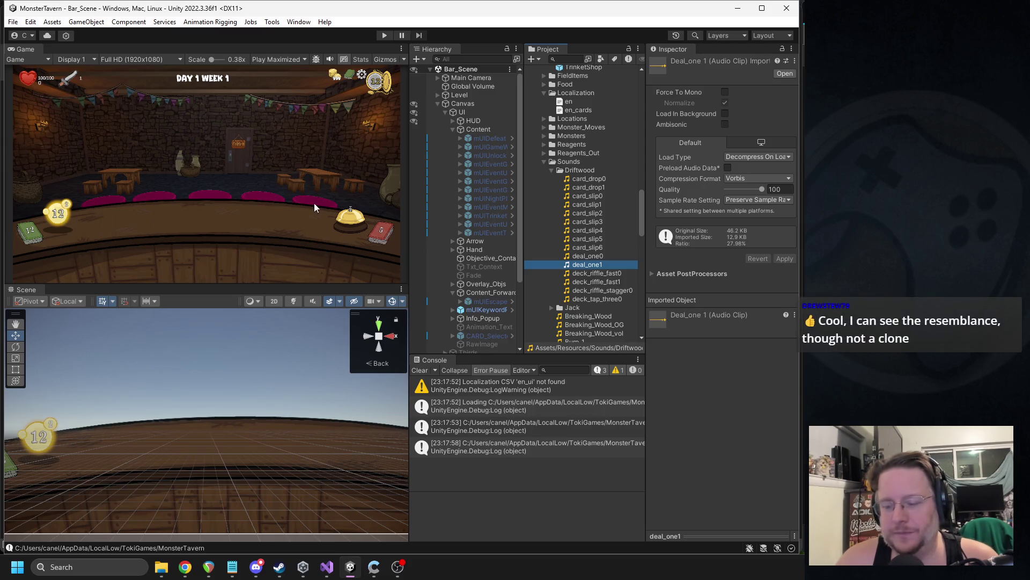
click(385, 35)
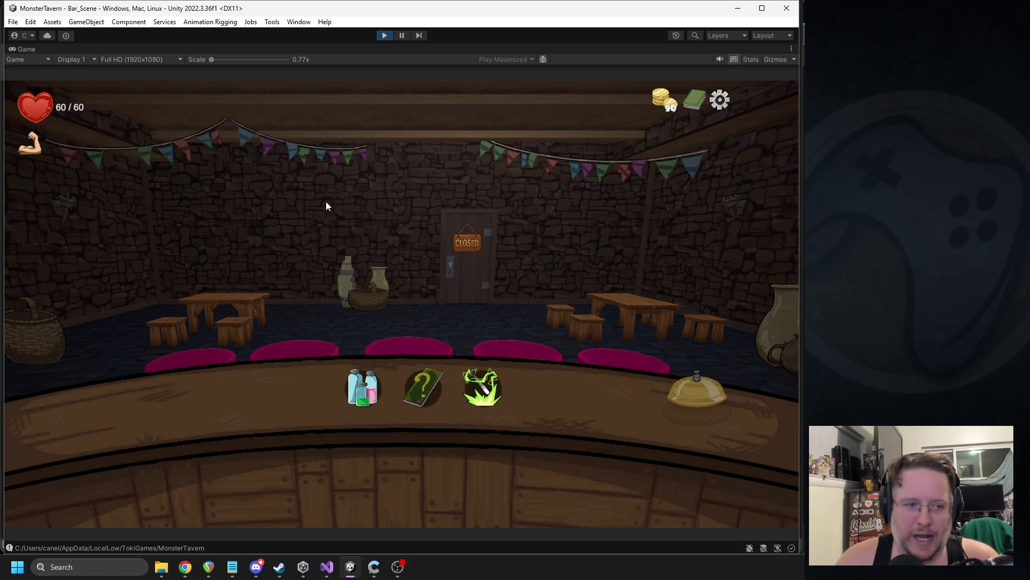
- Open the Transform a Card screen, stop the play test, then switch over to Discord
click(482, 386)
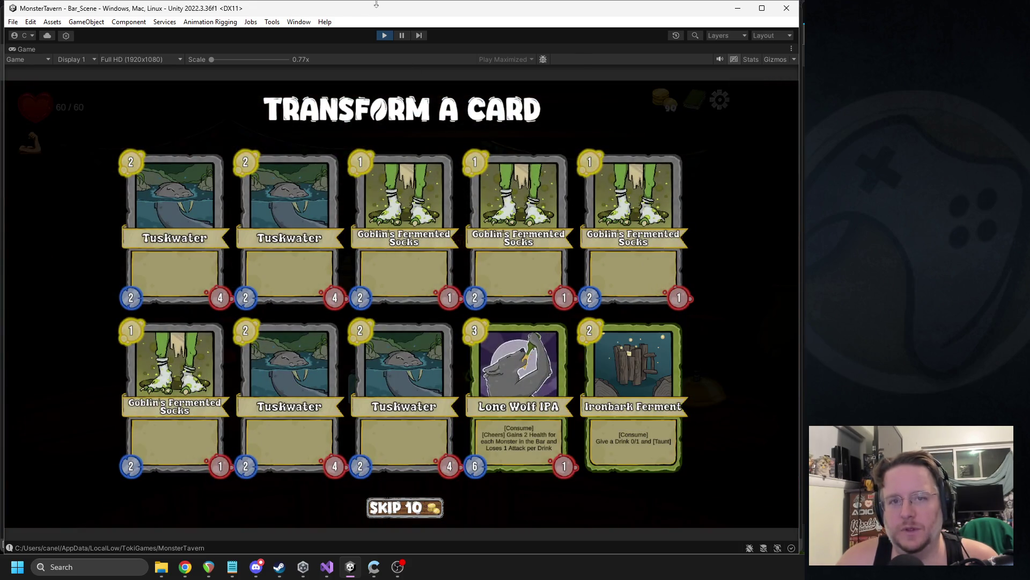
click(384, 35)
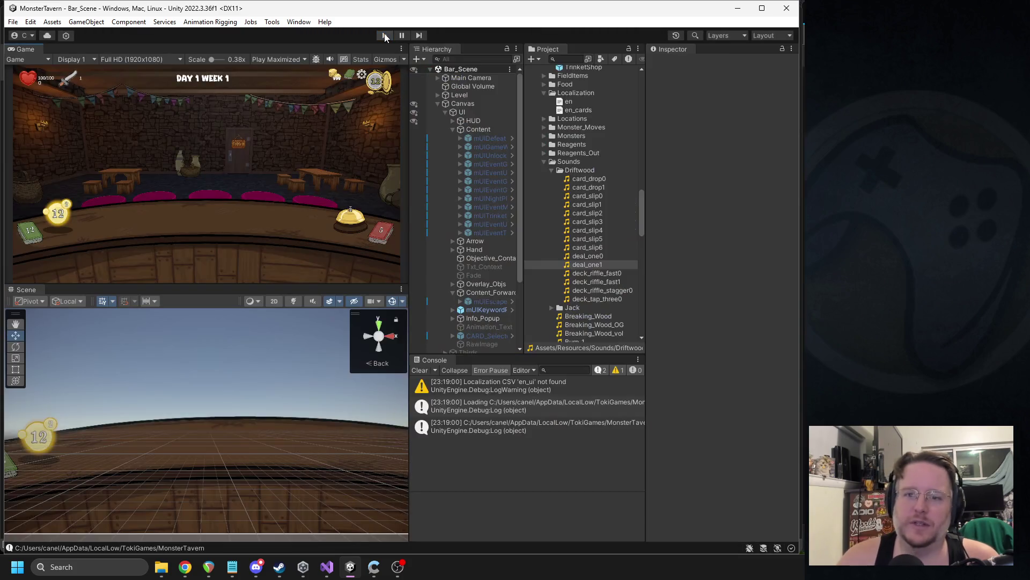
click(256, 567)
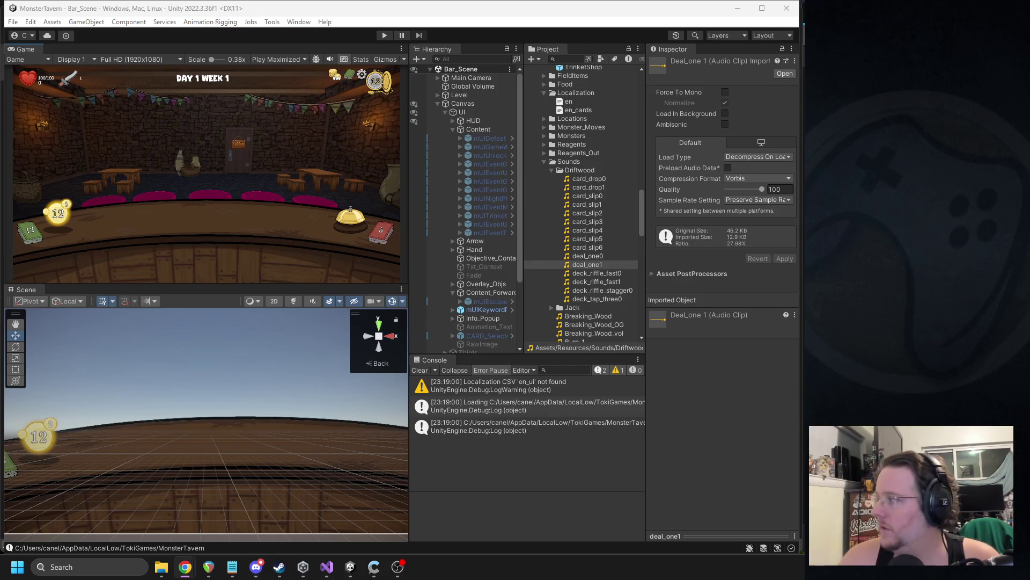
scroll(615, 246, down, 3)
- Collapse the Driftwood sounds folder in the Project window
scroll(615, 246, down, 5)
scroll(615, 246, up, 5)
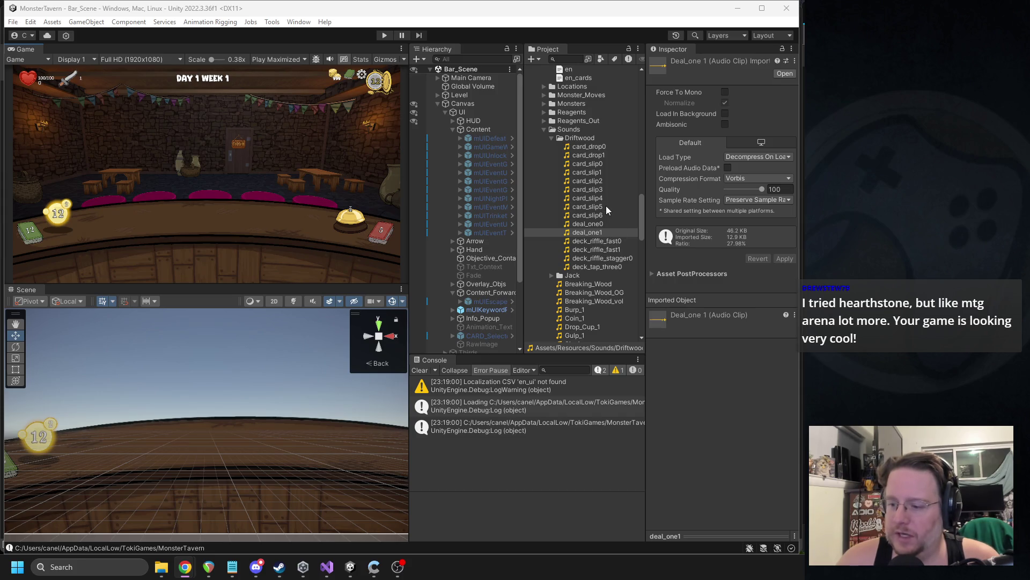
scroll(590, 236, up, 5)
click(553, 235)
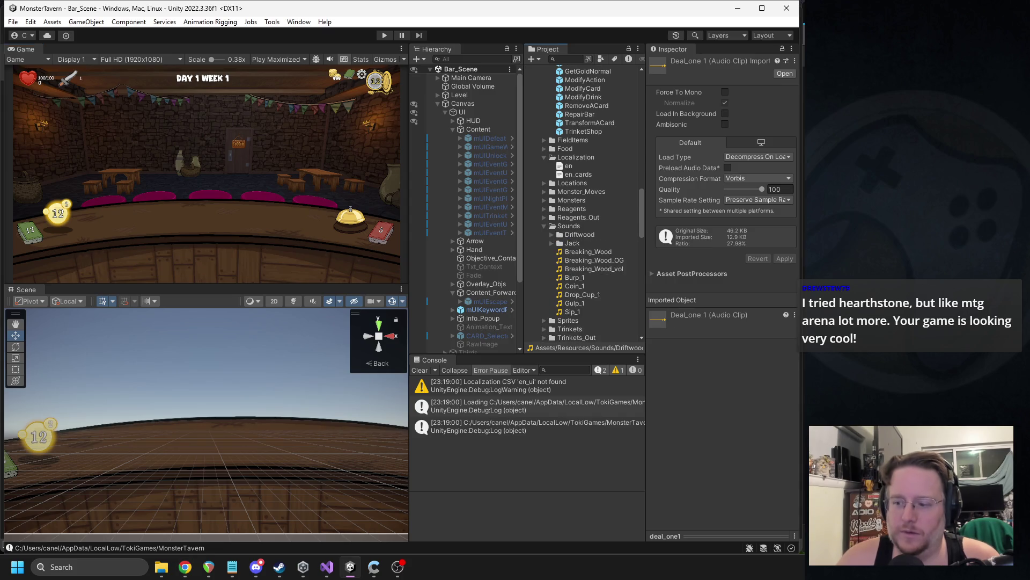
key(alt+Tab)
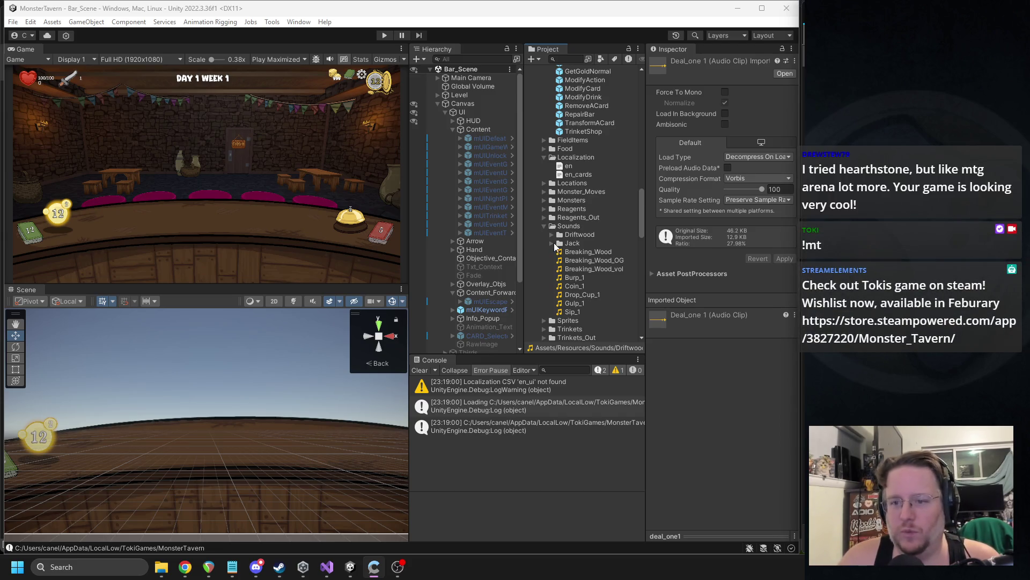
- Import a new sound file into the Sounds folder by dragging it in
scroll(567, 255, down, 4)
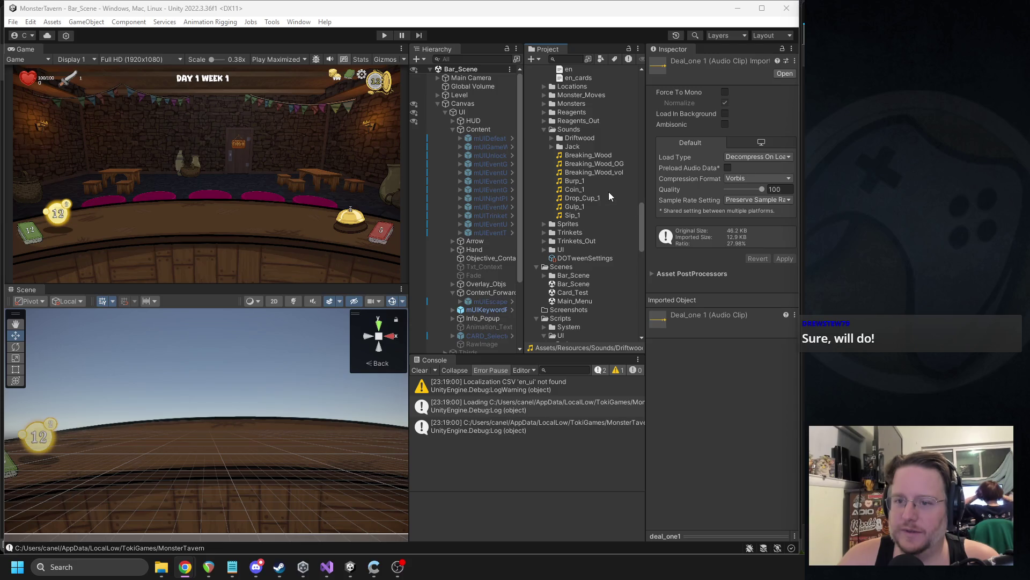
mouse_move(702, 206)
mouse_down()
mouse_move(582, 196)
mouse_move(601, 186)
mouse_move(584, 195)
mouse_up()
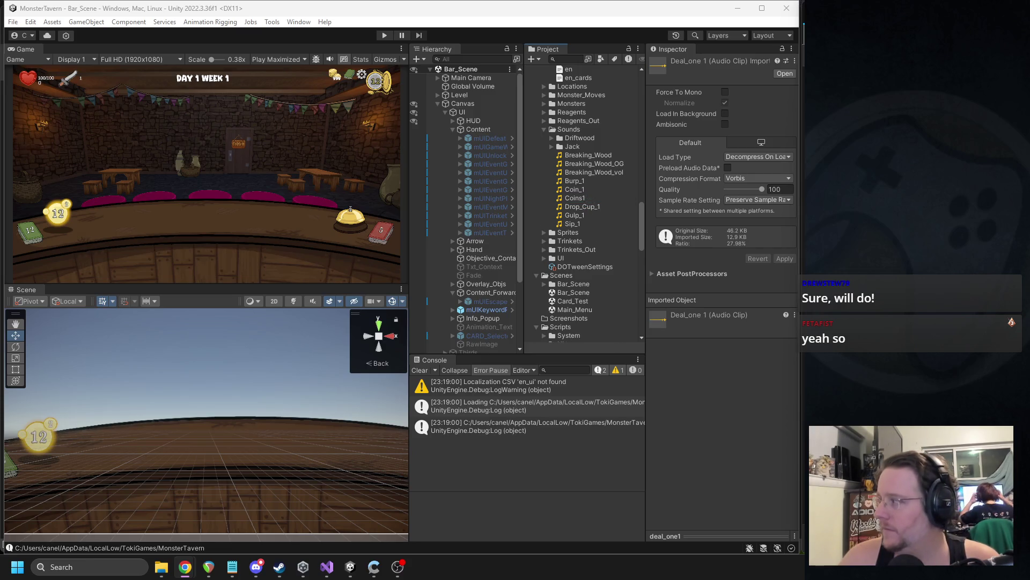
mouse_move(612, 203)
mouse_down()
mouse_move(579, 170)
mouse_move(579, 185)
mouse_up()
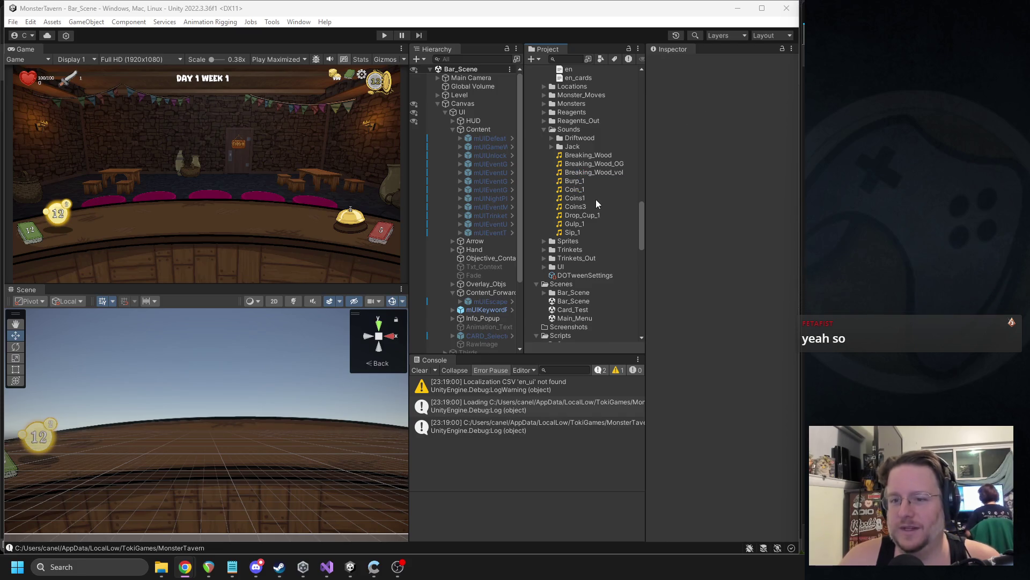
scroll(598, 192, down, 10)
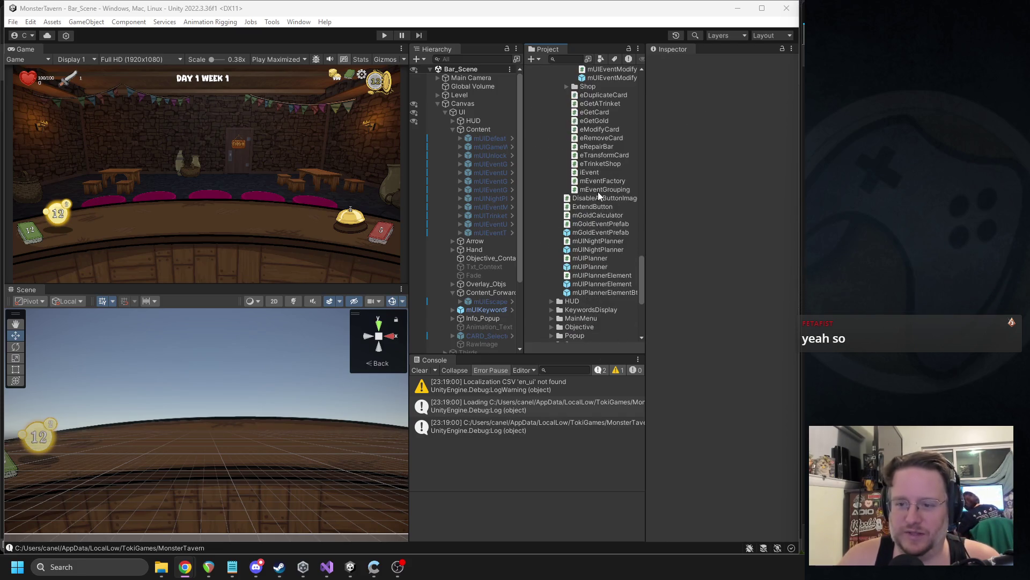
scroll(597, 234, up, 5)
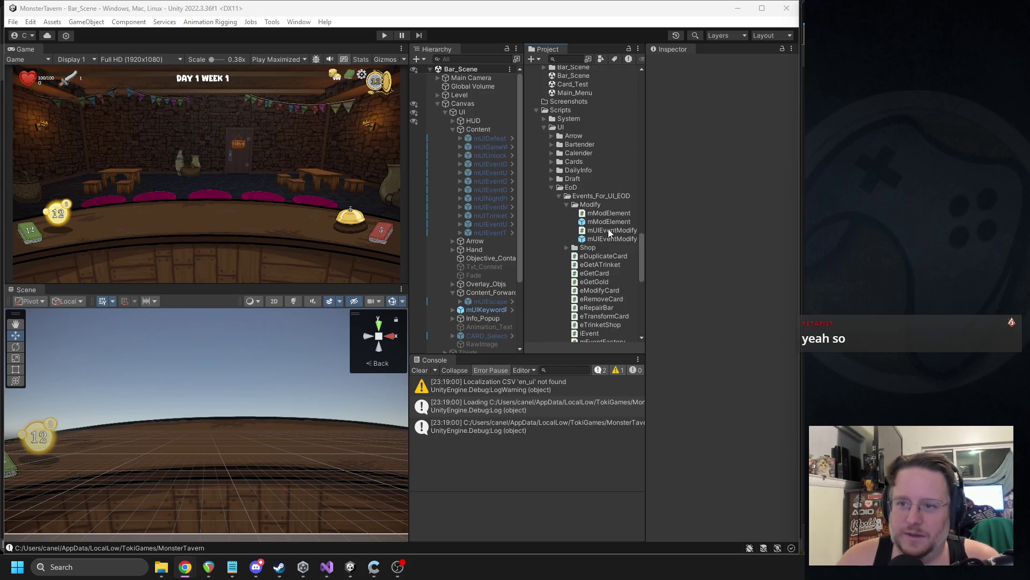
- Collapse the EoD and UI script folders and select the EOW_Trinket_Action_1 event group
click(551, 187)
scroll(571, 211, up, 3)
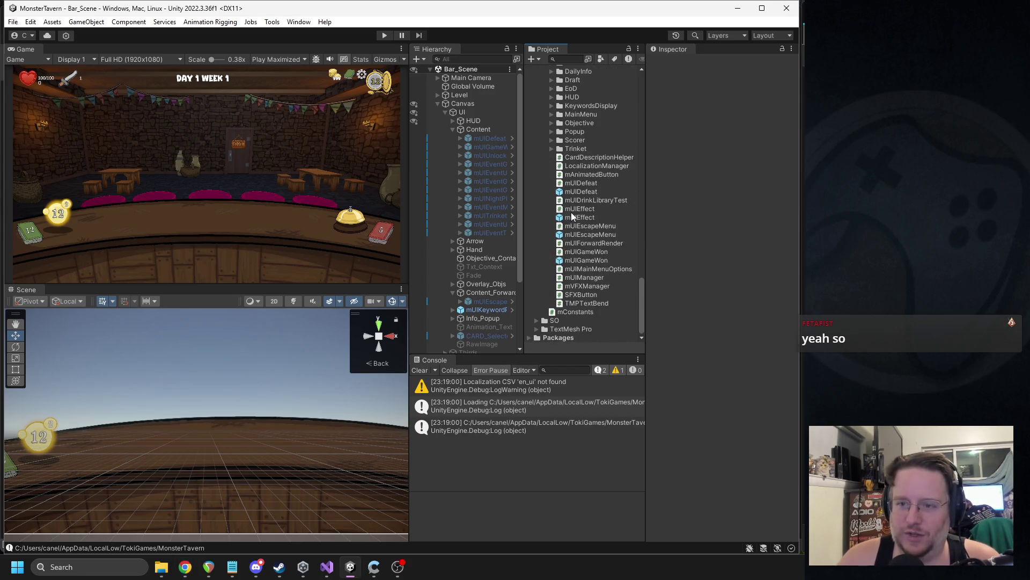
click(544, 189)
scroll(579, 185, down, 8)
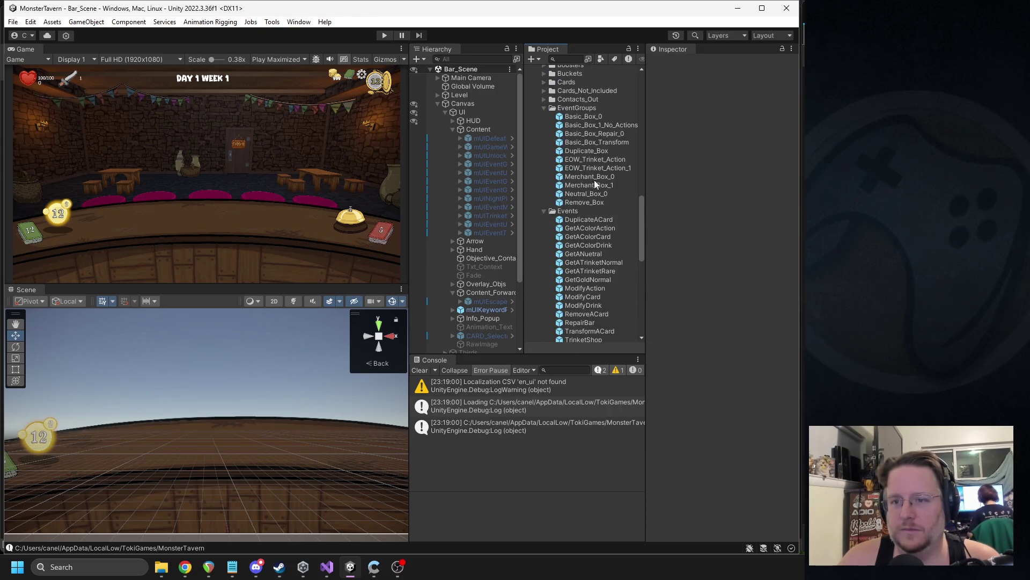
click(592, 166)
- Inspect the Merchant_Box_0, Duplicate_Box and Basic_Box_Transform event groups
click(593, 178)
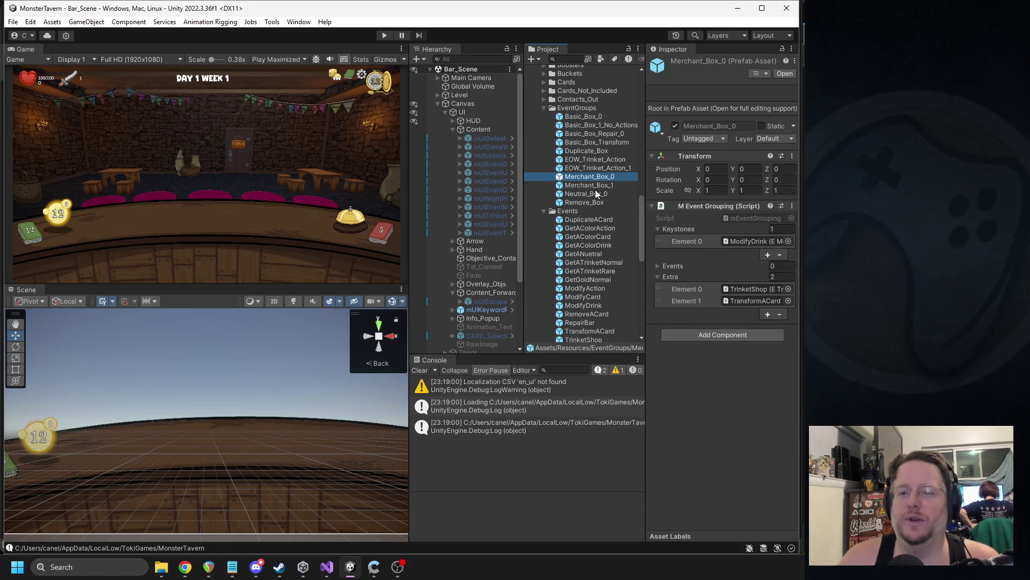
click(592, 150)
click(591, 142)
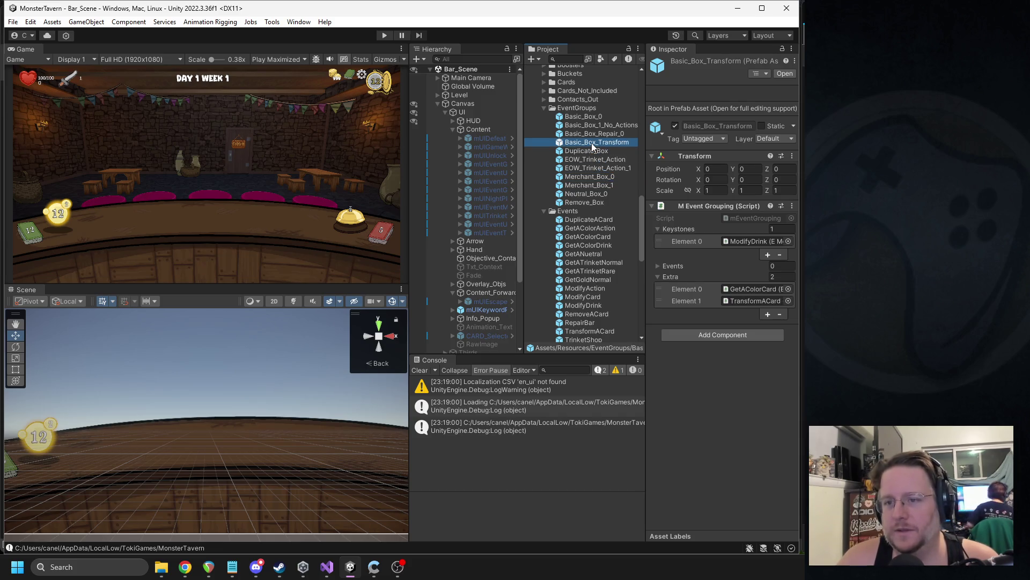
click(591, 176)
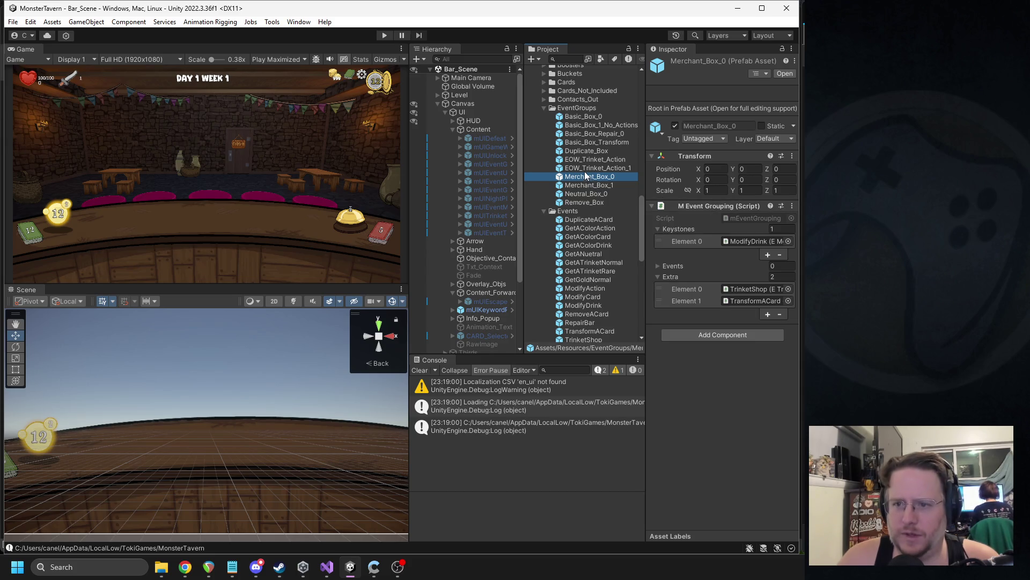
- Pick Coins1 as the TrinketShop prefab's Click SFX, then open eTrinketShop.cs via Edit Script
click(747, 290)
click(582, 337)
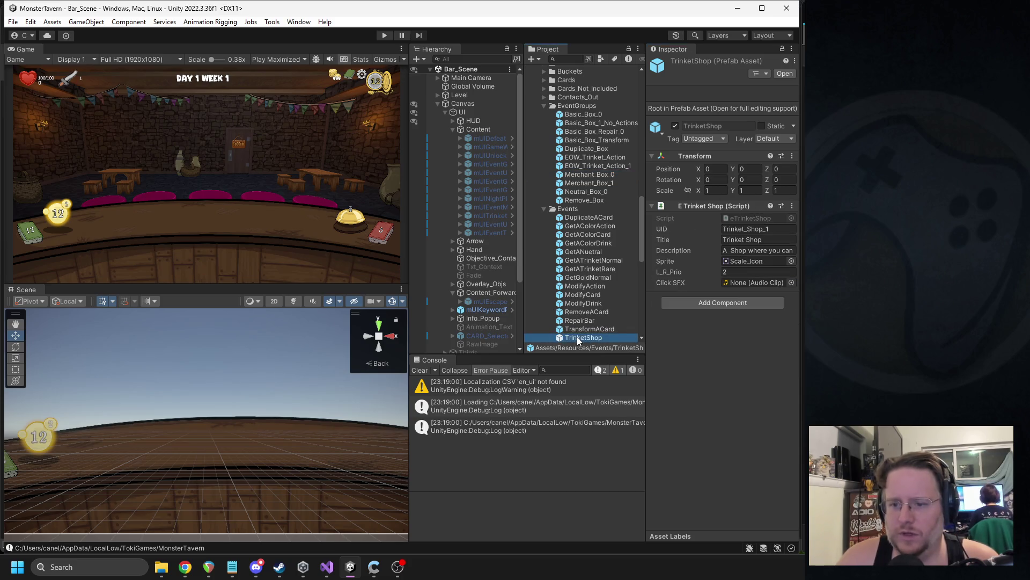
click(792, 284)
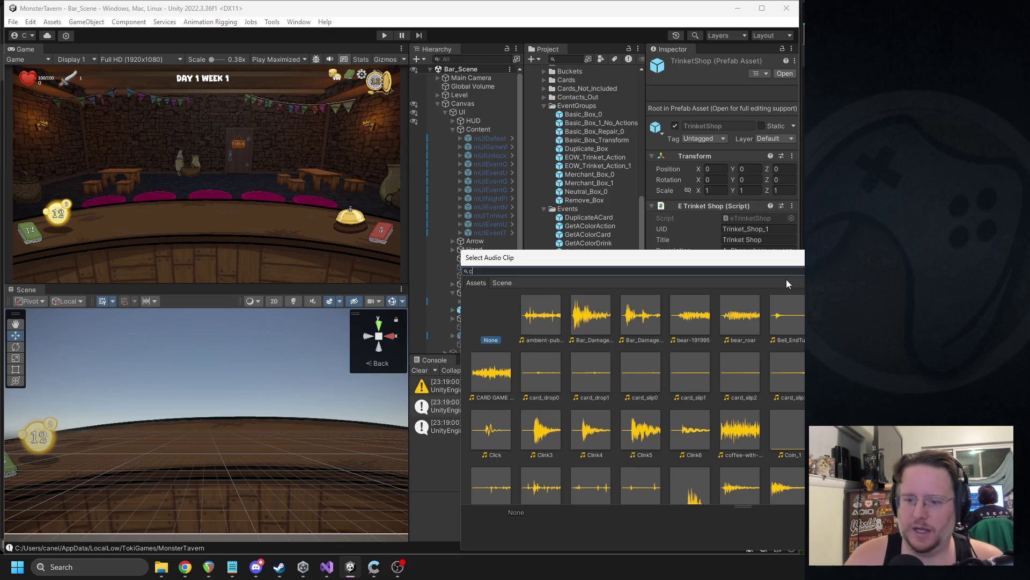
text(coins)
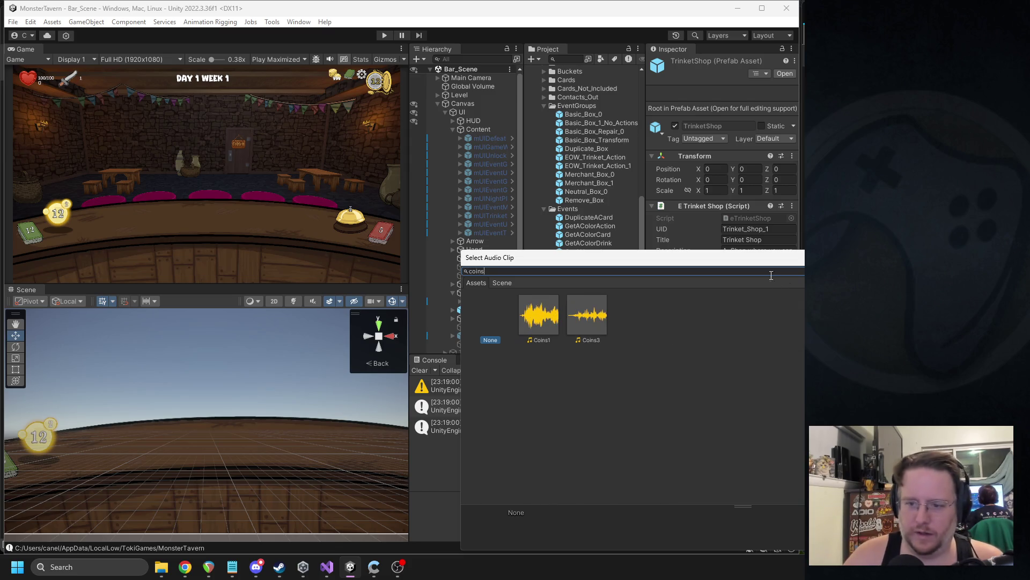
double_click(549, 319)
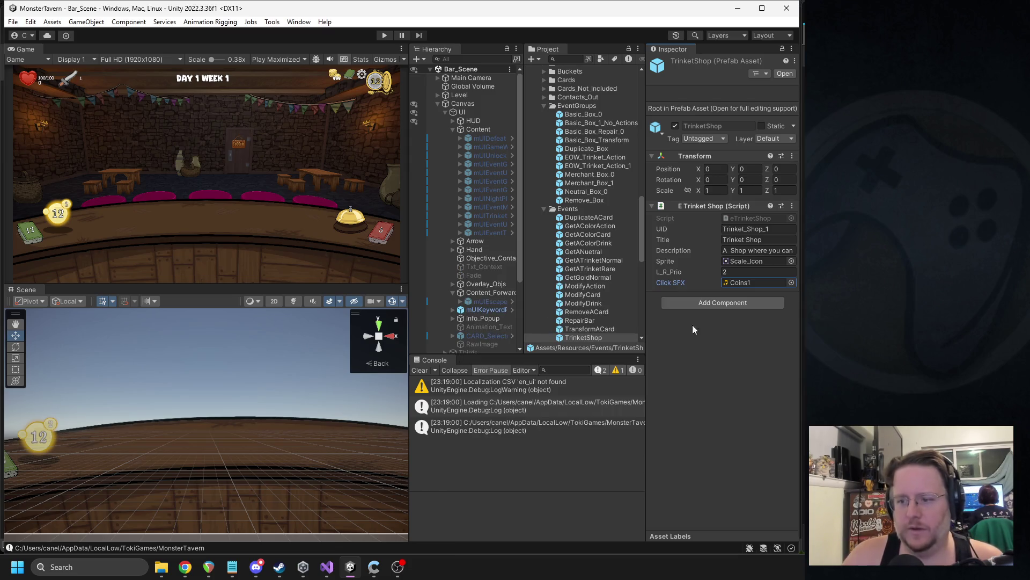
right_click(706, 202)
click(755, 332)
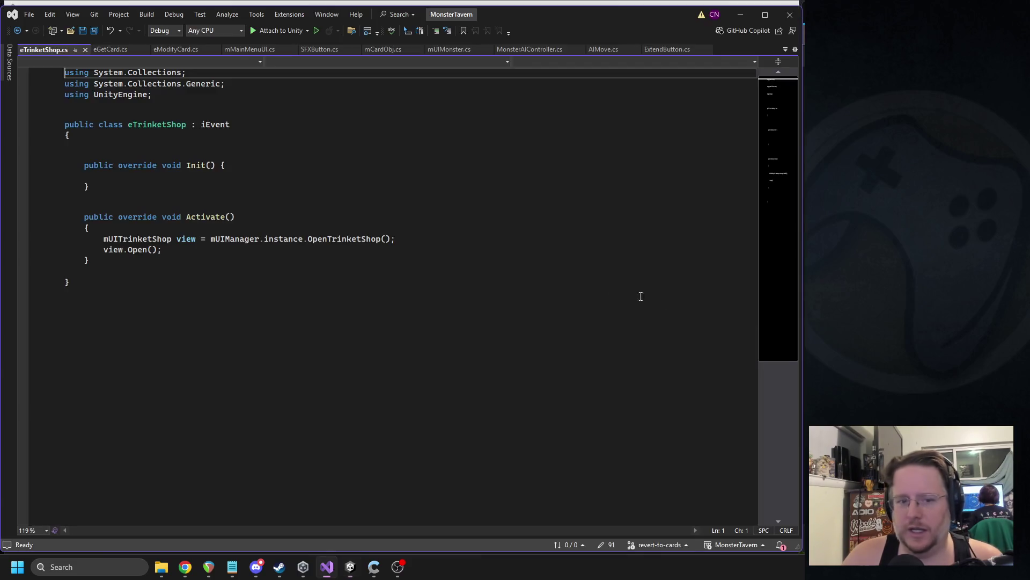
- Paste the null-checked _ClickSFX PlaySound call into Activate(), save eTrinketShop.cs, and return to Unity
click(145, 231)
key(Return)
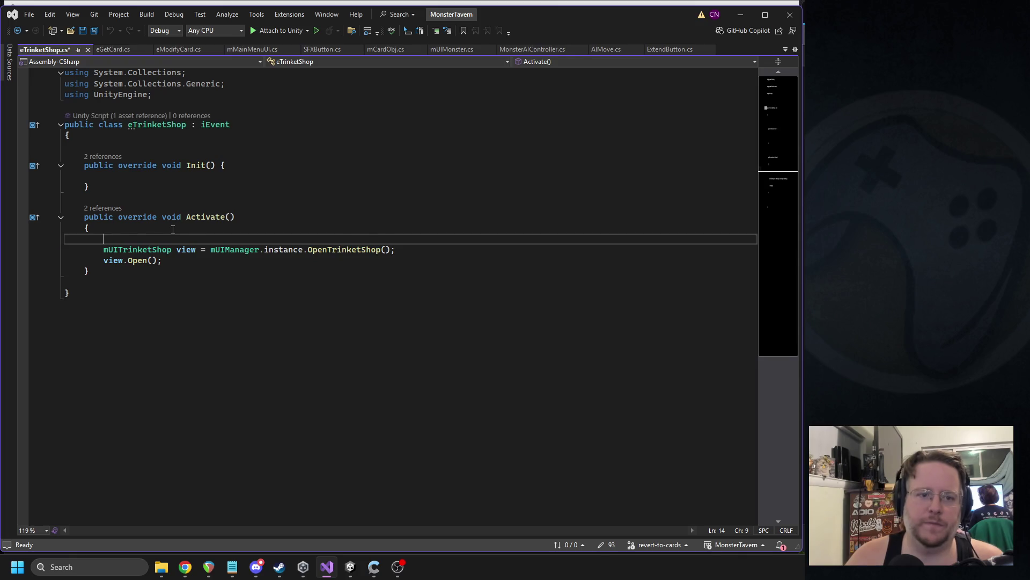
text(if (_ClickSFX != null)             mSoundManager.instance.PlaySound(_ClickSFX);)
key(ctrl+s)
click(350, 567)
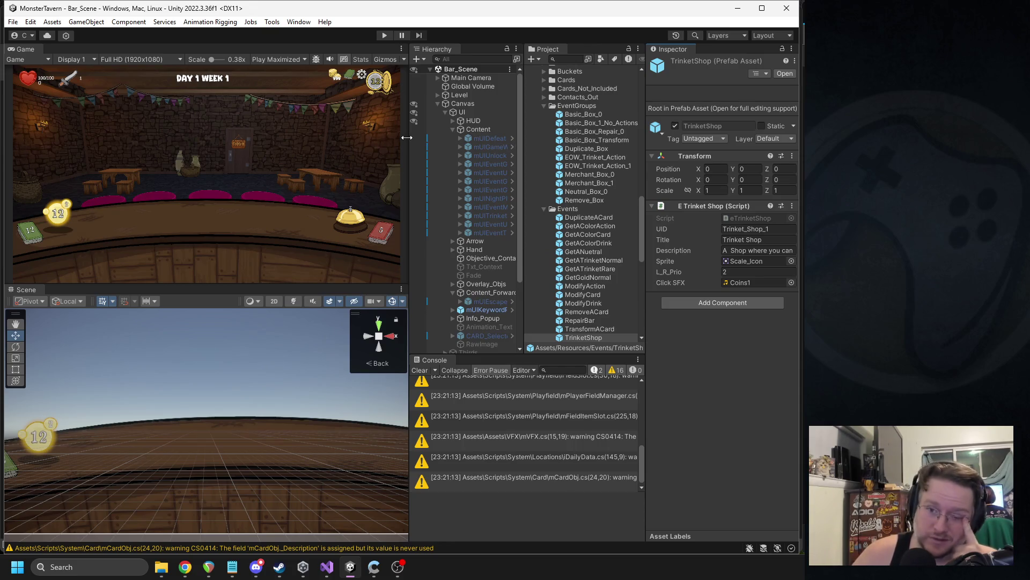
click(381, 40)
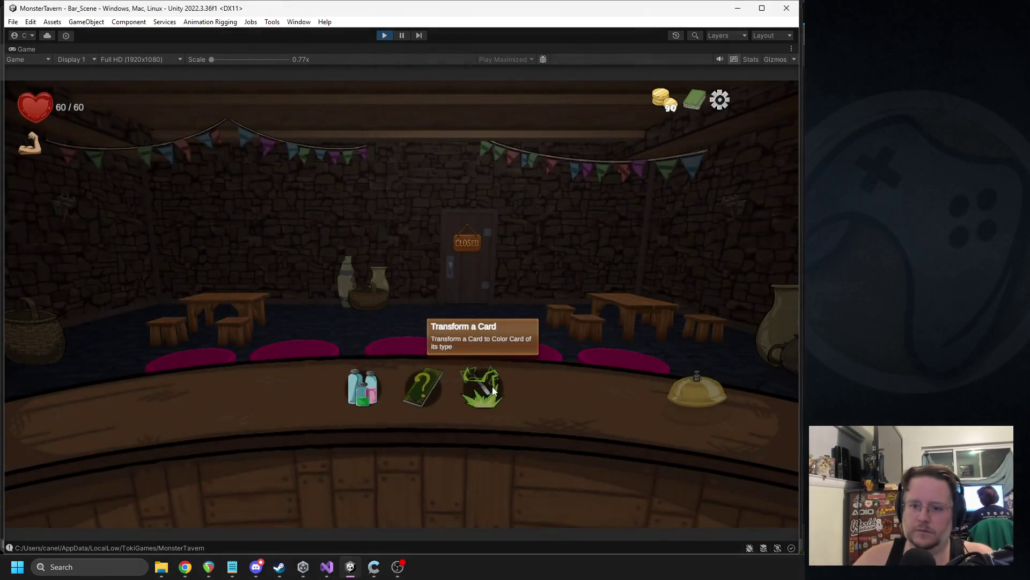
click(492, 387)
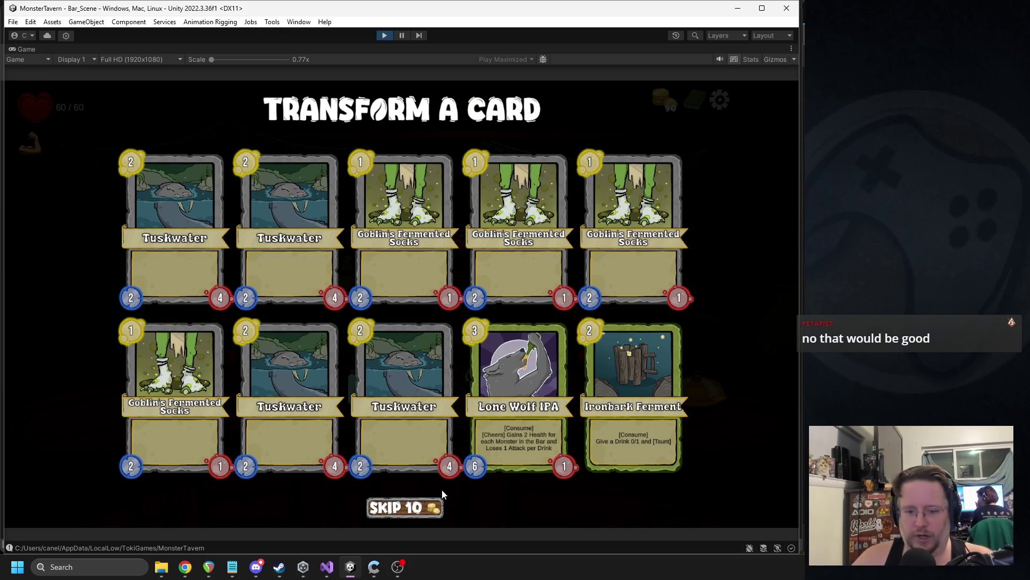
click(384, 35)
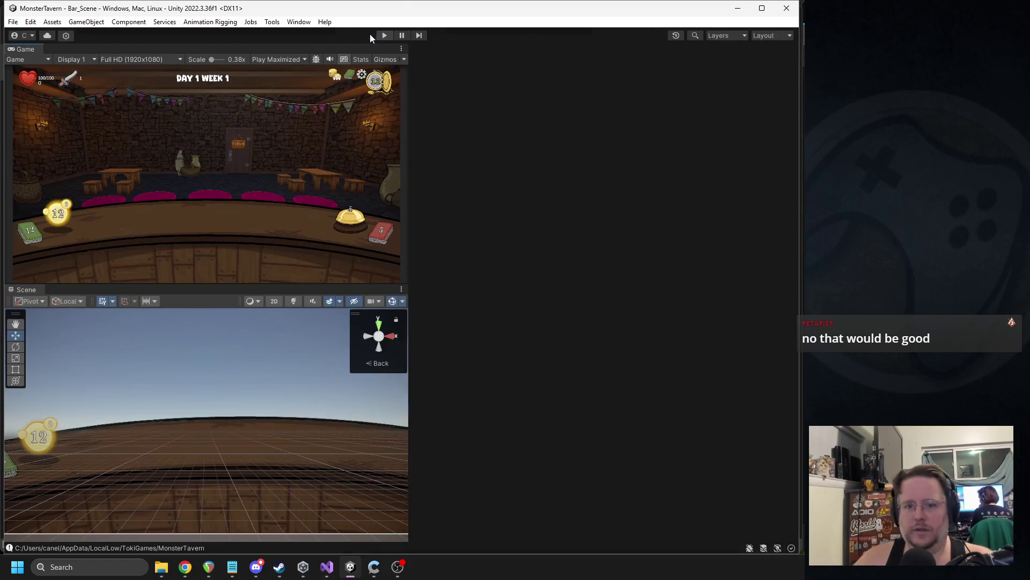
- Give the TransformACard prefab deal_one0 as Click SFX and open eTransformCard.cs via Edit Script
click(585, 329)
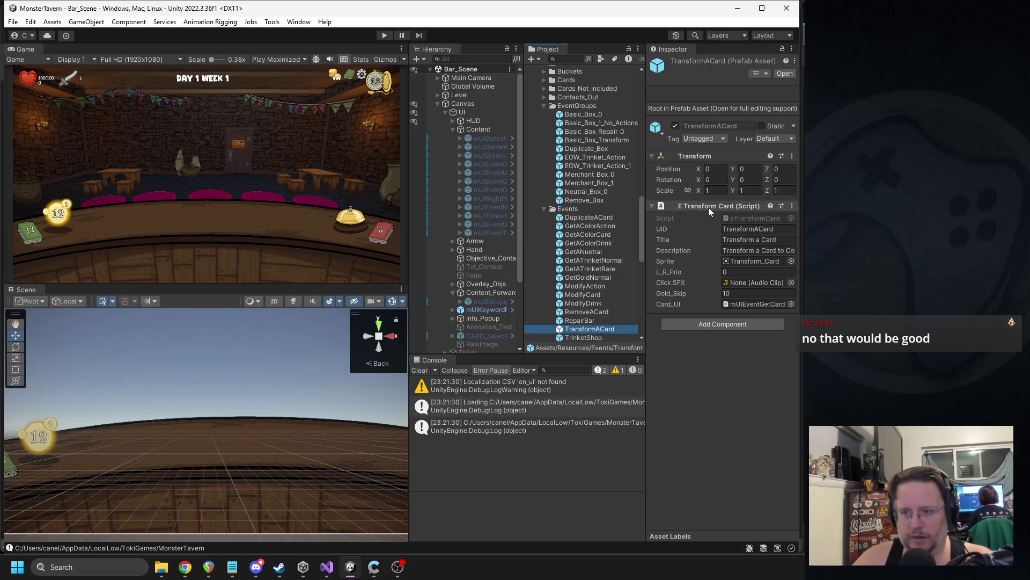
click(791, 283)
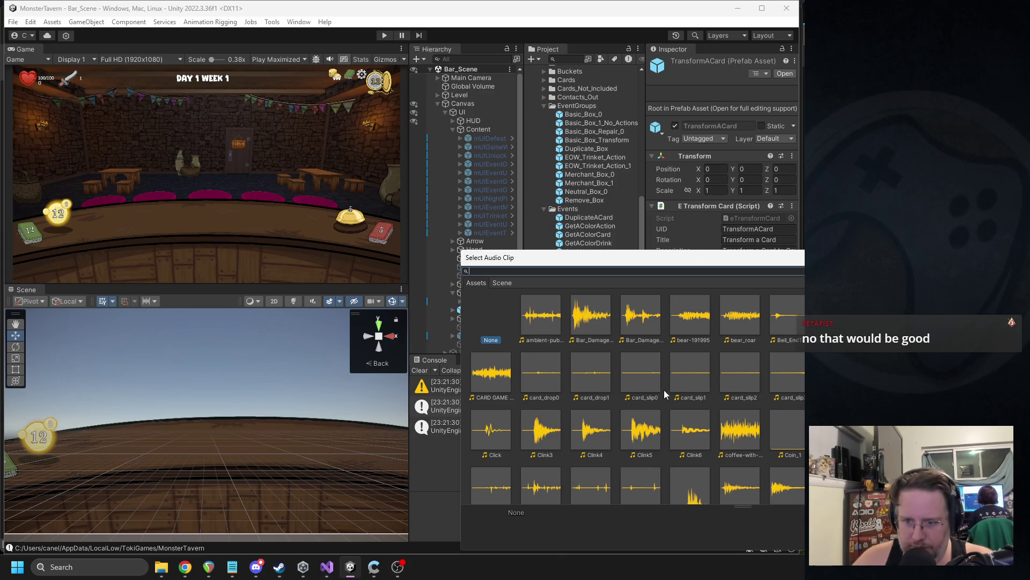
scroll(665, 387, down, 3)
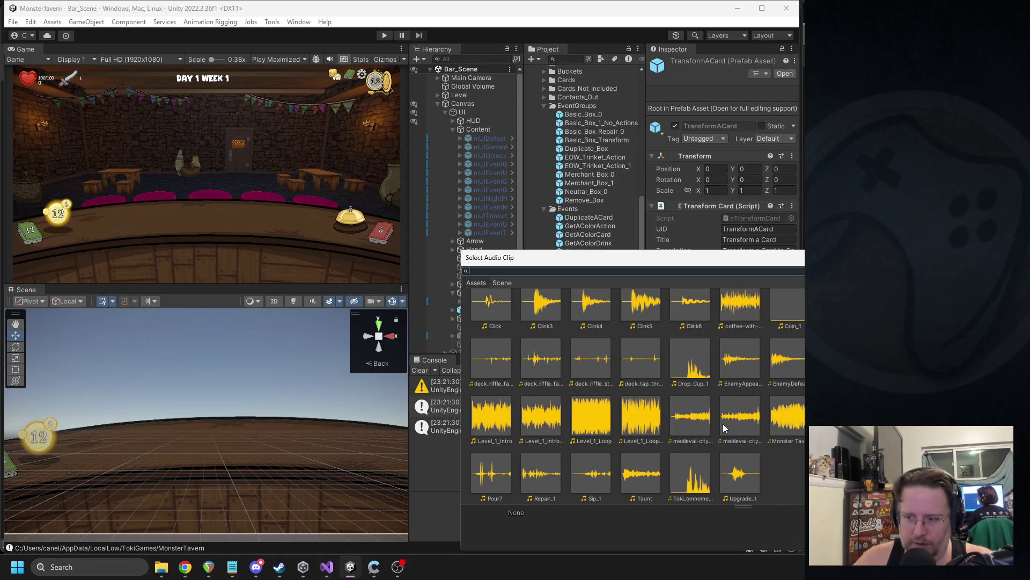
scroll(761, 428, up, 1)
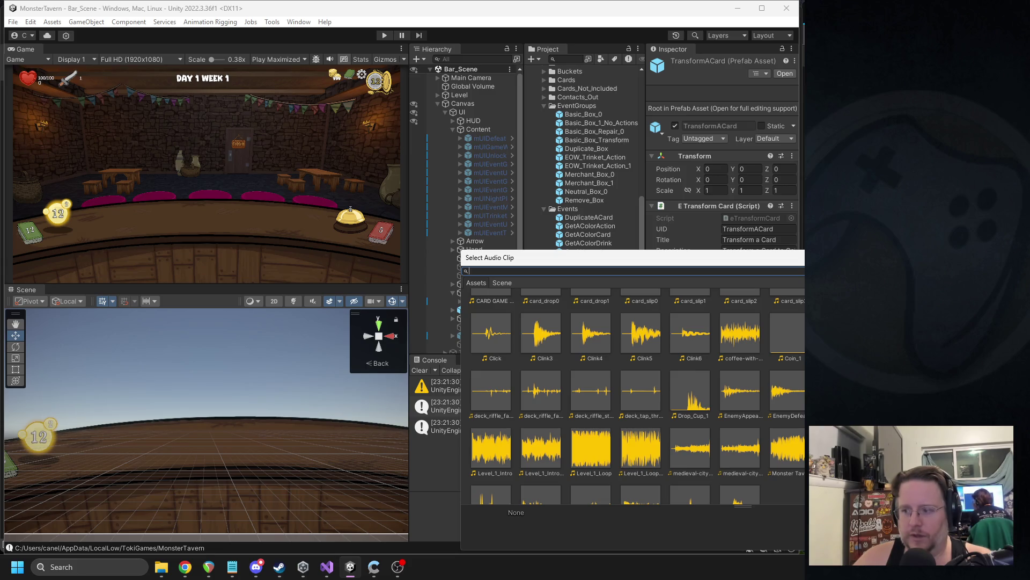
key(Escape)
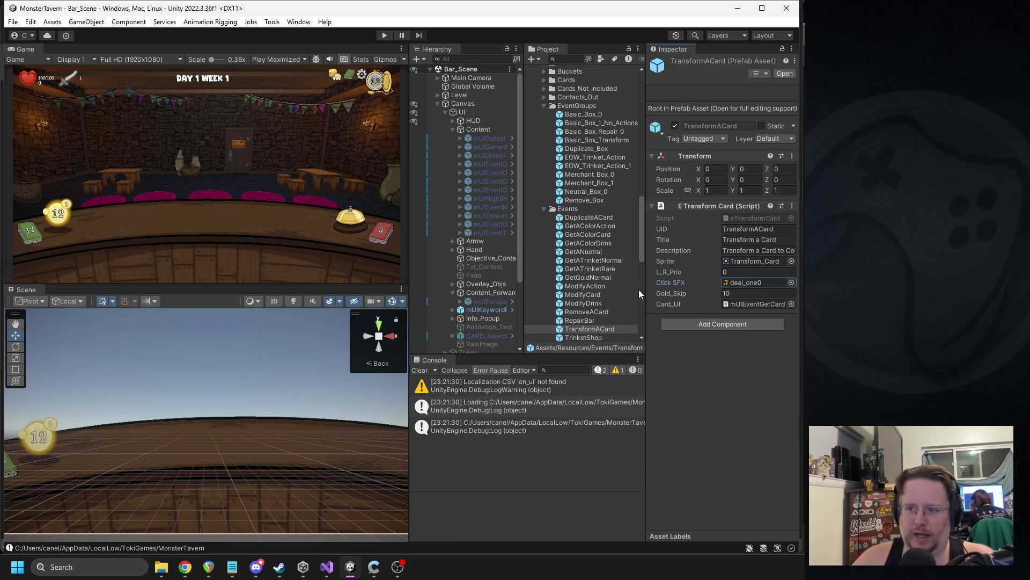
right_click(717, 202)
click(752, 330)
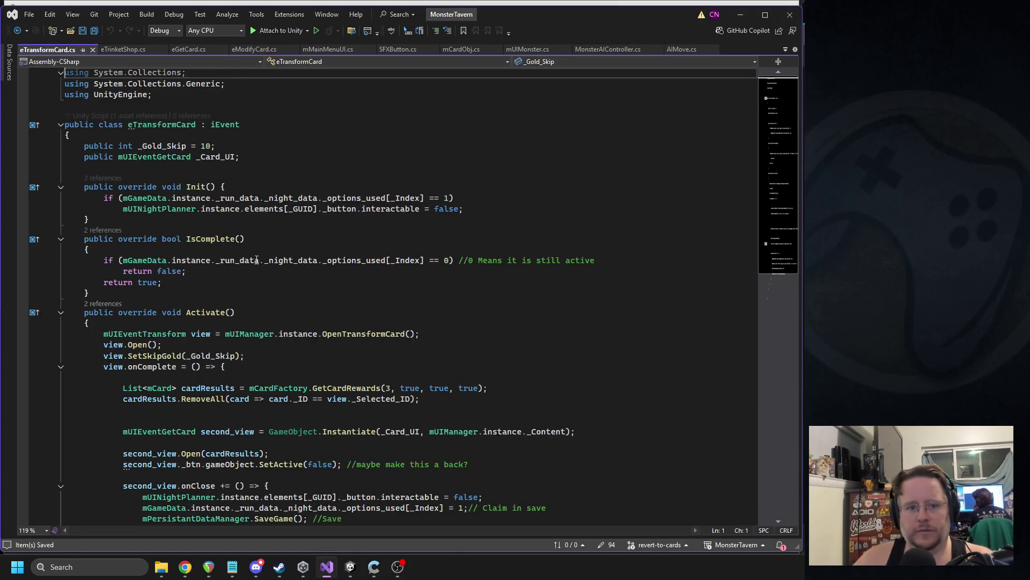
- Jump from eTransformCard to the mUIEventGetCard class definition
scroll(69, 214, down, 5)
click(60, 214)
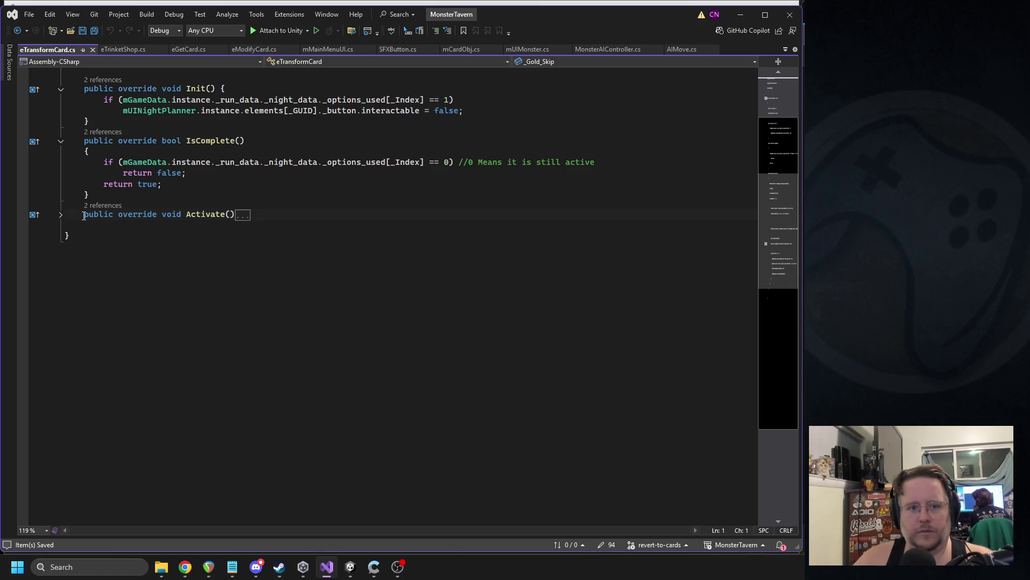
click(61, 214)
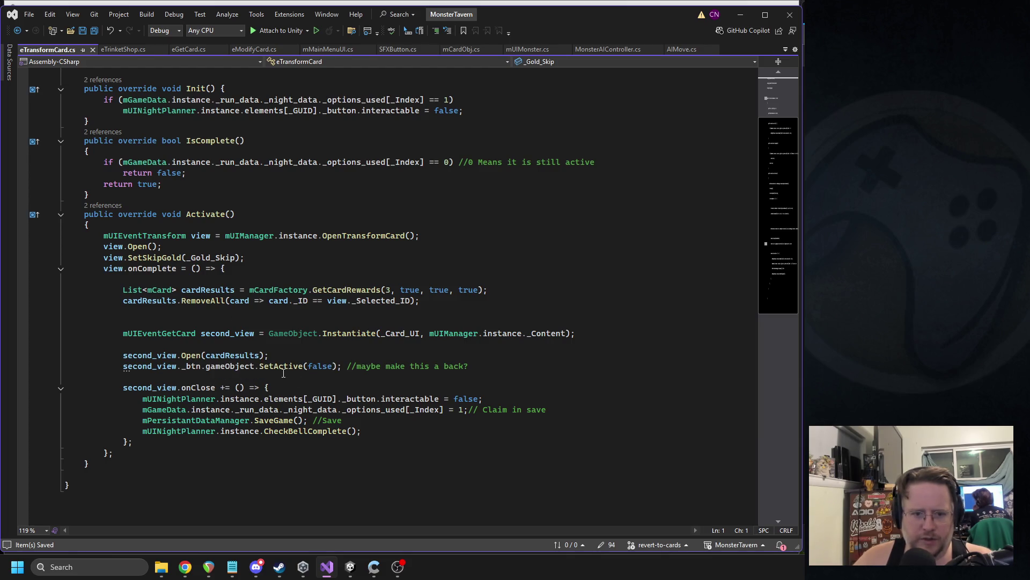
mouse_move(276, 369)
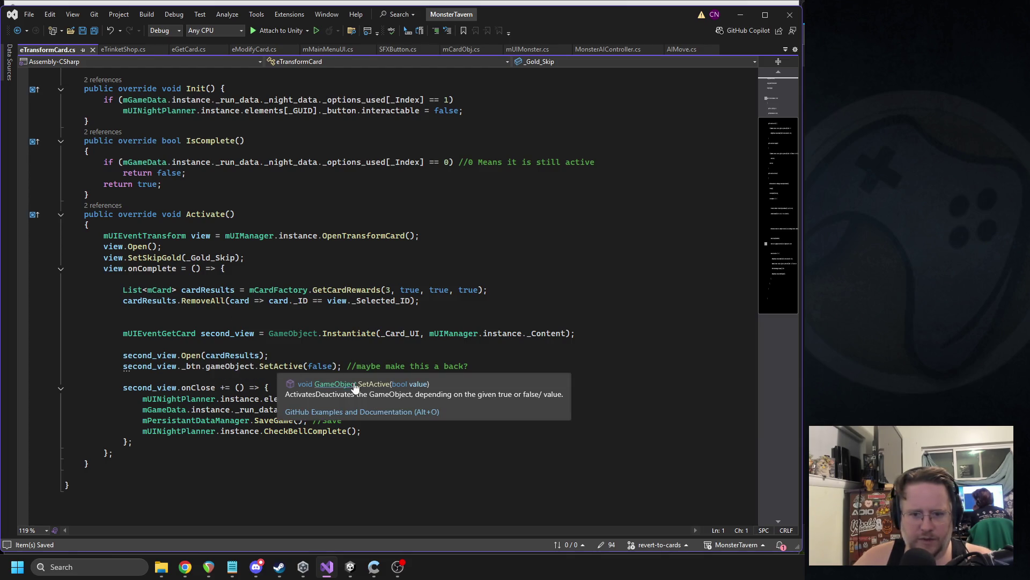
mouse_move(172, 338)
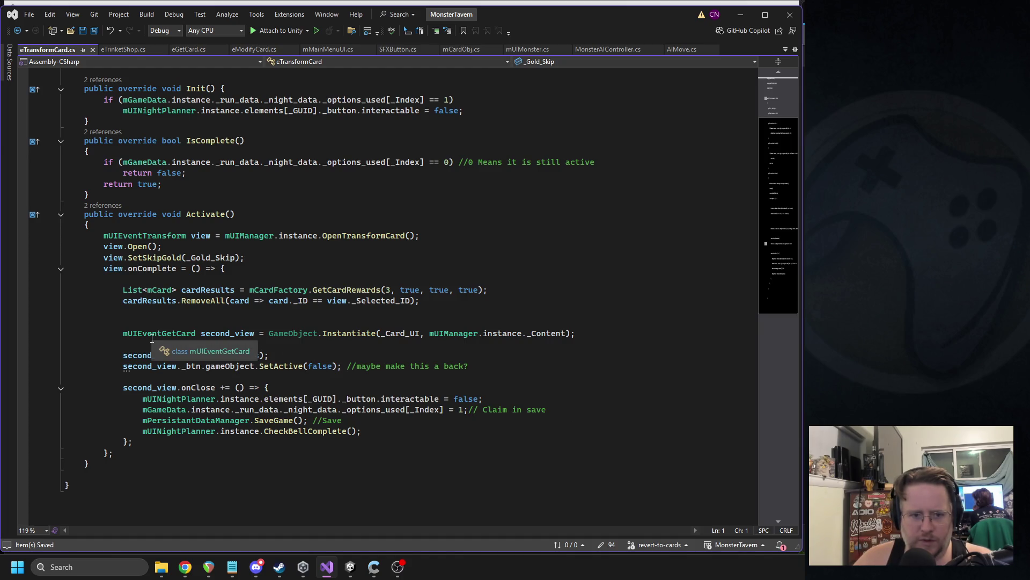
click(228, 351)
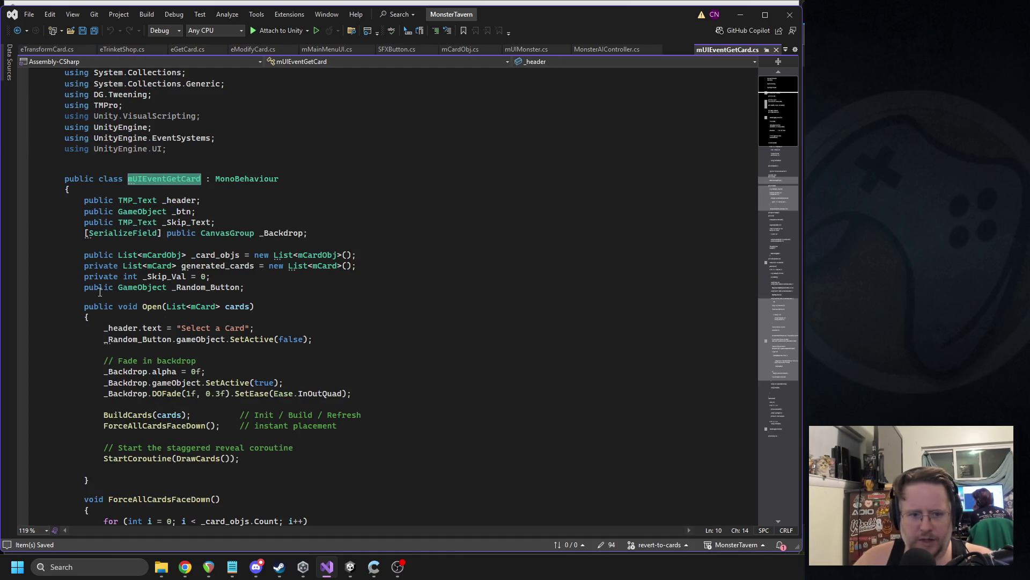
- Declare 'public AudioClip _Coins_SFX;' below _Random_Button and save
click(276, 293)
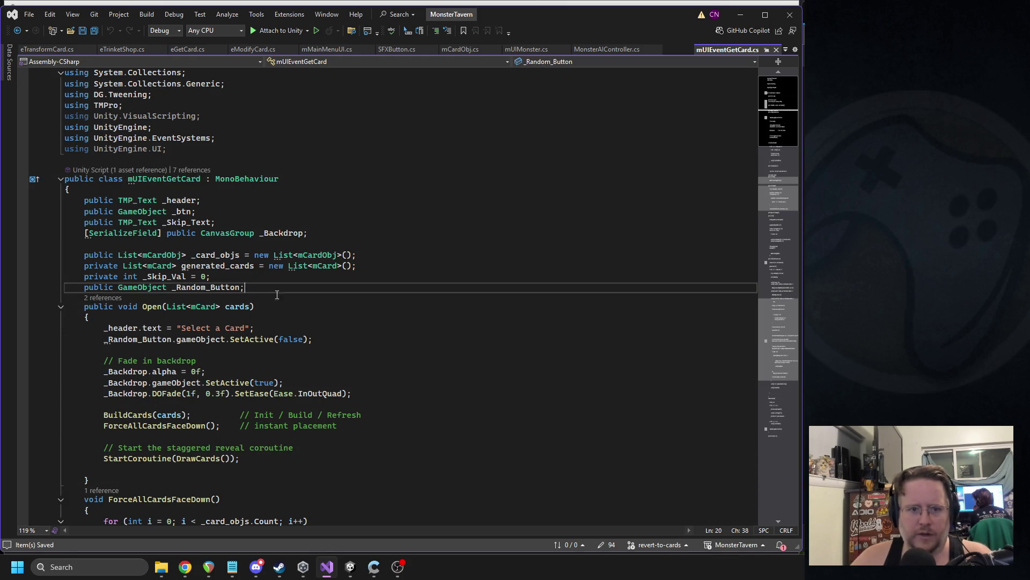
key(Return)
text(public sf)
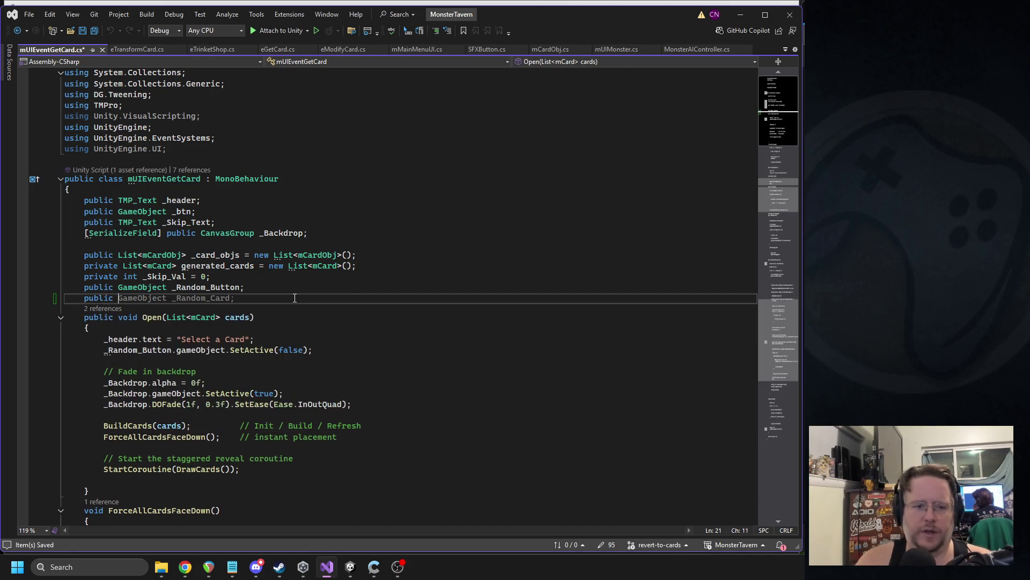
key(BackSpace)
key(BackSpace)
key(BackSpace)
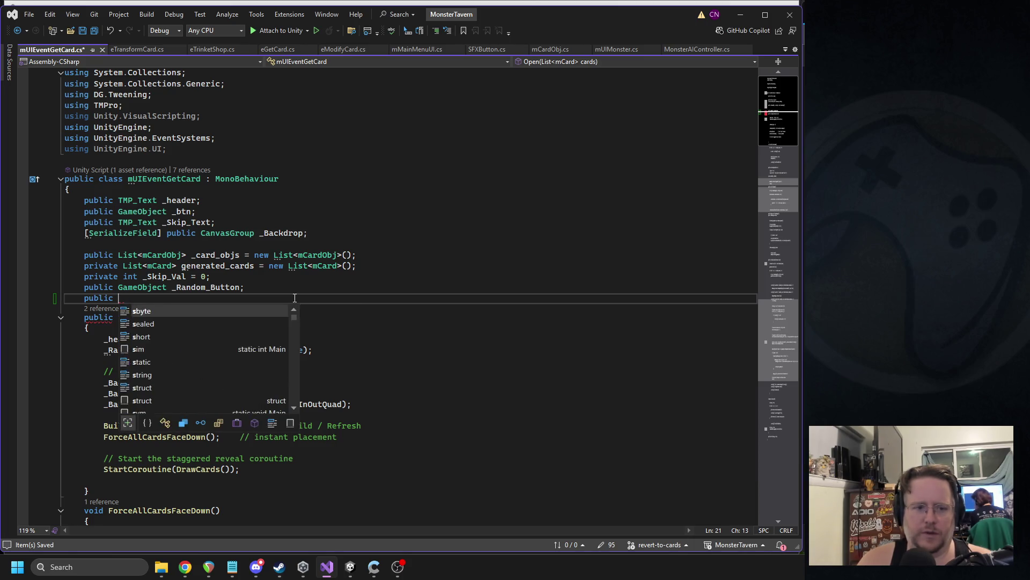
text(a)
key(BackSpace)
text(audioc)
key(Tab)
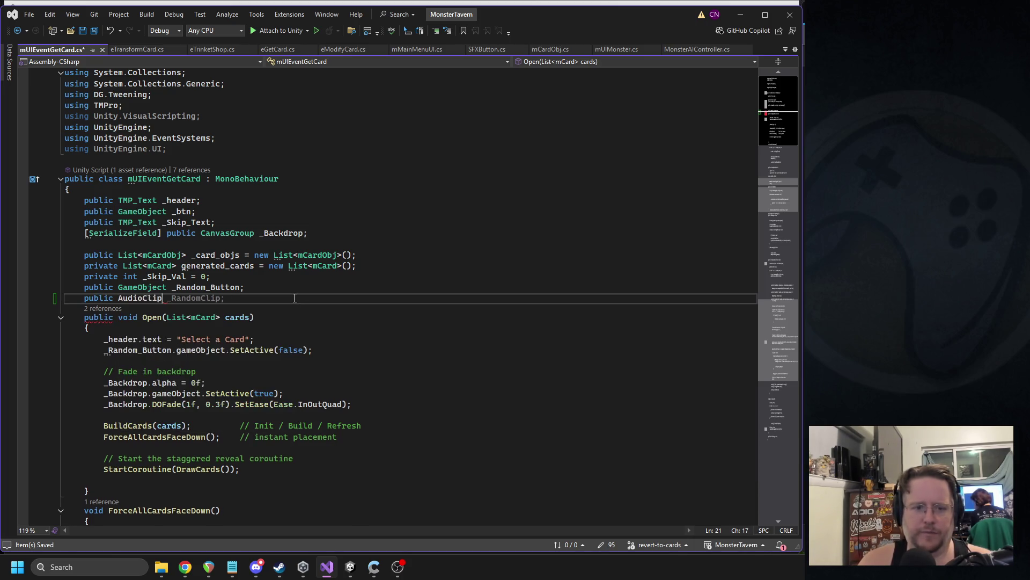
text( _B)
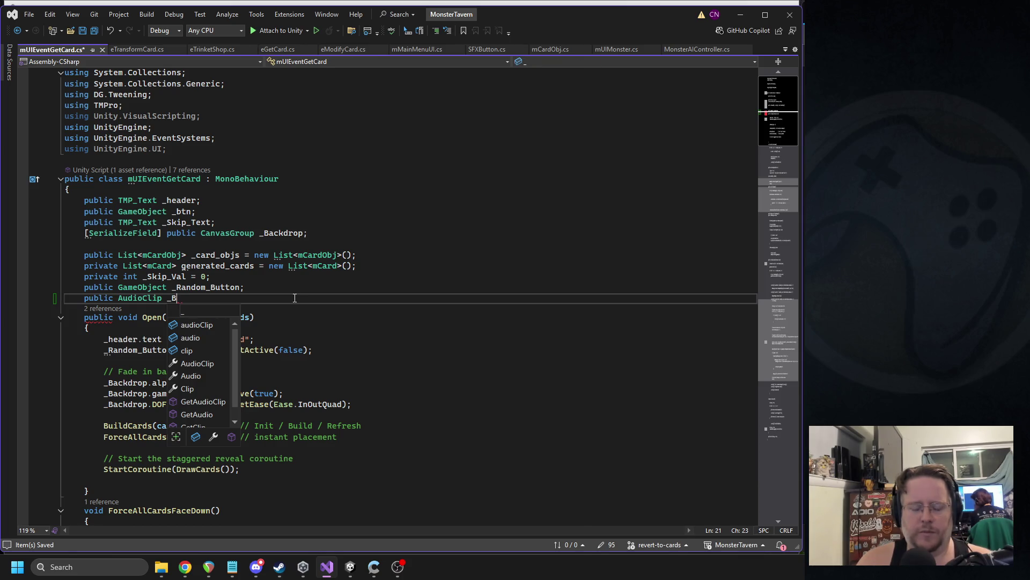
key(BackSpace)
text(Coins)
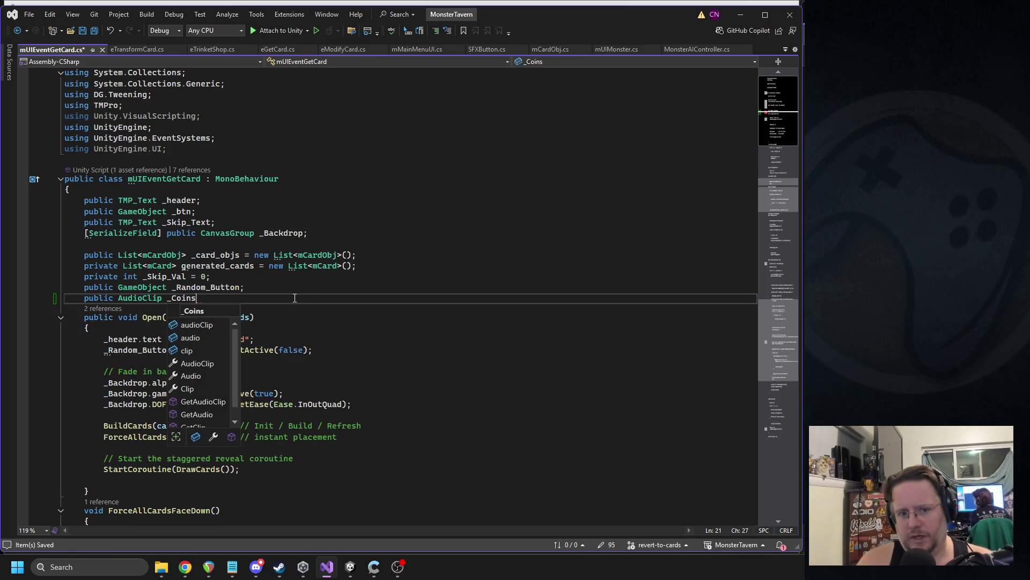
text(_SFX;)
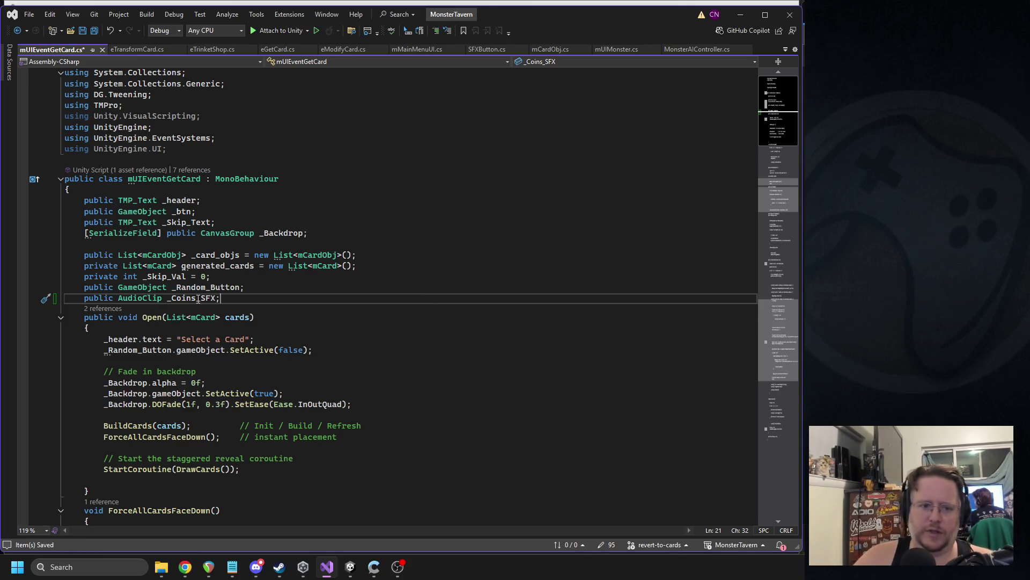
key(ctrl+s)
- After ChangeGold in ClickSkip, add the condition if(_Coins_SFX != null & _Skip_Val > 0)
click(61, 318)
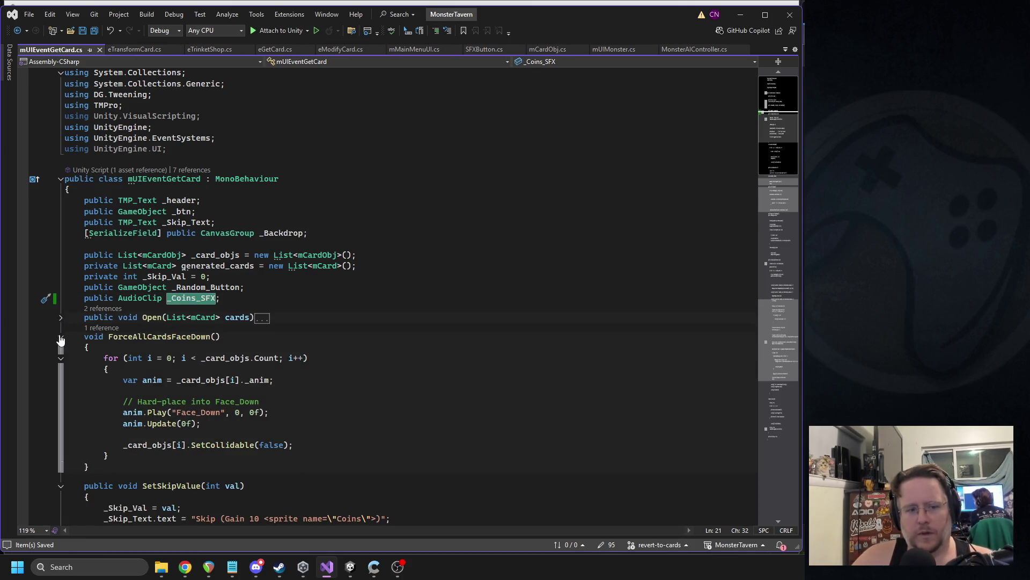
click(61, 337)
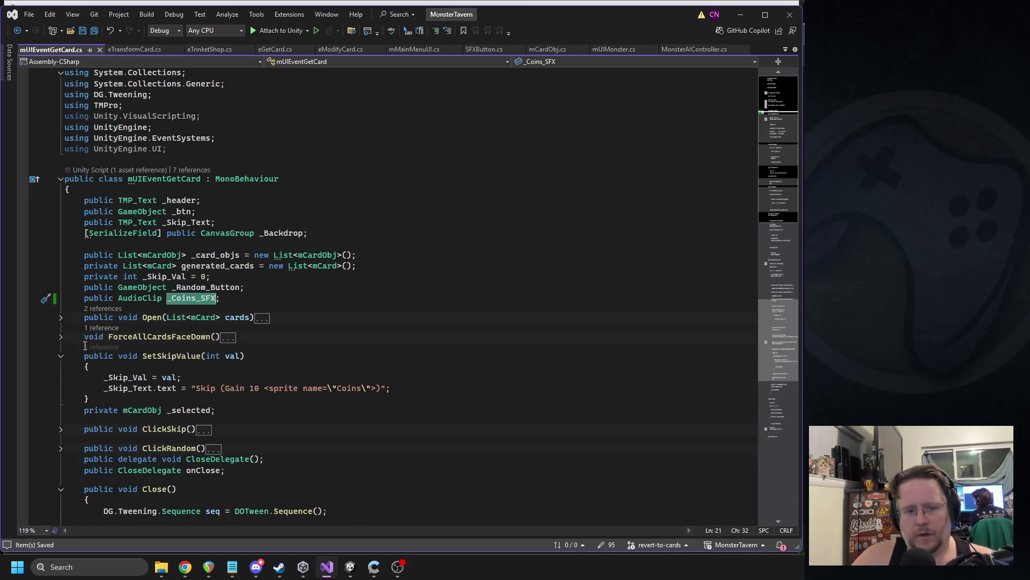
click(133, 378)
key(ctrl+f)
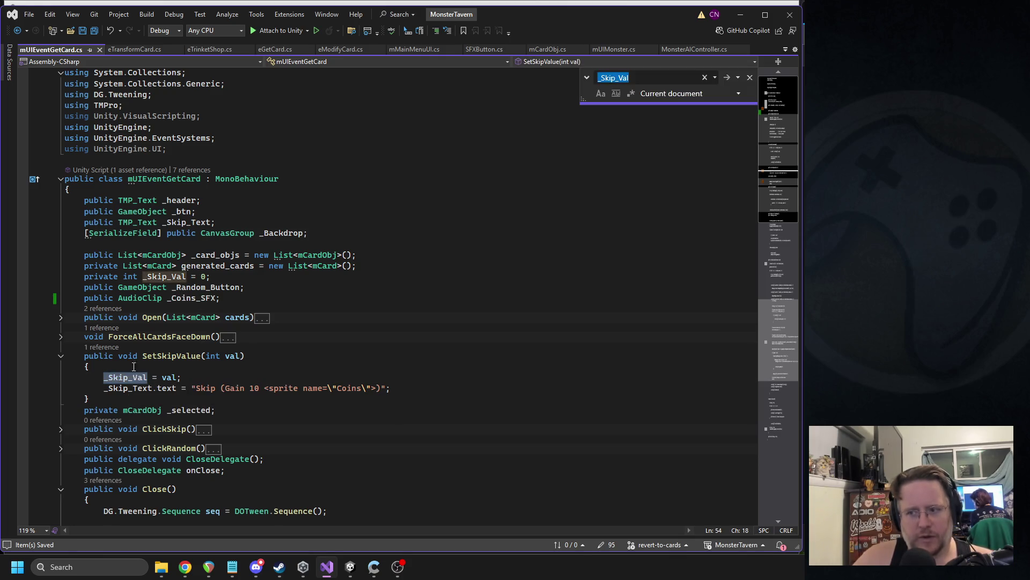
key(Return)
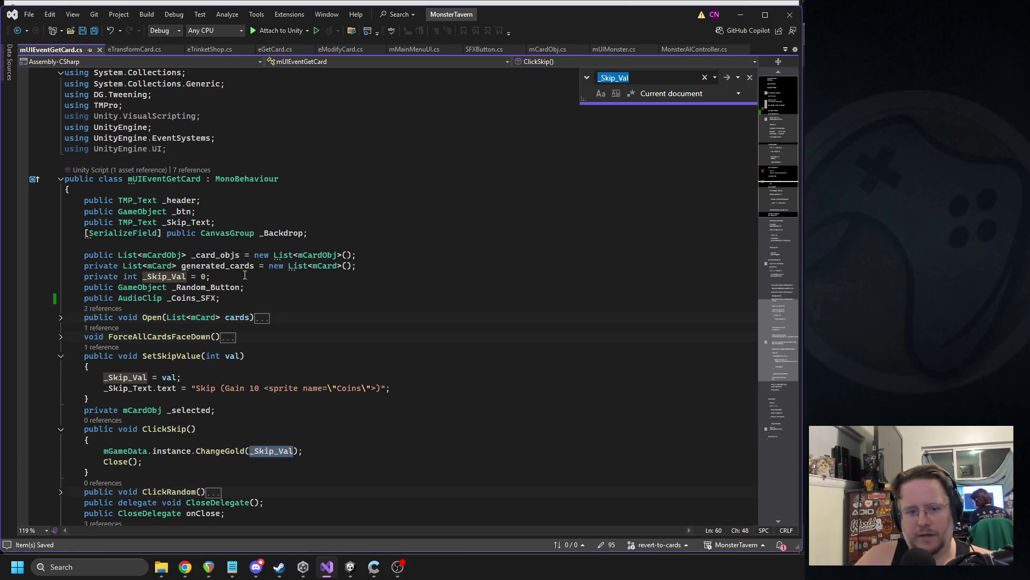
scroll(243, 383, down, 1)
click(318, 417)
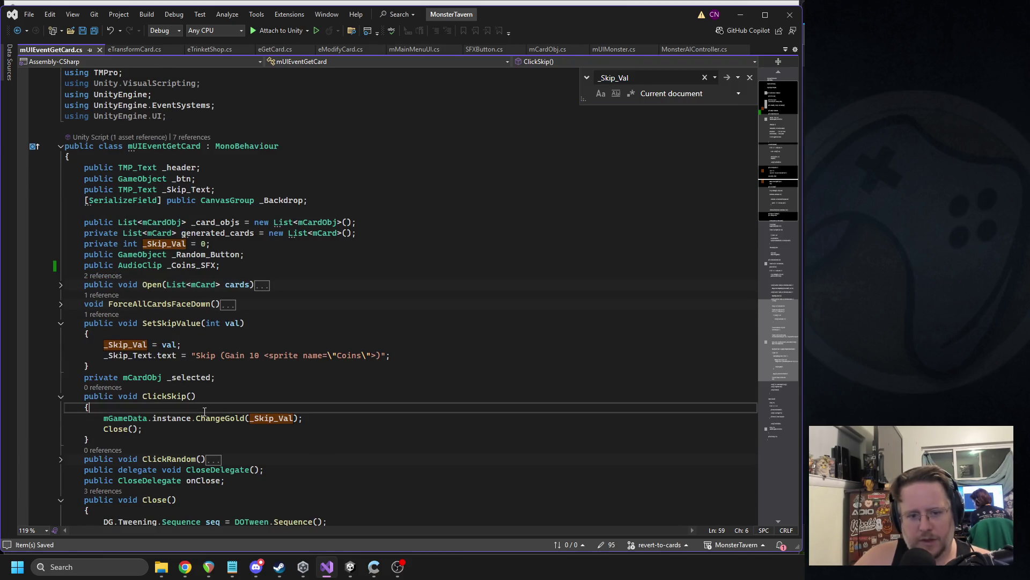
key(Return)
text(if()
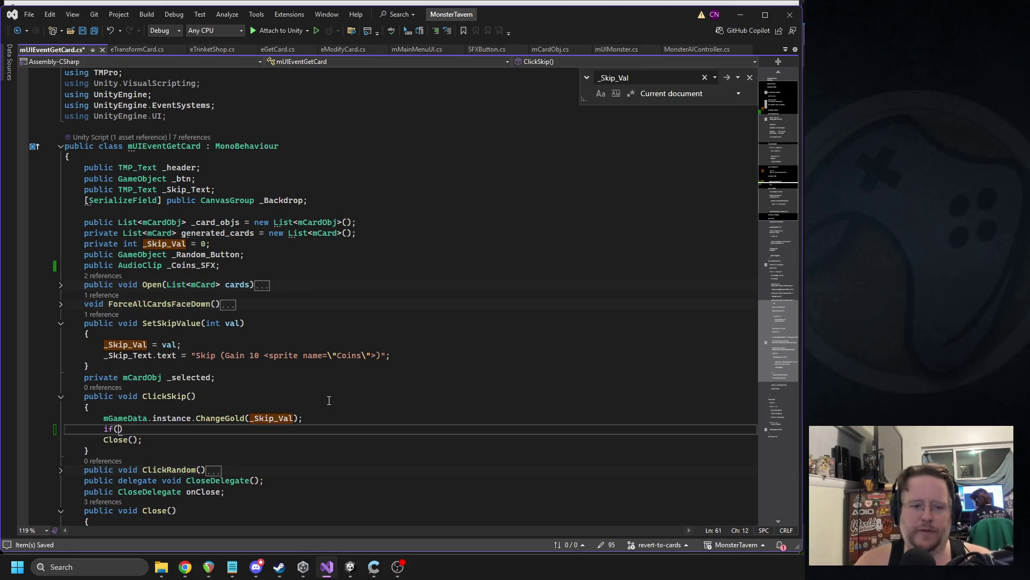
text(_Coins_SFX != n)
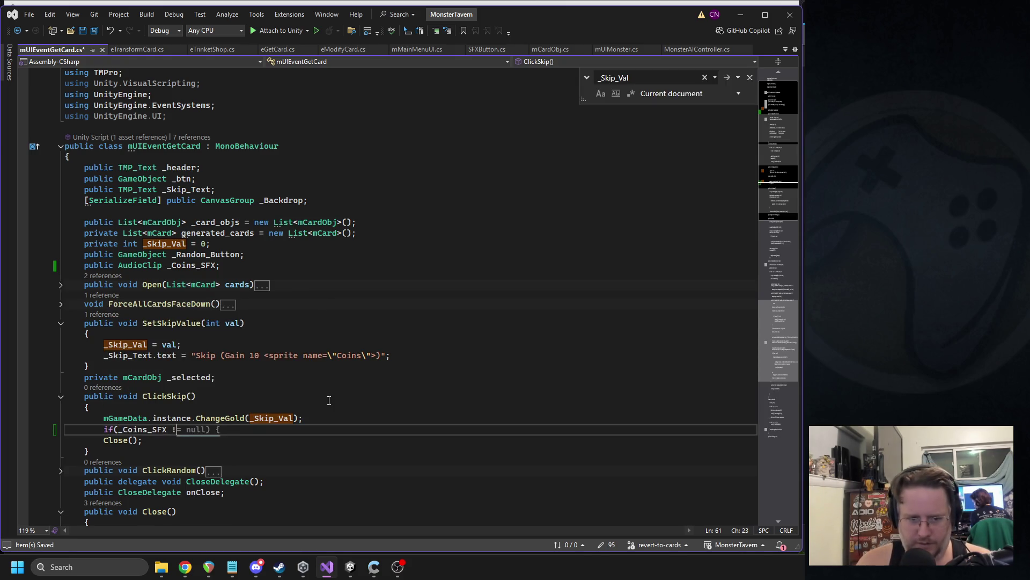
text(ull &)
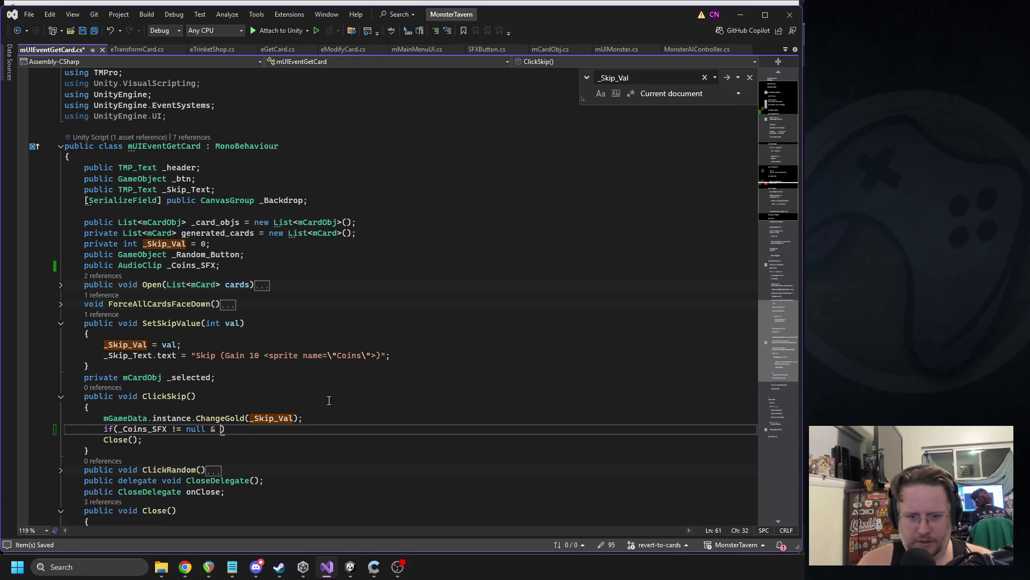
text( _Skip_)
key(Tab)
text(!= 0))
key(Return)
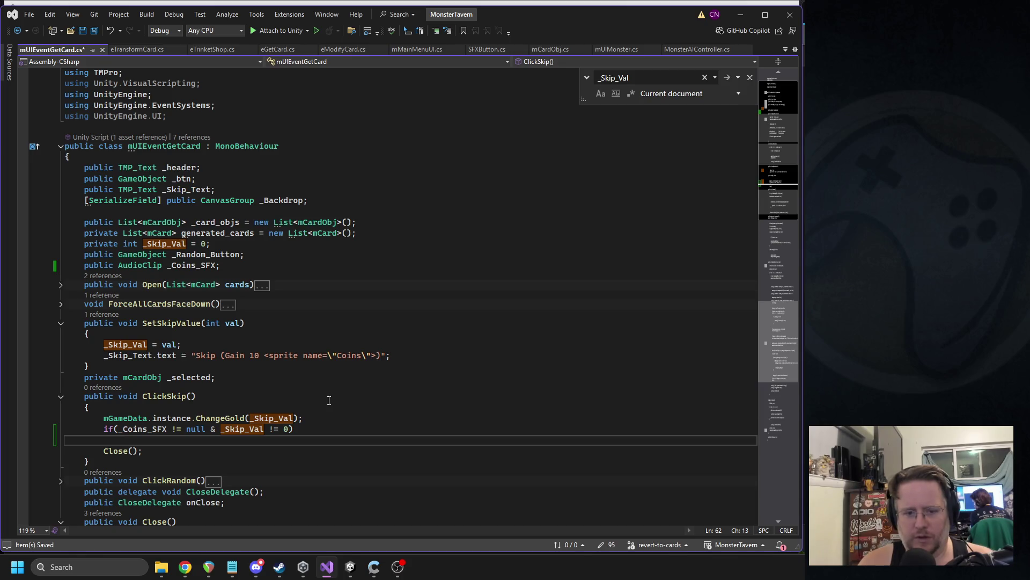
double_click(273, 429)
text(>)
key(Down)
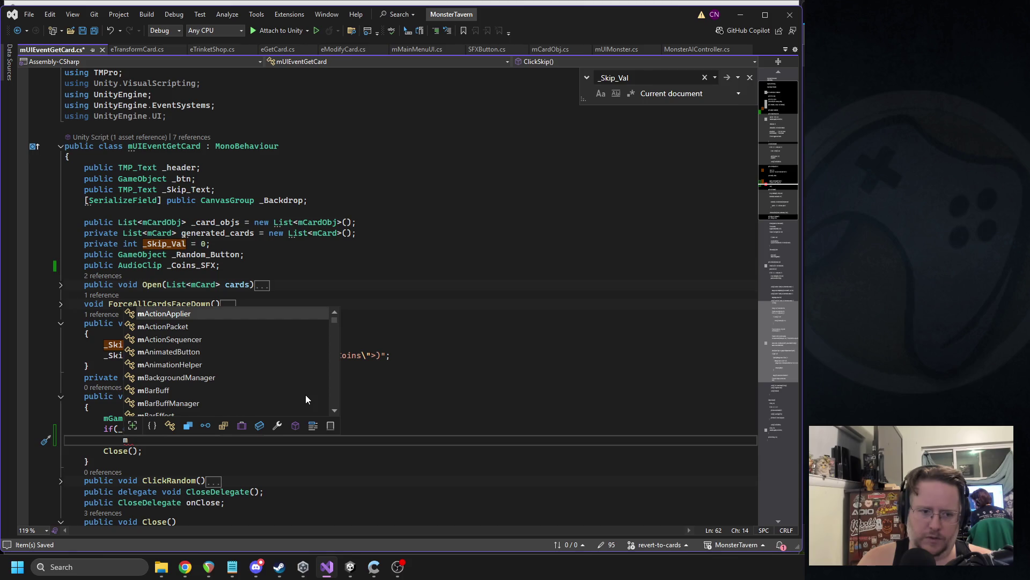
- Make the condition's body mSoundManager.instance.PlaySound(_Coins_SFX); and save the script
text(audi)
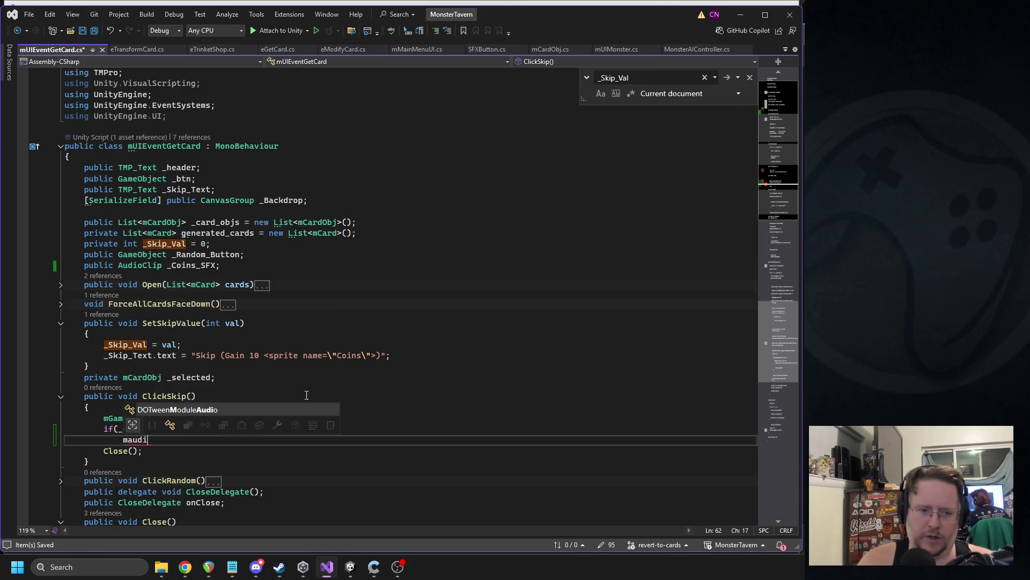
key(BackSpace)
text(so)
key(Tab)
text(.ins)
key(Tab)
text(.play)
key(Down)
key(Down)
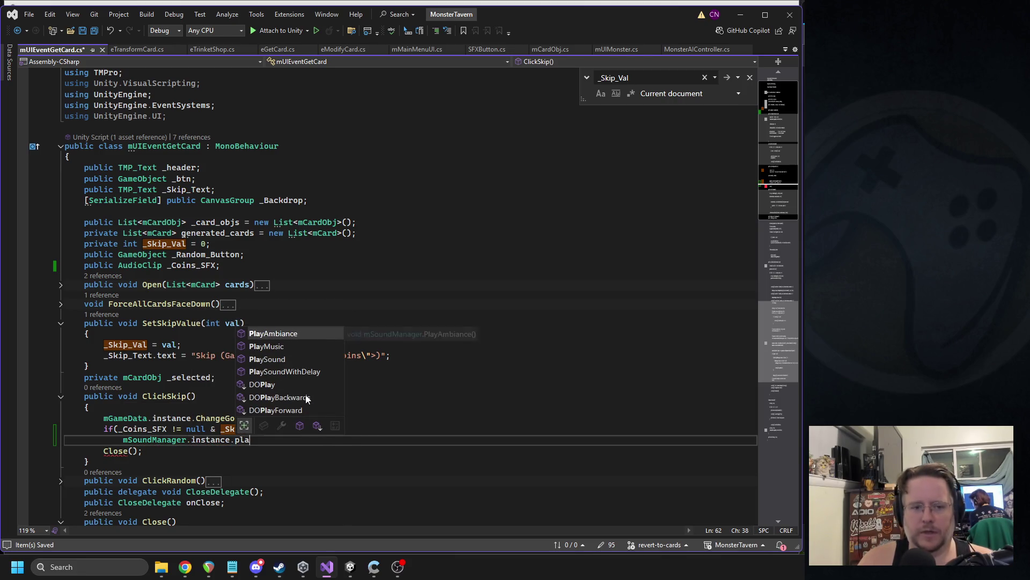
key(Tab)
text(()
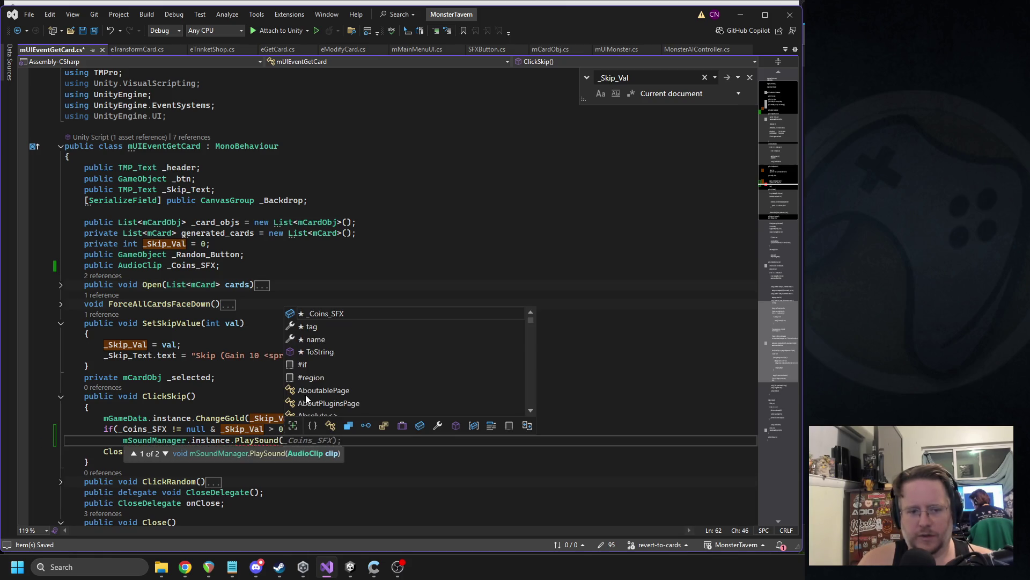
key(Tab)
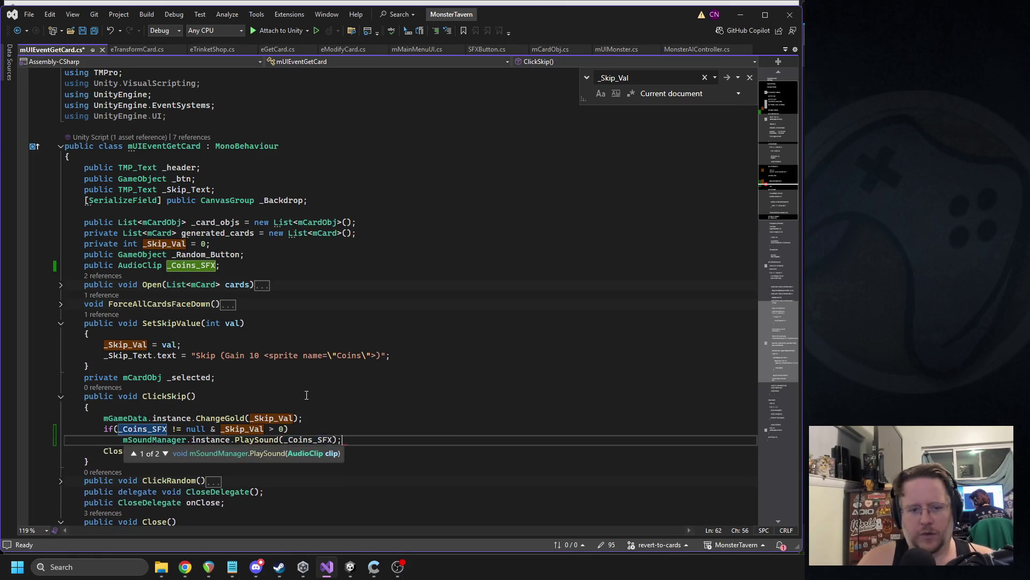
text();)
key(ctrl+s)
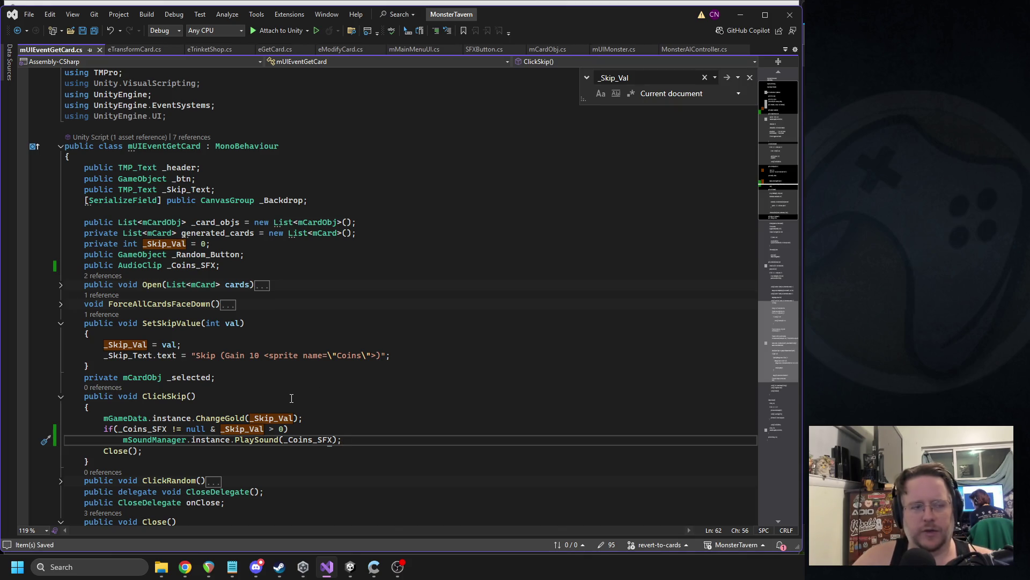
drag(350, 441, 63, 428)
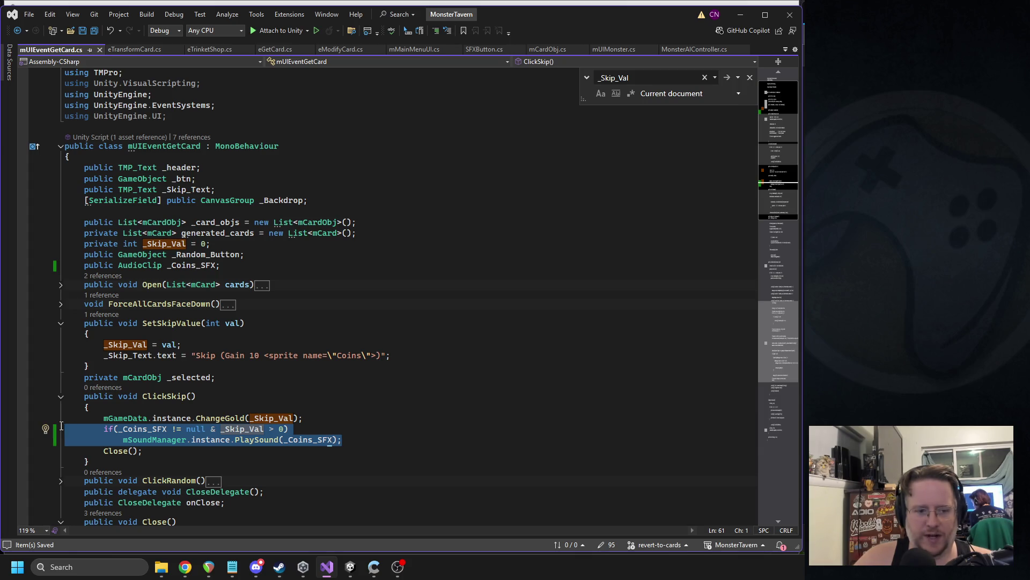
click(352, 566)
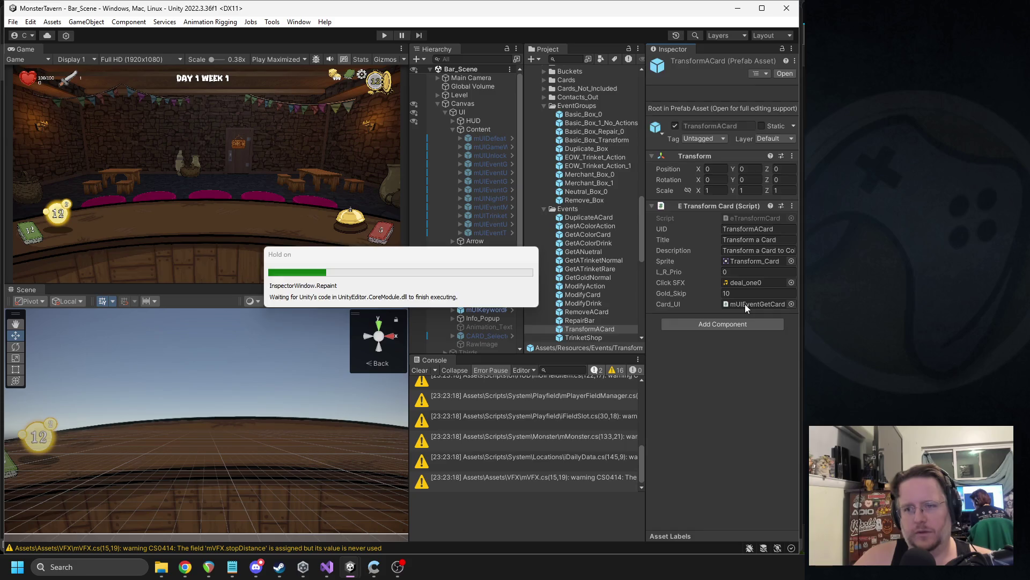
- Assign Coins4 to the mUIEventGetCard prefab's Coins_SFX and enter Play mode
click(745, 304)
click(612, 338)
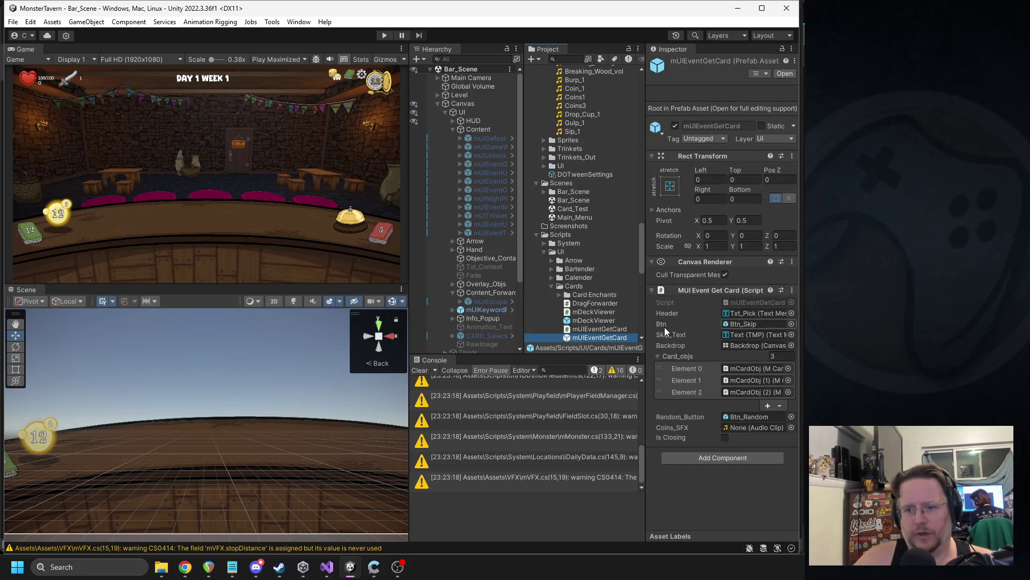
click(790, 429)
text(coin)
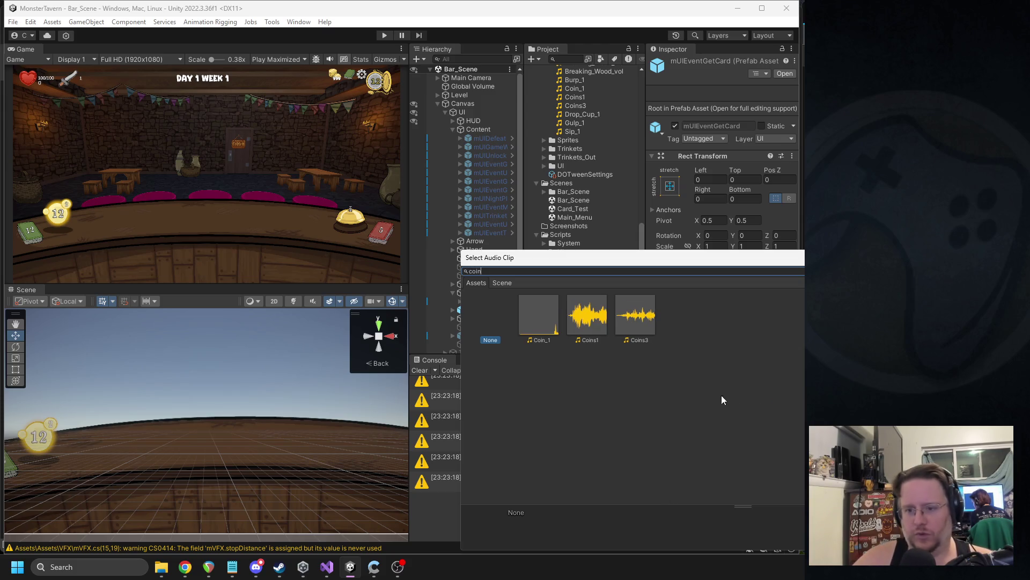
click(335, 547)
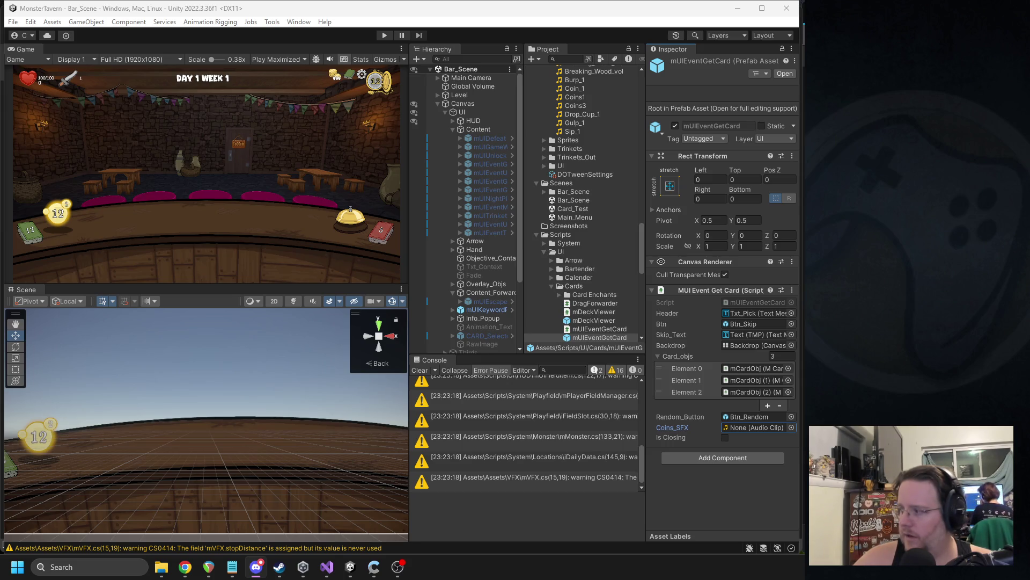
scroll(568, 214, up, 3)
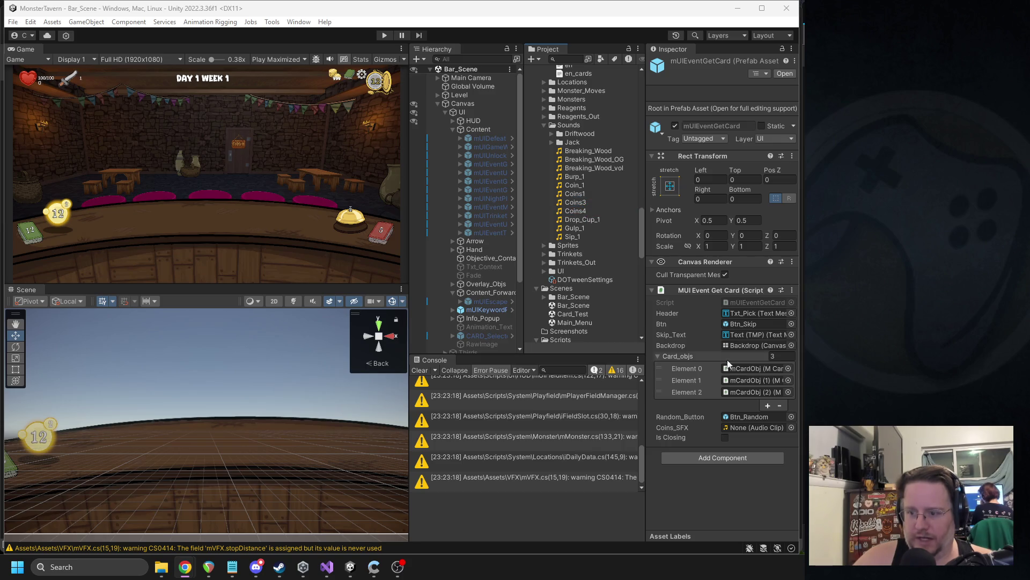
click(791, 427)
text(coins)
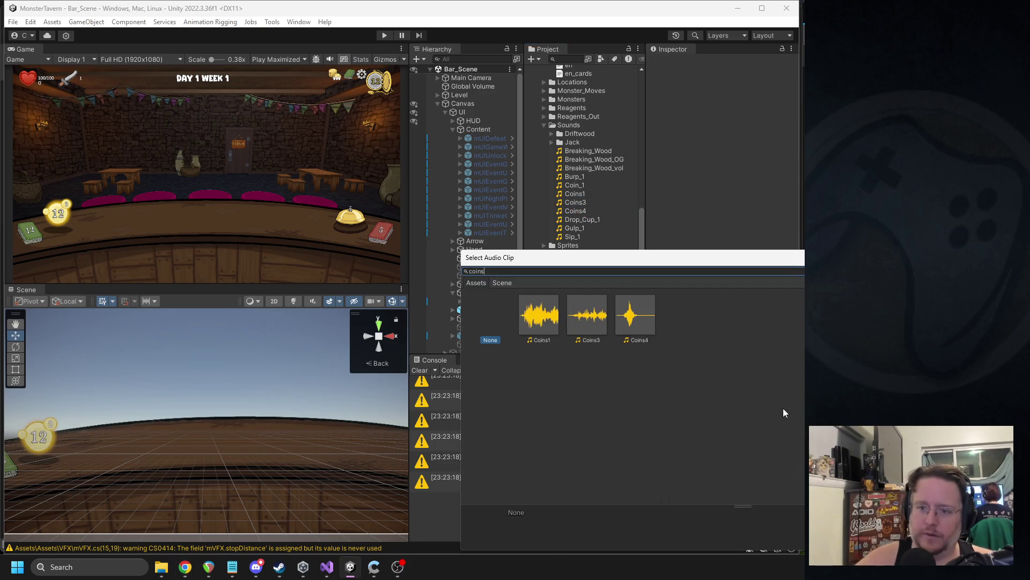
double_click(617, 314)
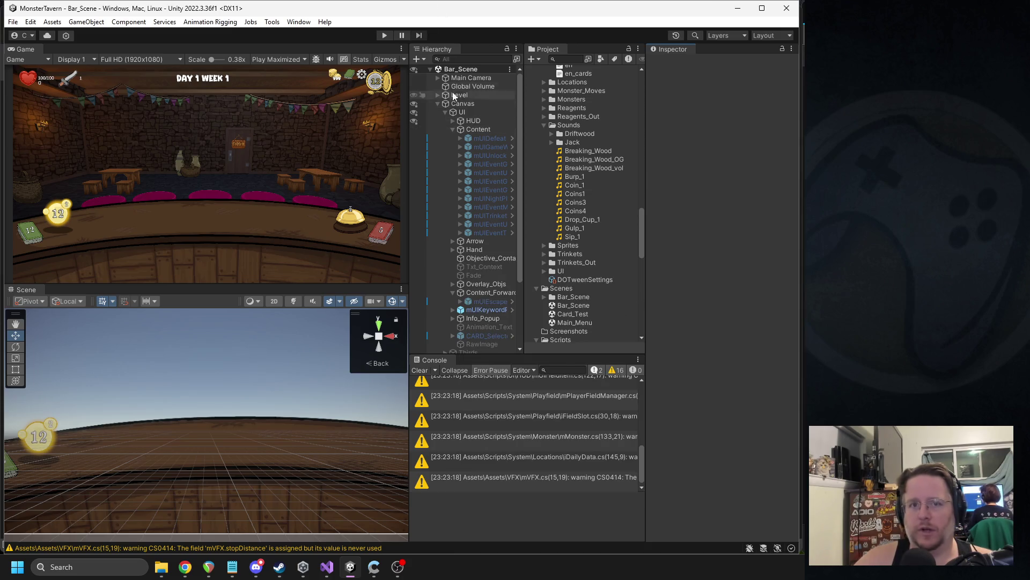
click(384, 36)
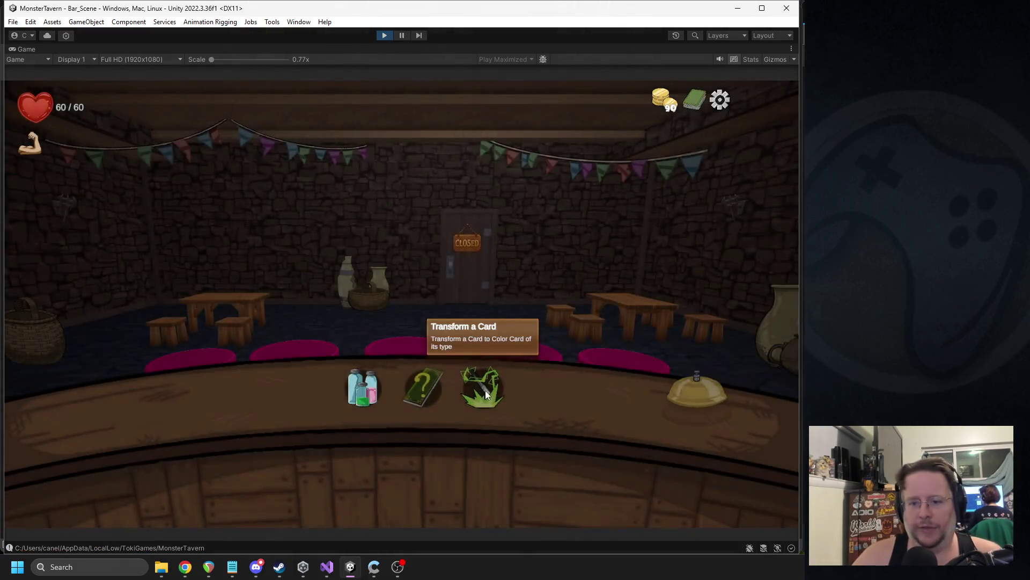
- Skip the Transform a Card screen in game for 10 coins, then stop play mode
click(486, 390)
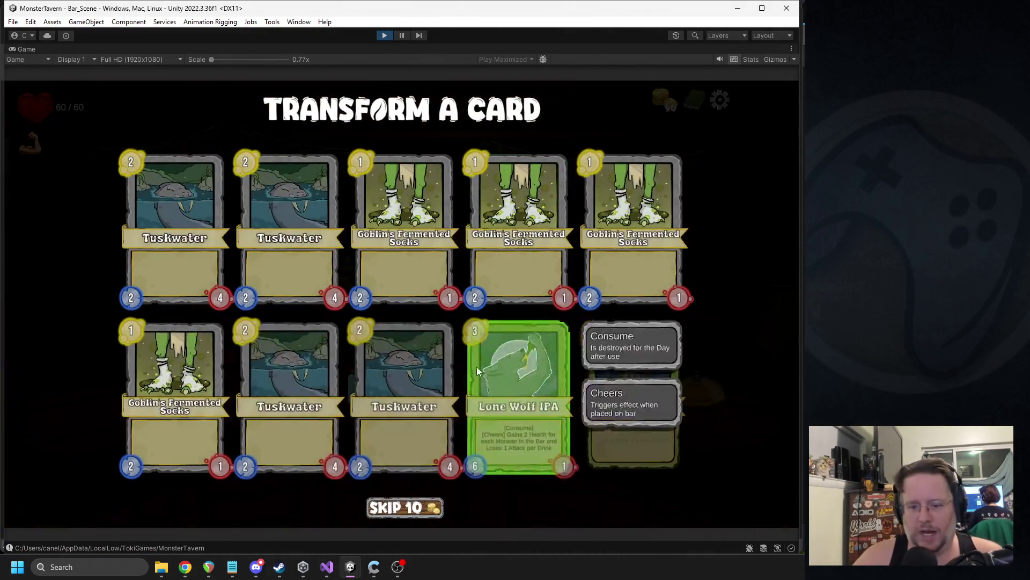
click(413, 509)
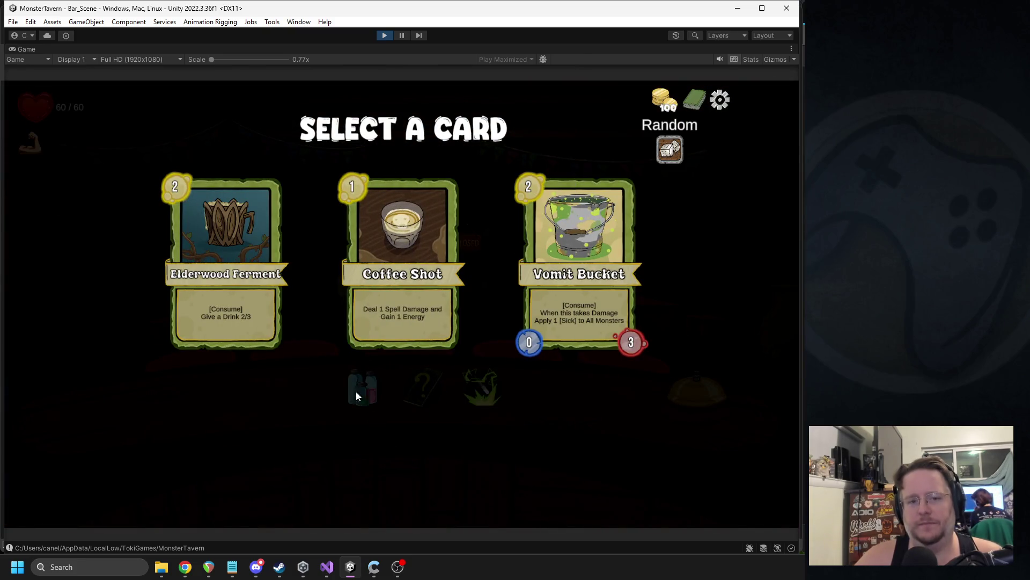
click(384, 35)
click(560, 59)
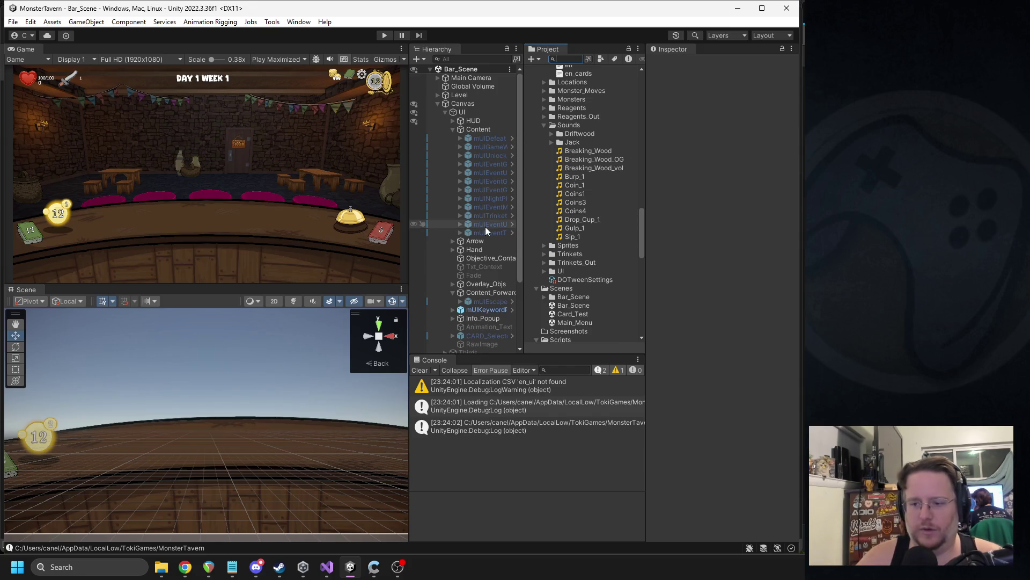
- Trace OpenTransformCard in eTransformCard, then open mUIEventTransform.cs from its prefab's Edit Script
click(327, 567)
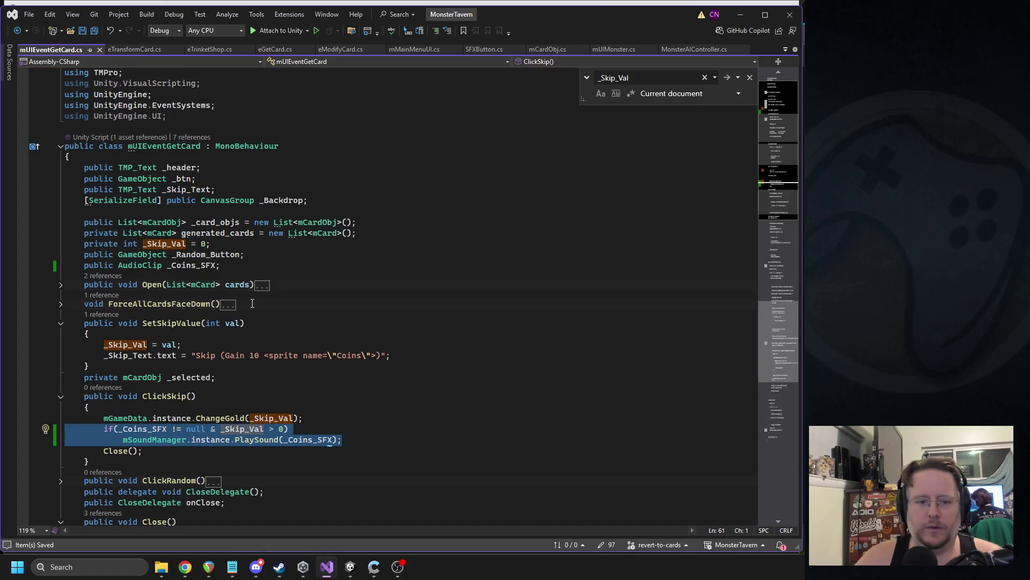
click(136, 50)
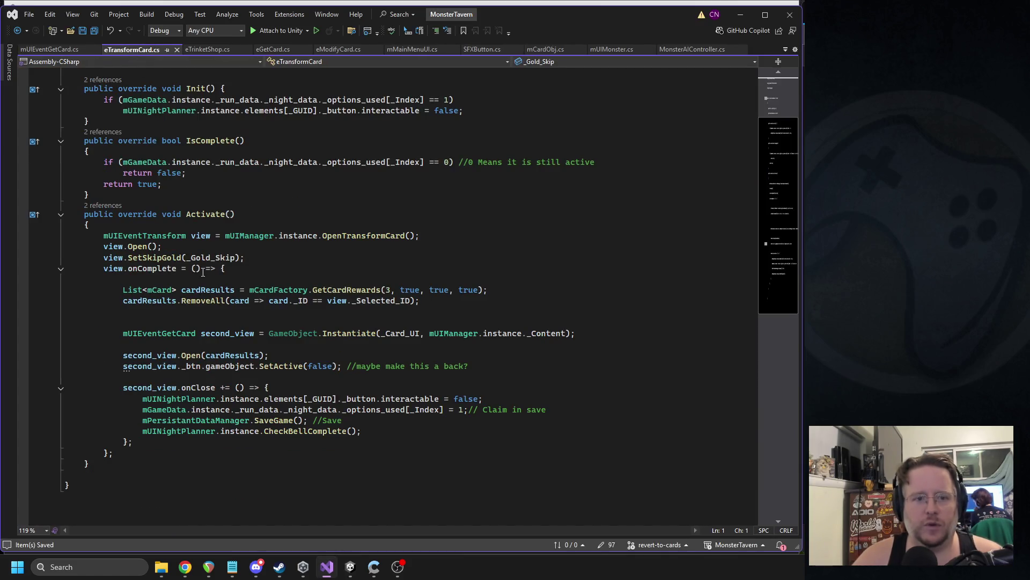
ctrl+click(373, 242)
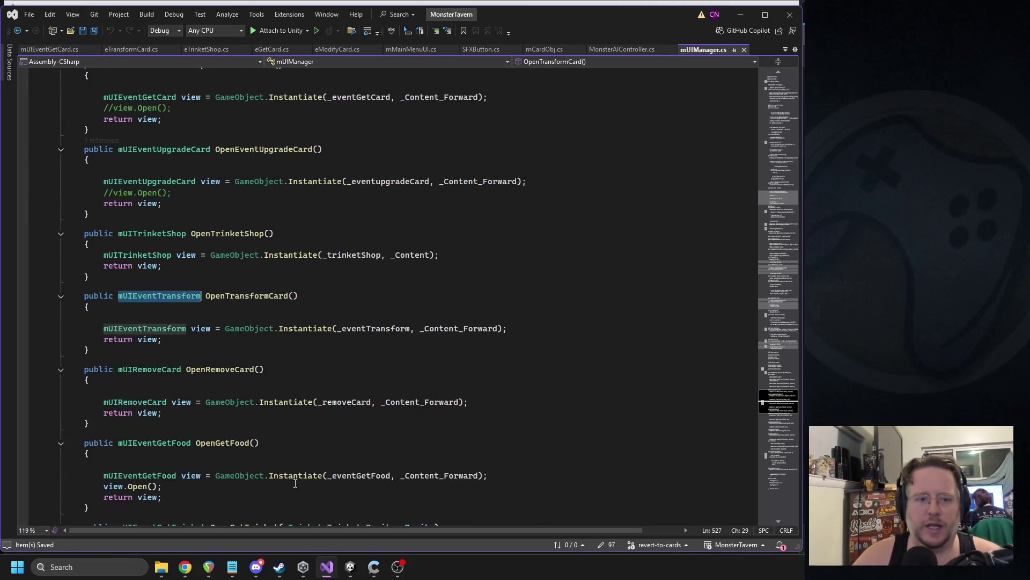
click(351, 566)
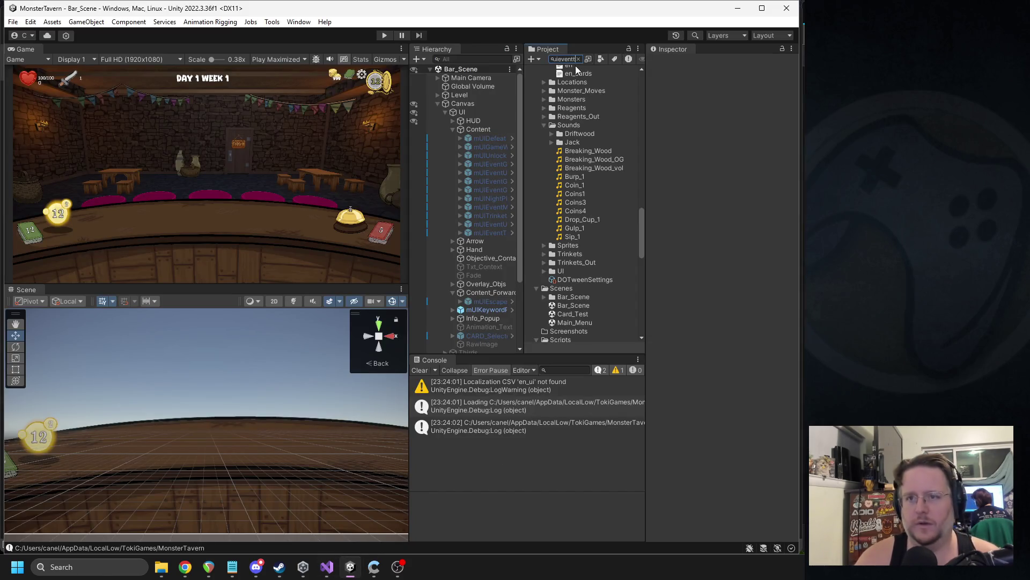
key(Down)
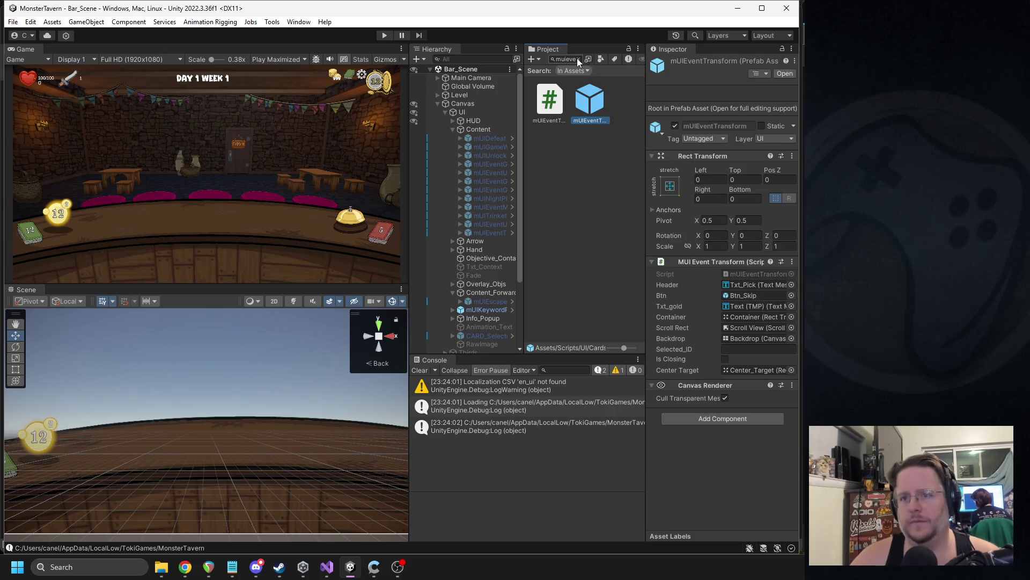
click(577, 58)
right_click(697, 263)
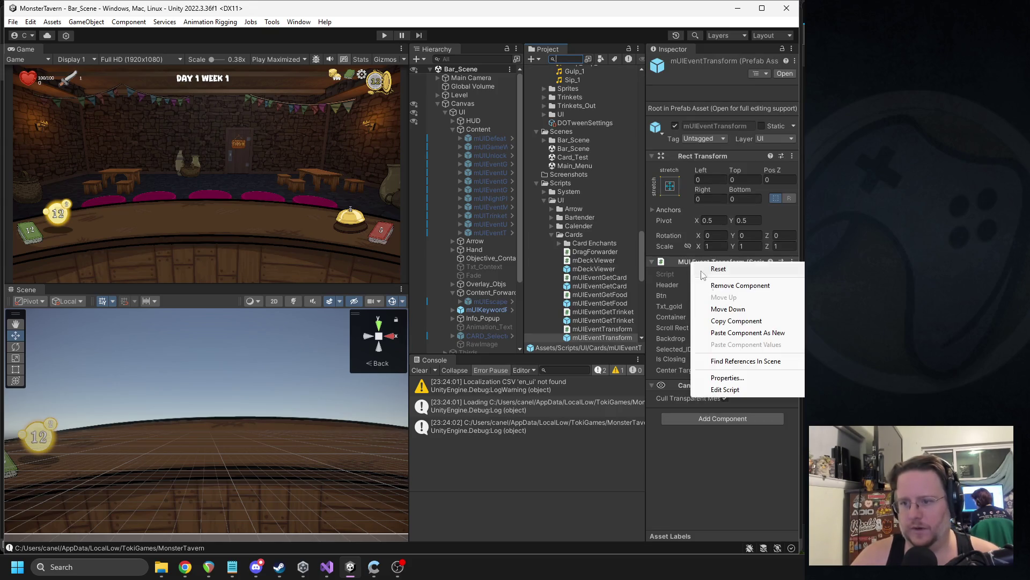
click(743, 390)
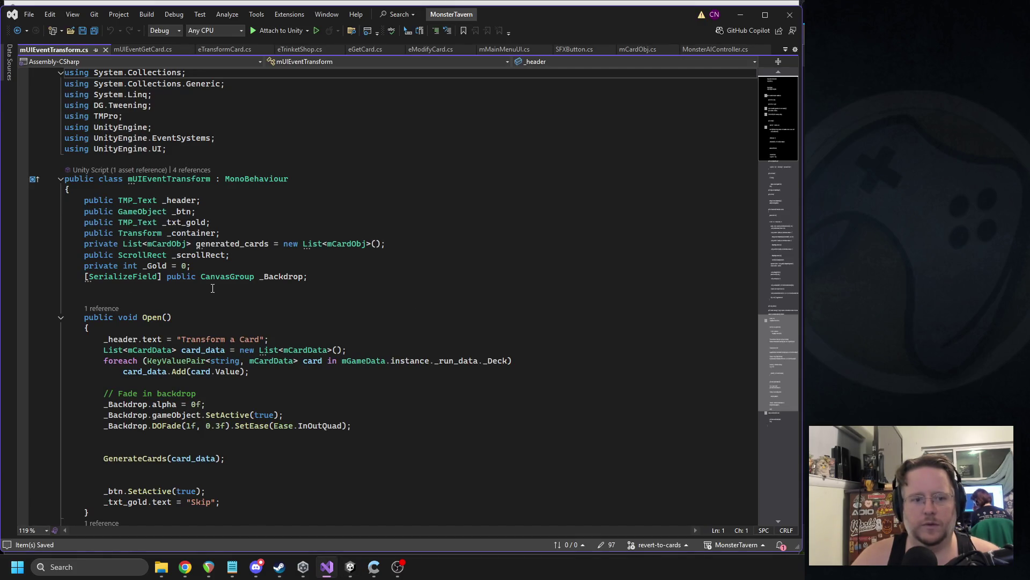
- Add an AudioClip field under _Backdrop and paste the coin-sound code into ClickBack's gold check
click(217, 284)
text(public audio)
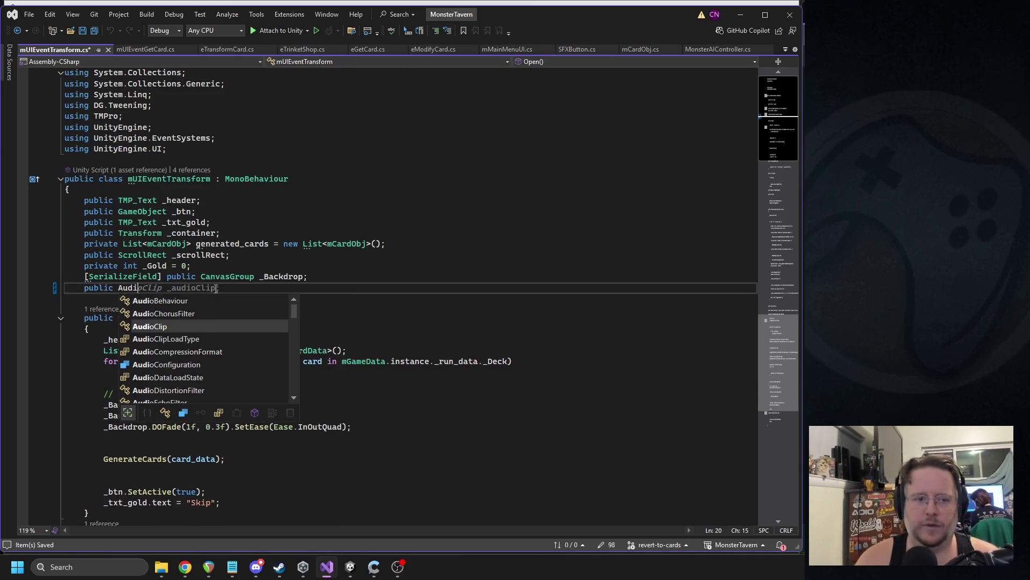
key(Tab)
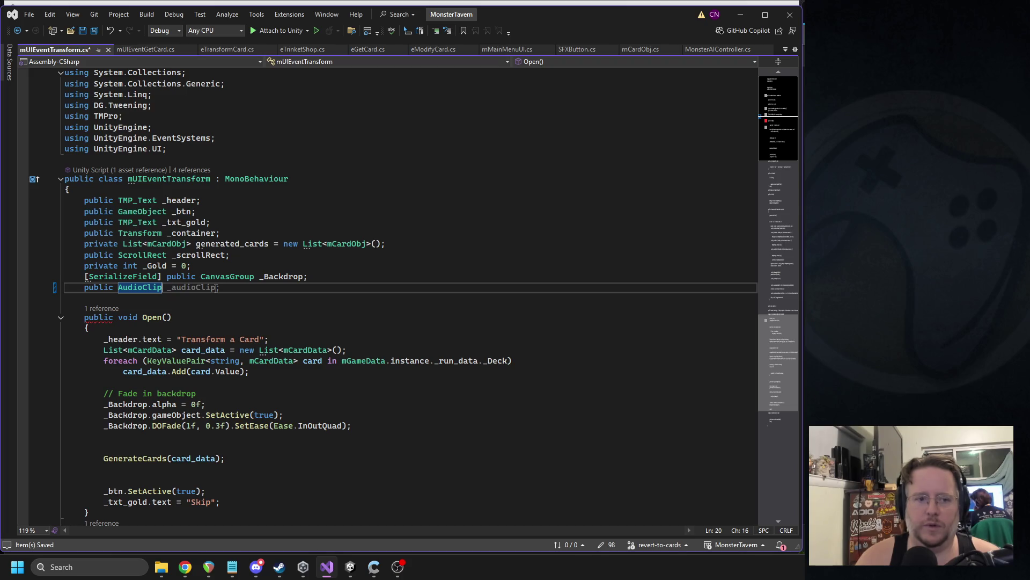
text( _)
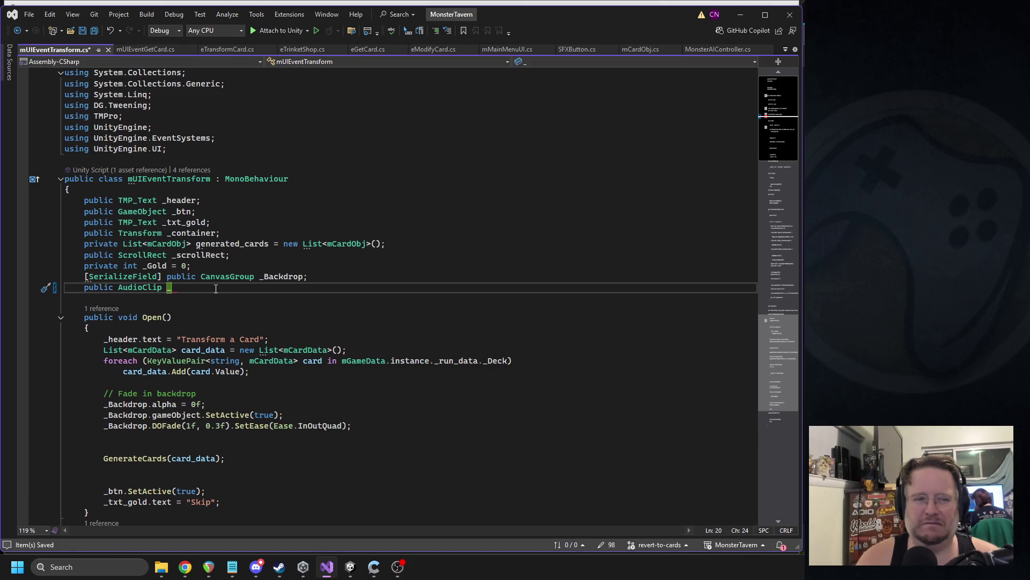
text(Ski)
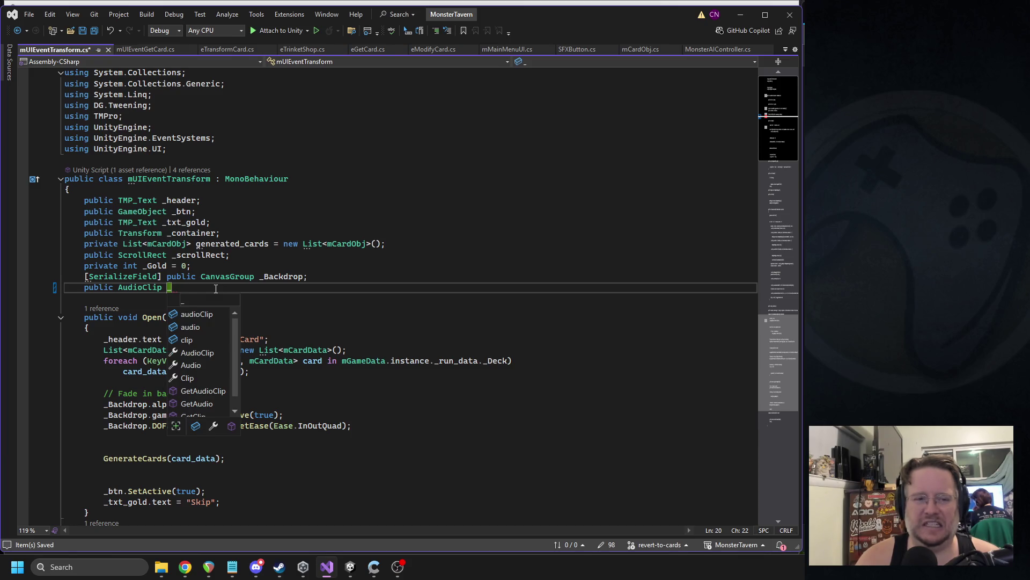
text(p_Gold;)
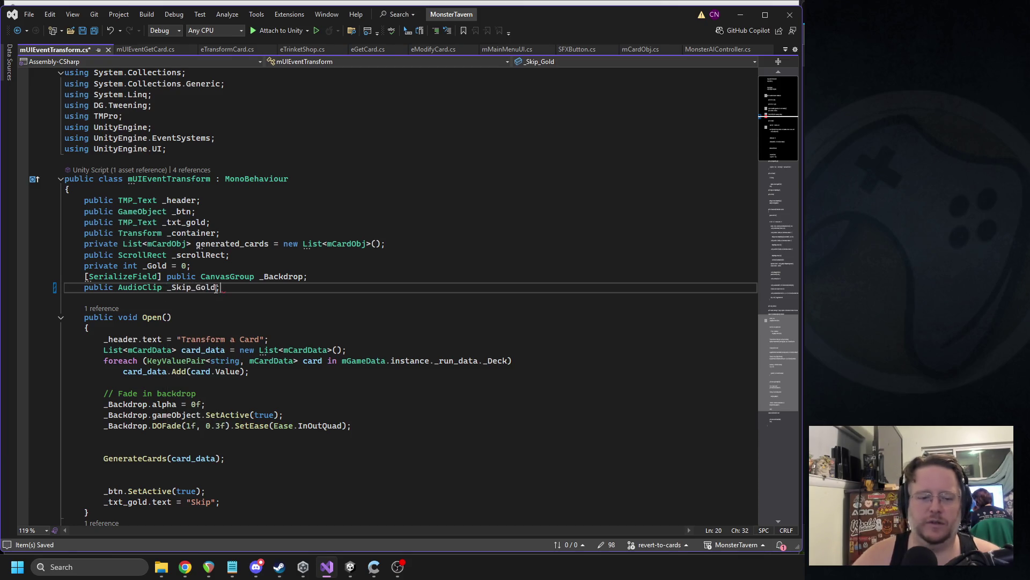
scroll(232, 291, down, 1)
scroll(232, 291, down, 7)
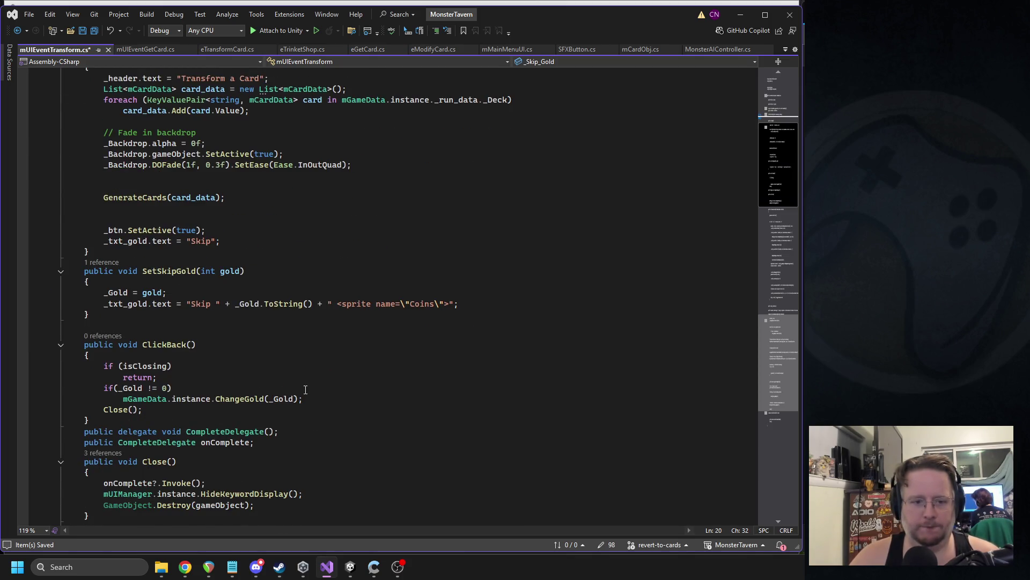
click(275, 384)
key(Return)
text({)
key(Return)
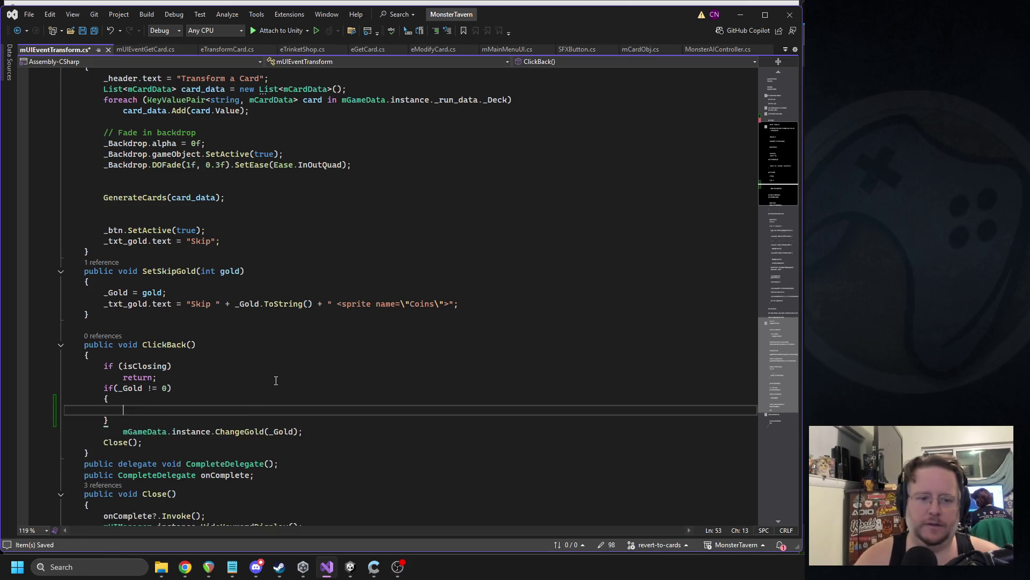
key(Tab)
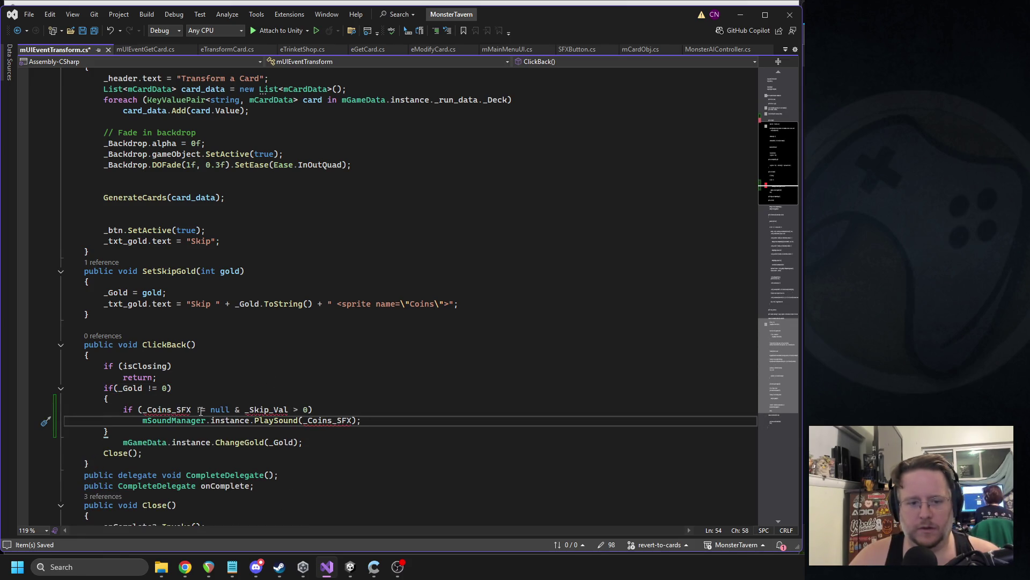
- Remove the _Skip_Val condition, rename the field to _Coins_SFX, and move ChangeGold before the sound call
drag(231, 409, 308, 410)
key(BackSpace)
double_click(172, 411)
key(ctrl+c)
scroll(290, 270, up, 5)
double_click(185, 288)
key(ctrl+v)
scroll(282, 409, down, 8)
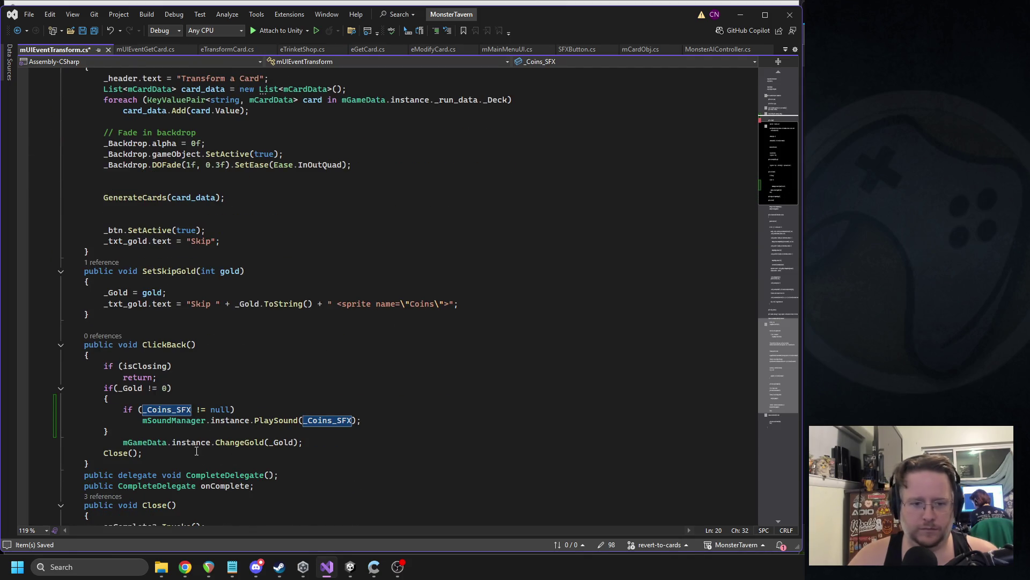
triple_click(184, 443)
key(ctrl+c)
key(Delete)
click(159, 398)
key(Return)
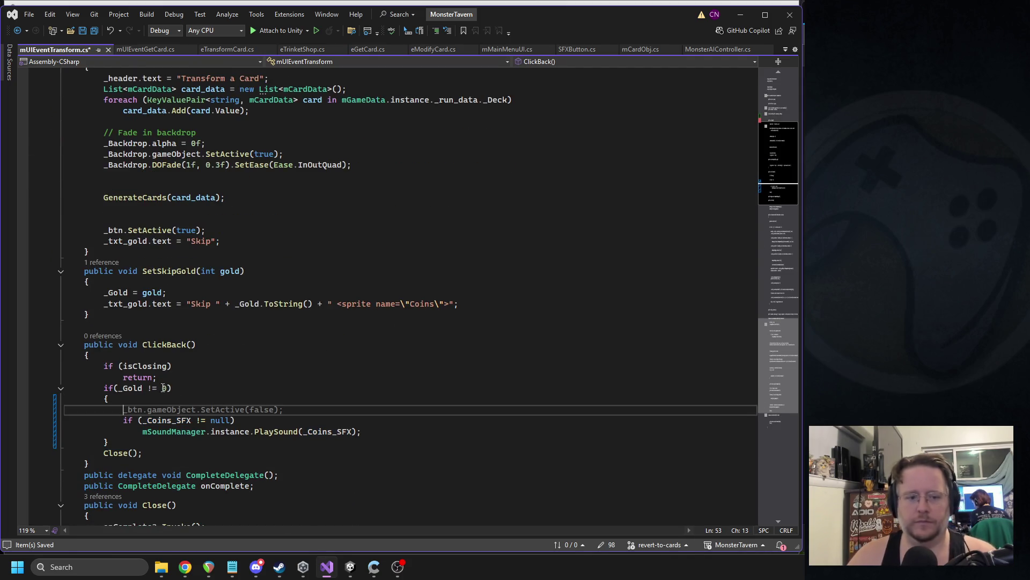
key(ctrl+v)
click(306, 323)
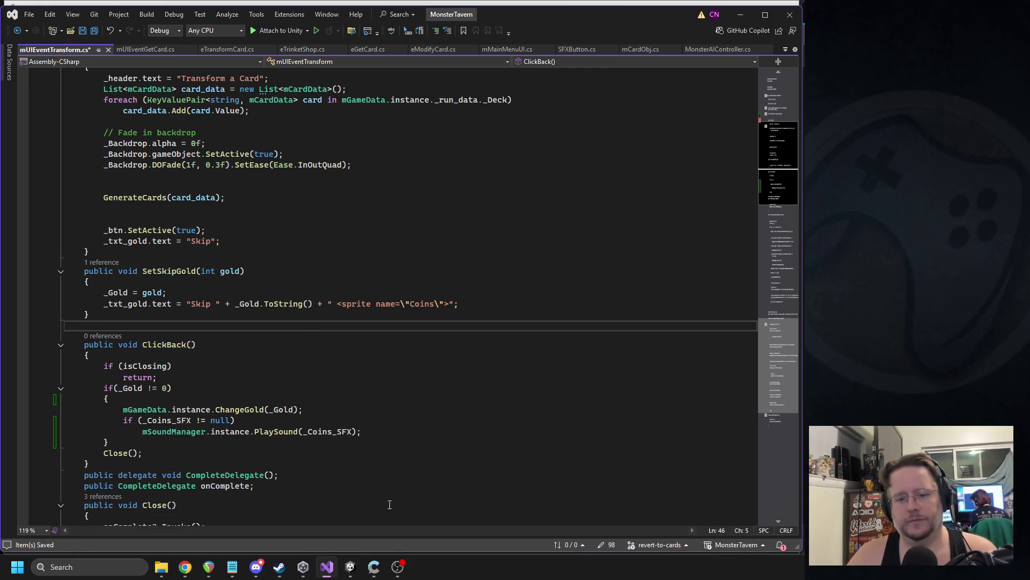
click(351, 566)
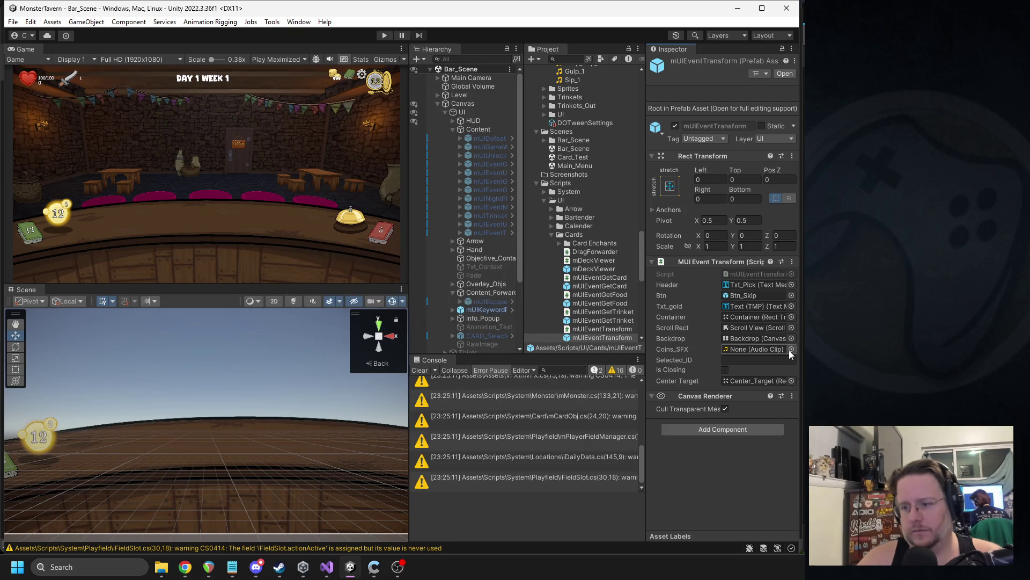
- Search 'coins' in the Coins_SFX picker and choose Coins4 for mUIEventTransform
click(791, 349)
text(coins)
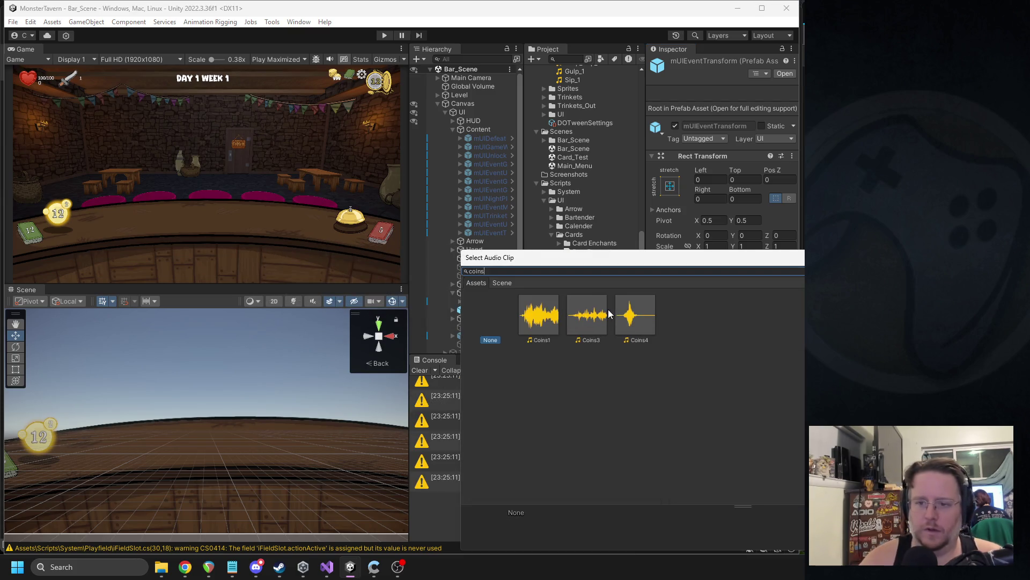
double_click(628, 319)
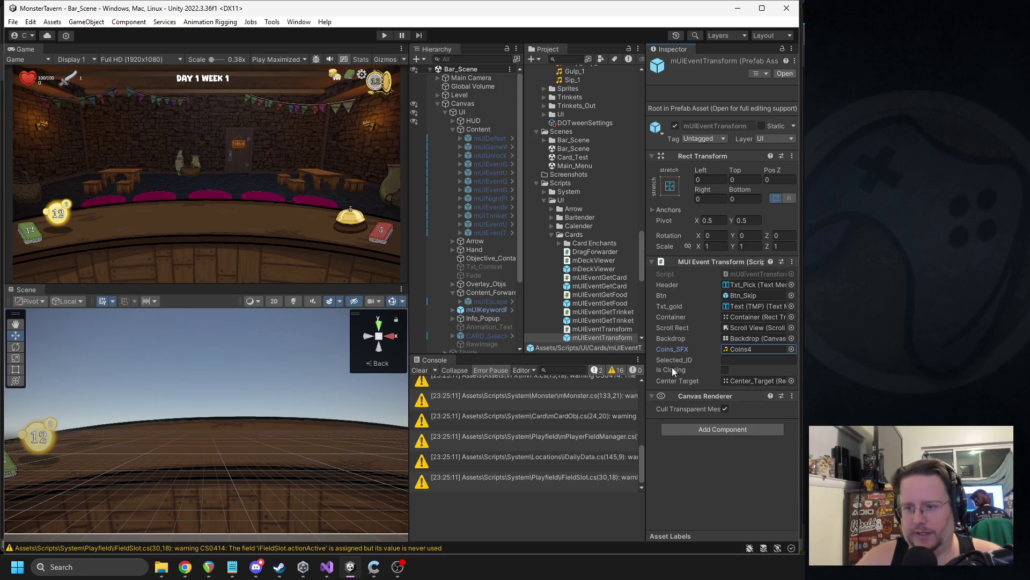
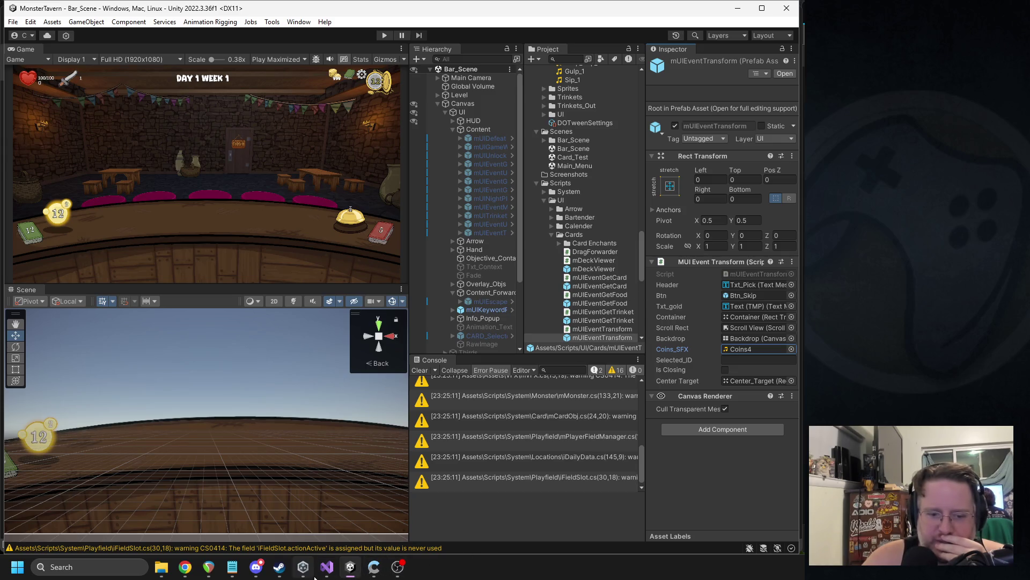
- Open eTransformCard.cs in Visual Studio and add a blank line at the top of Activate()
click(327, 567)
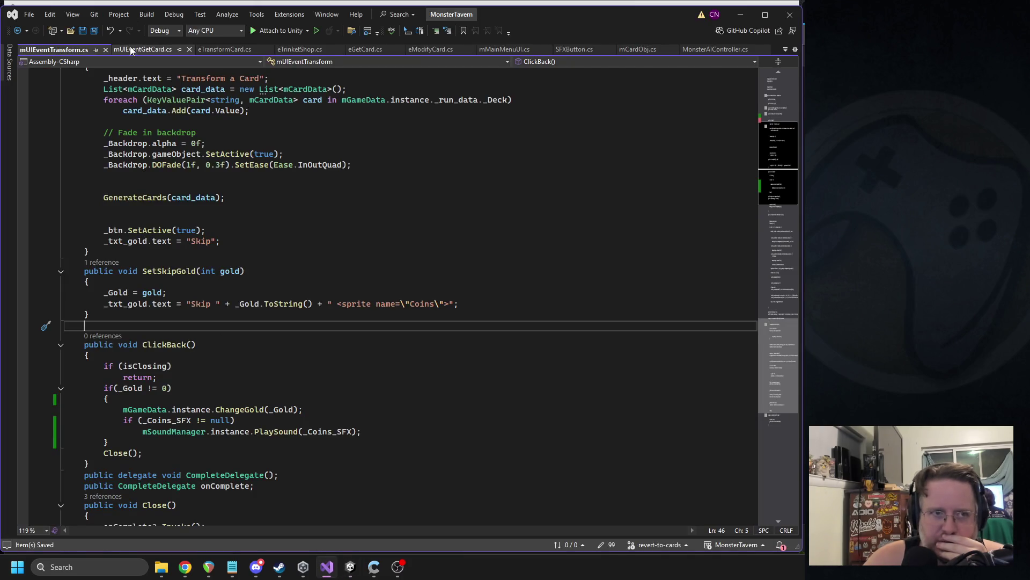
click(133, 47)
click(217, 47)
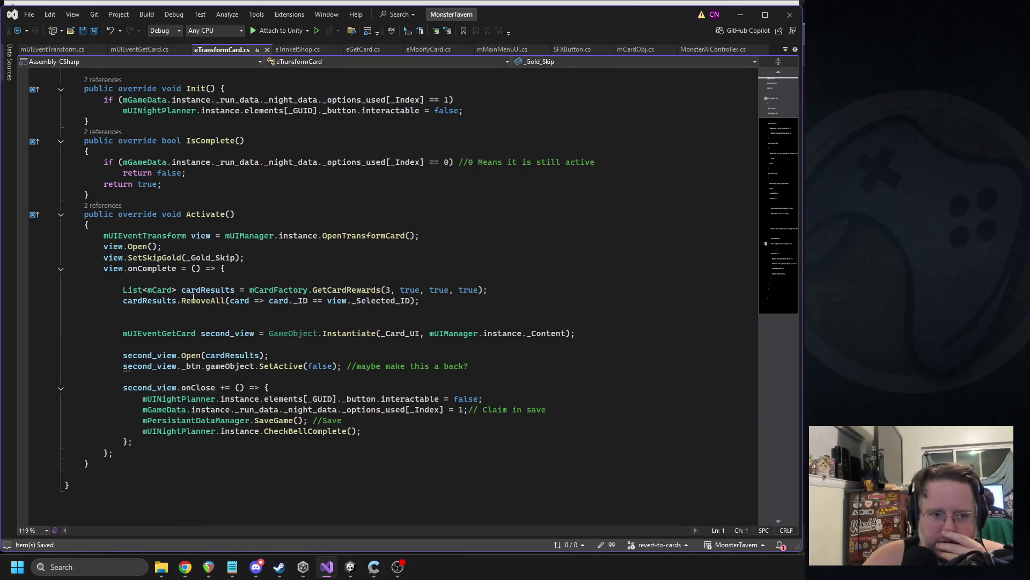
triple_click(170, 257)
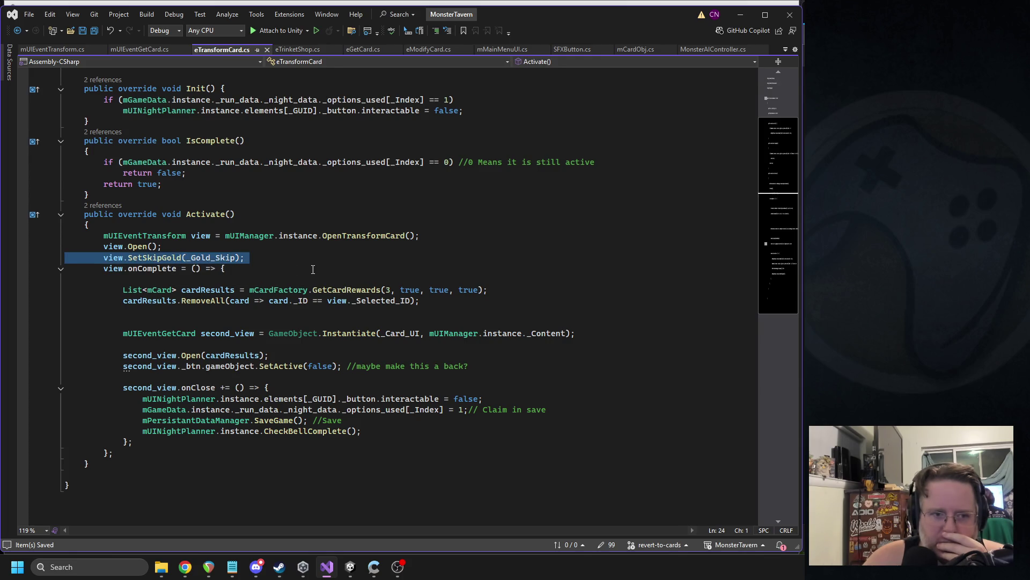
scroll(313, 269, up, 3)
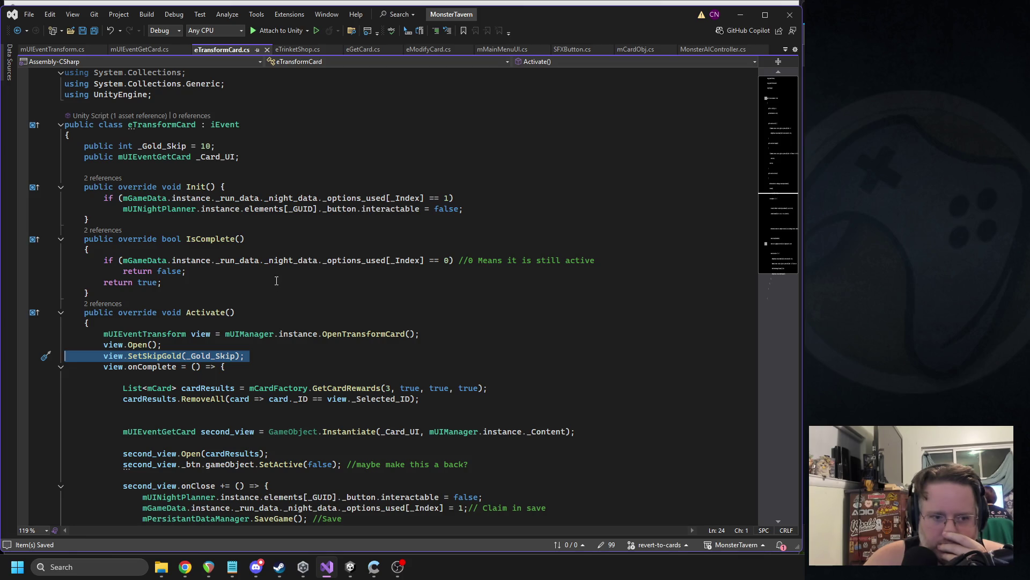
click(177, 320)
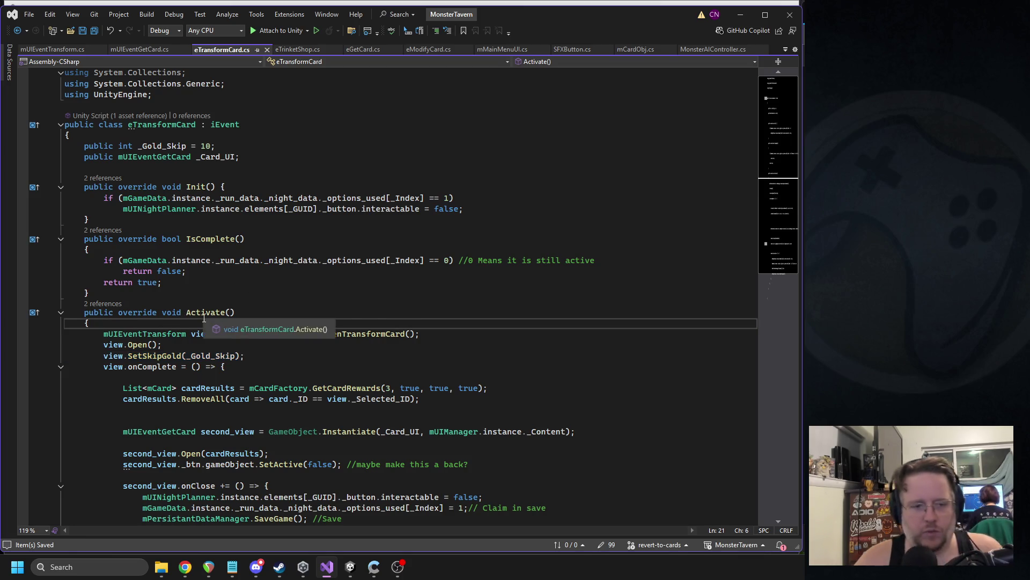
key(Return)
key(Tab)
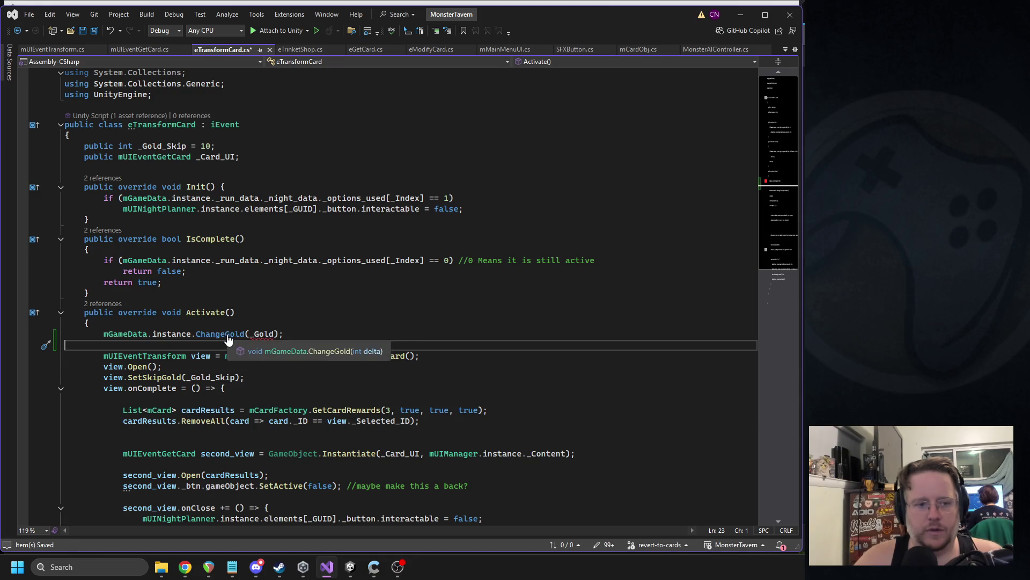
key(ctrl+z)
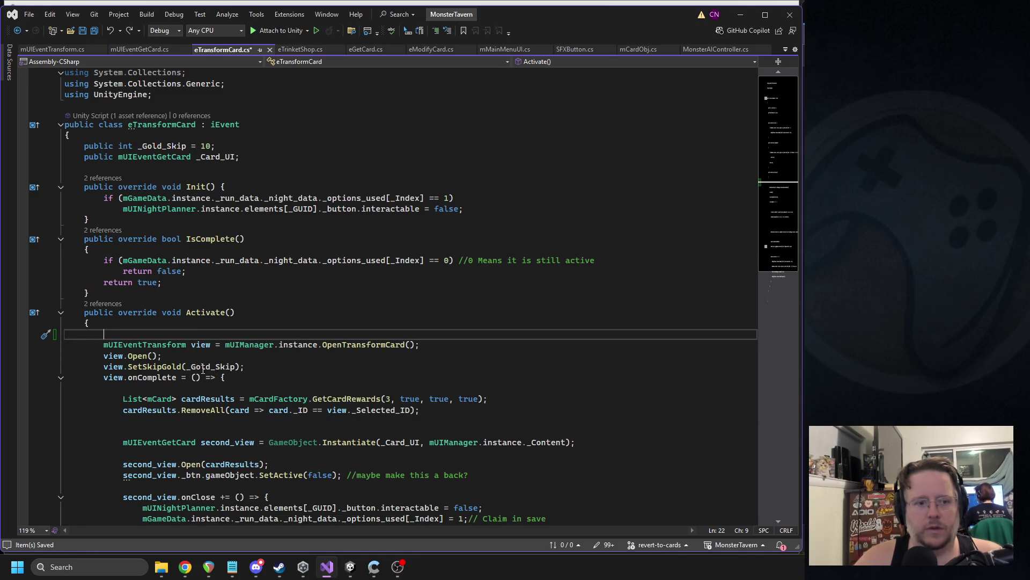
click(165, 176)
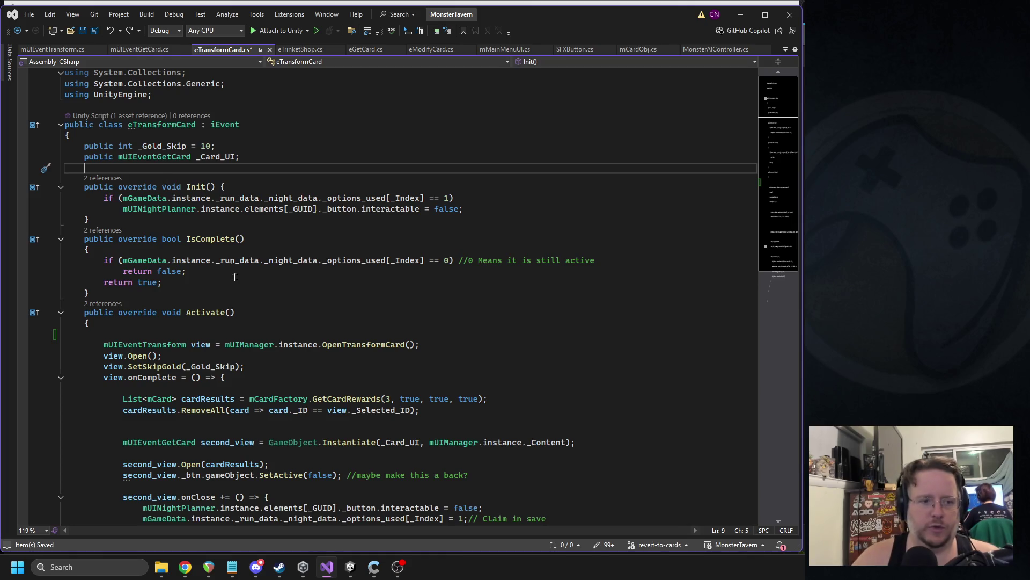
click(199, 334)
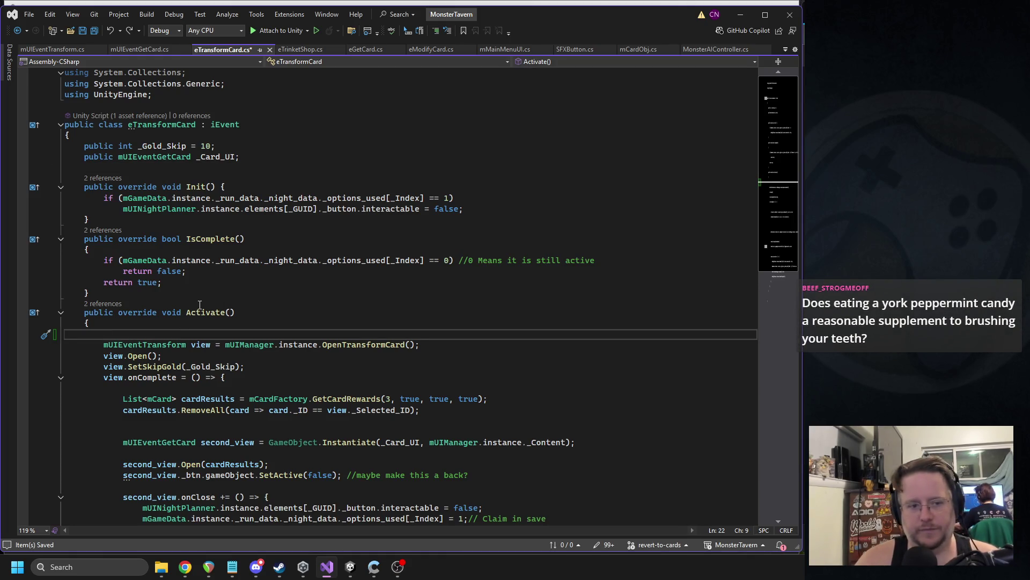
- Start an if-condition in Activate(), checking the iEvent base class for the click-sound field
text(if(_)
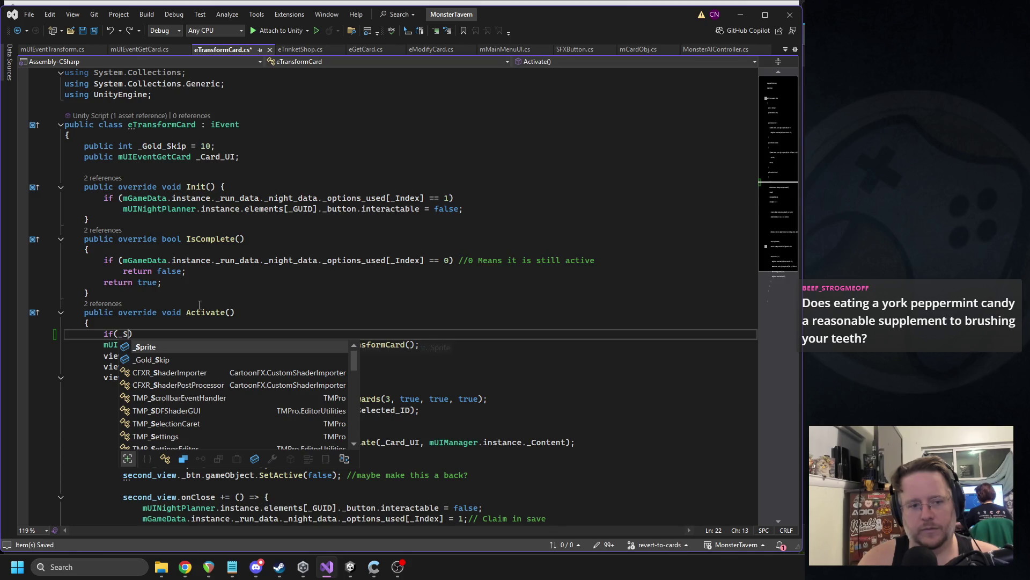
text(op)
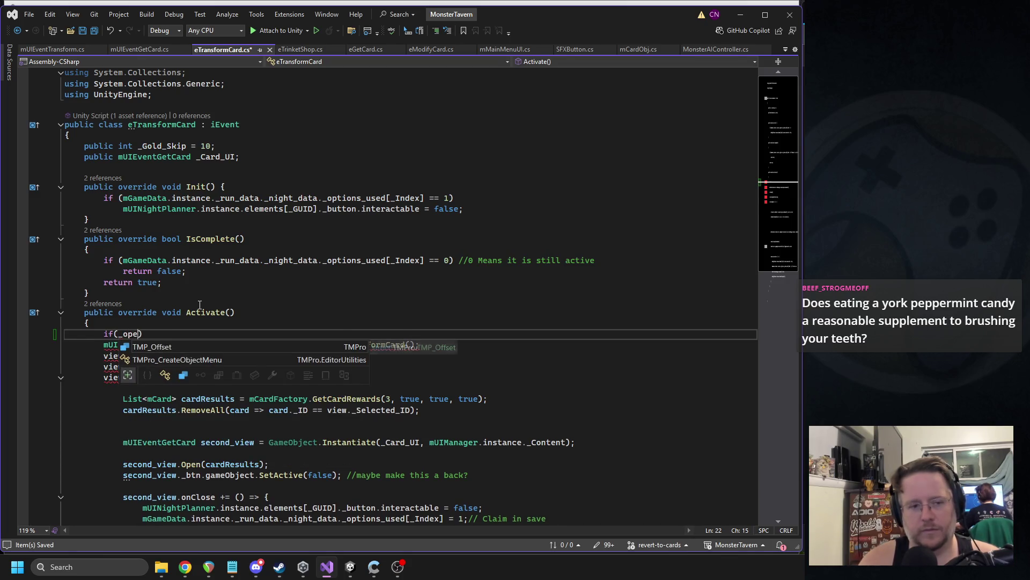
ctrl+click(225, 124)
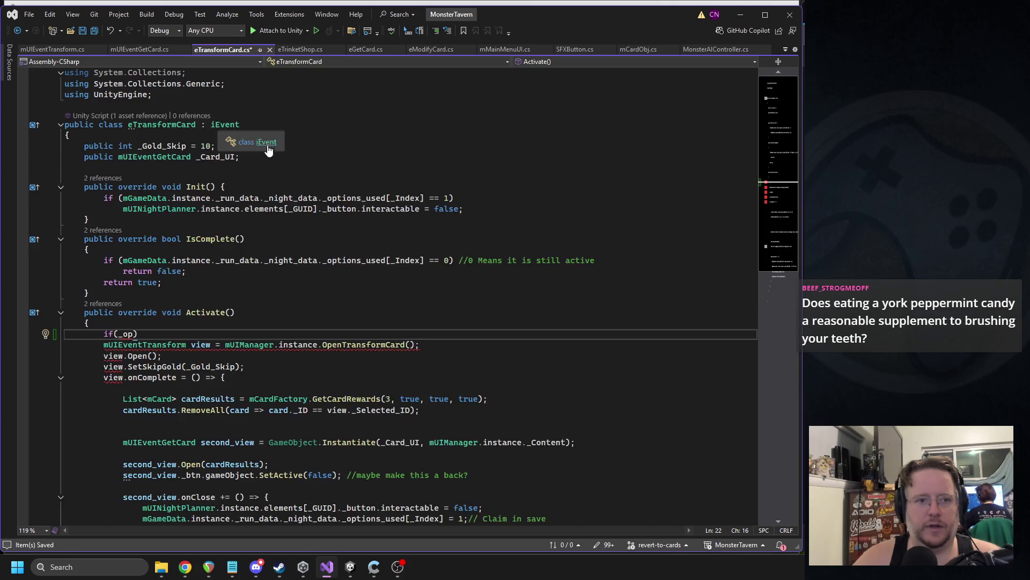
click(188, 244)
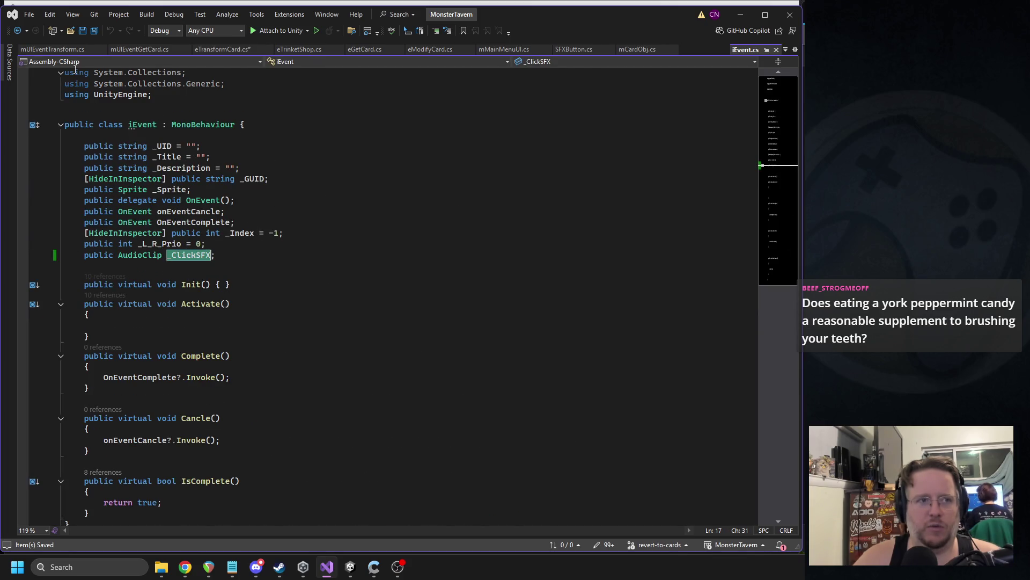
click(18, 31)
click(250, 48)
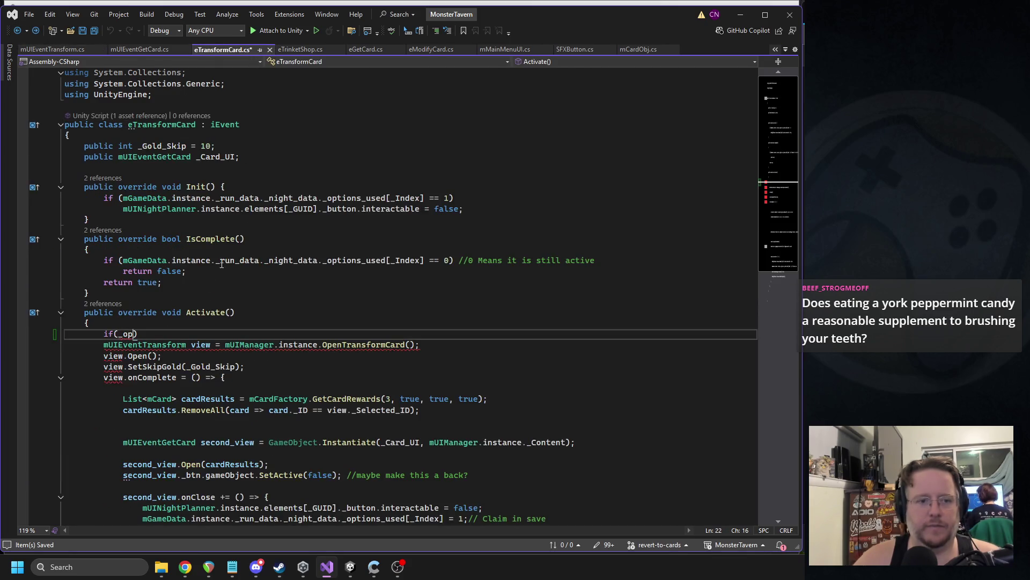
double_click(127, 335)
- Finish 'if (_ClickSFX != null) mSoundManager.instance.PlaySound(_ClickSFX);', save, and return to Unity
text(_ClickSFX != )
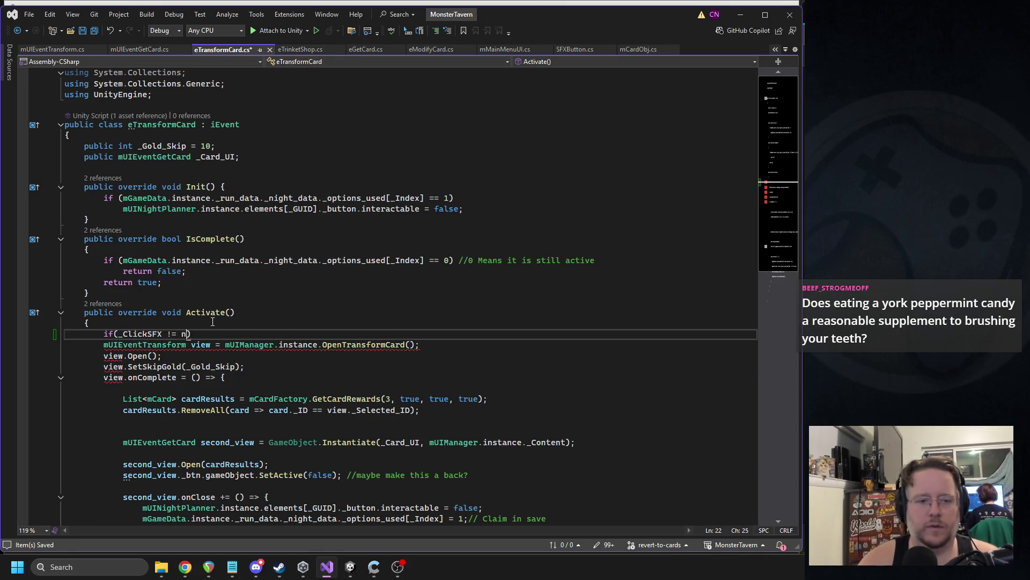
text(null))
key(Return)
text(mSoundManager.instance.pl)
key(Tab)
text((_ClickSFX);)
key(ctrl+s)
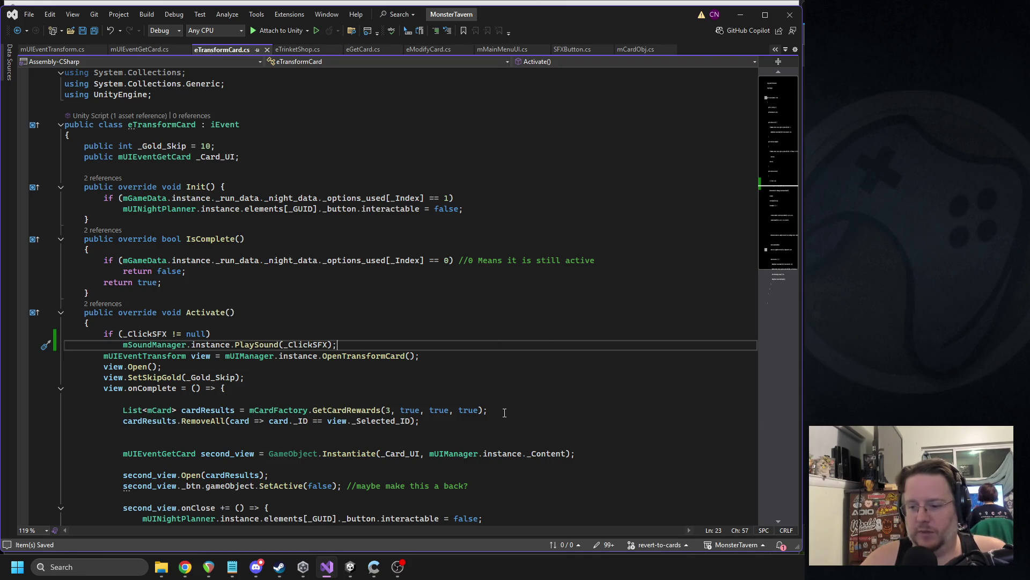
click(363, 290)
click(365, 342)
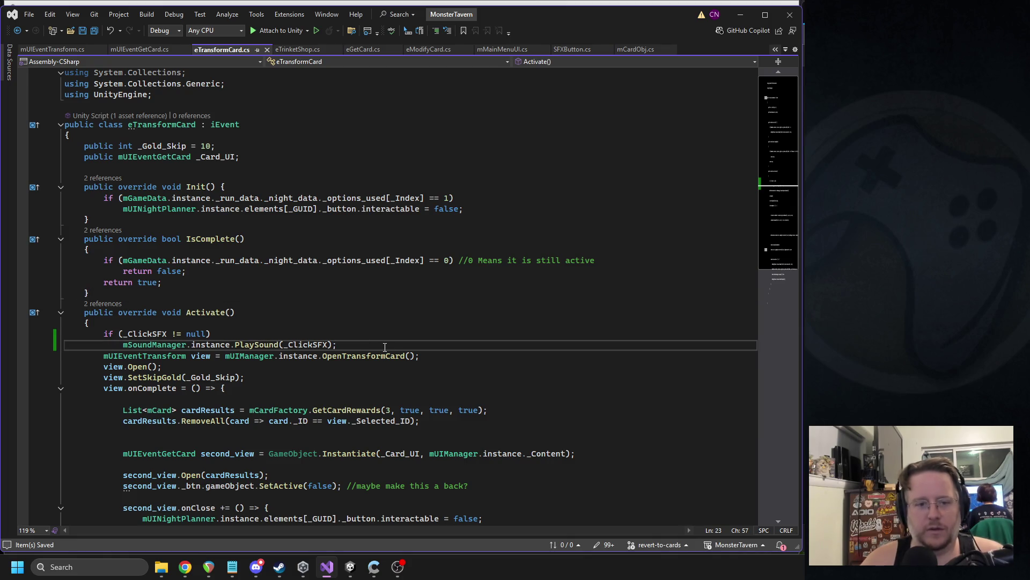
click(350, 567)
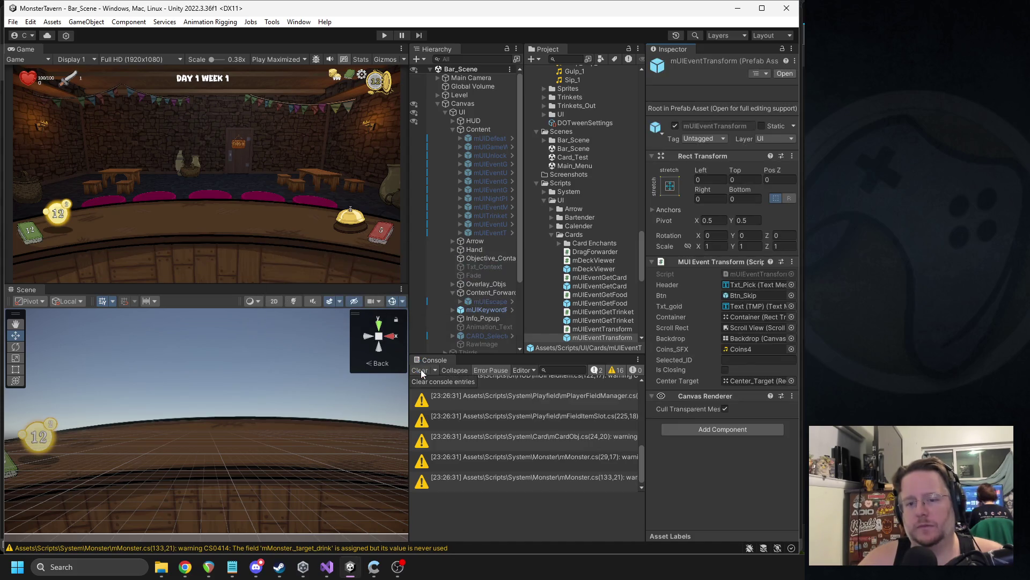
- Clear the Console, start Play mode, and take the Bubbling Cauldron card
click(421, 371)
click(383, 36)
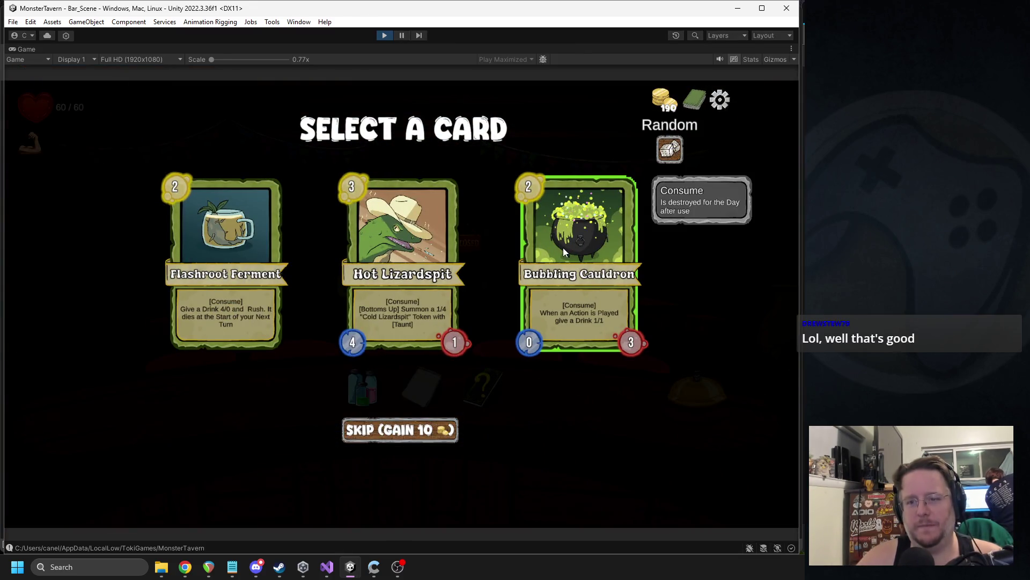
click(544, 249)
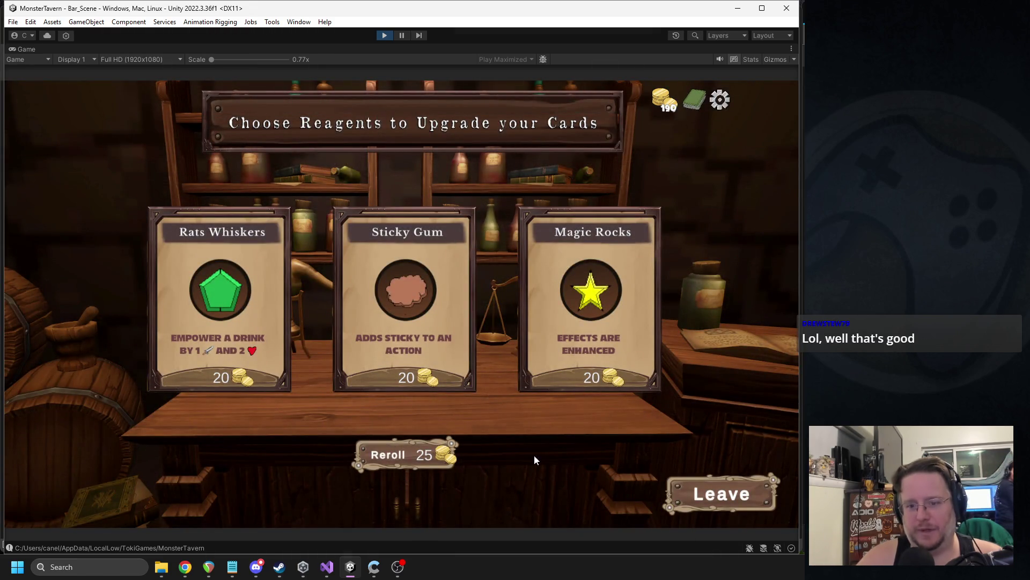
- Enhance Wardens Cask with Magic Rocks twice, rerolling the reagent offers in between
click(601, 307)
mouse_move(540, 262)
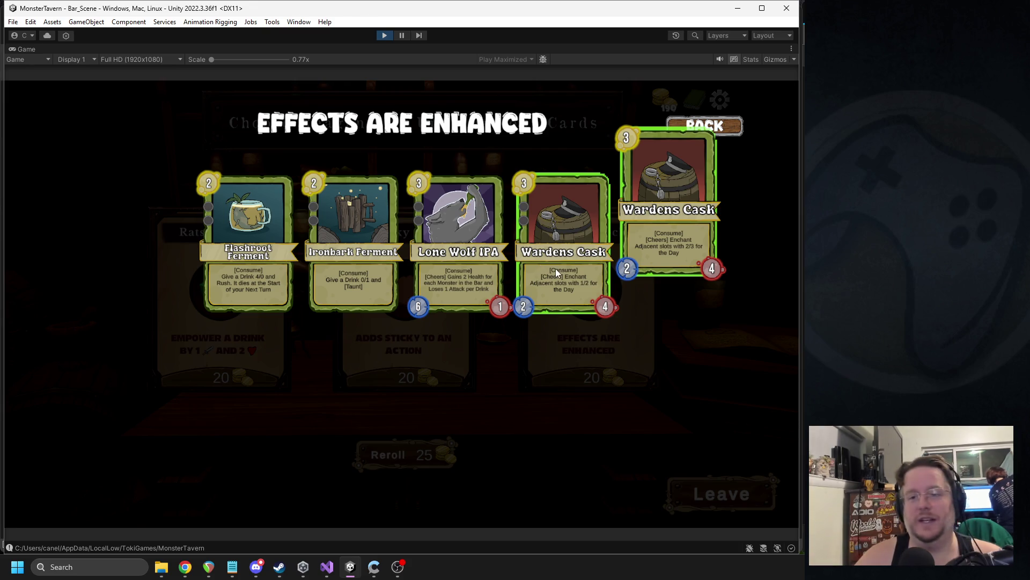
click(555, 269)
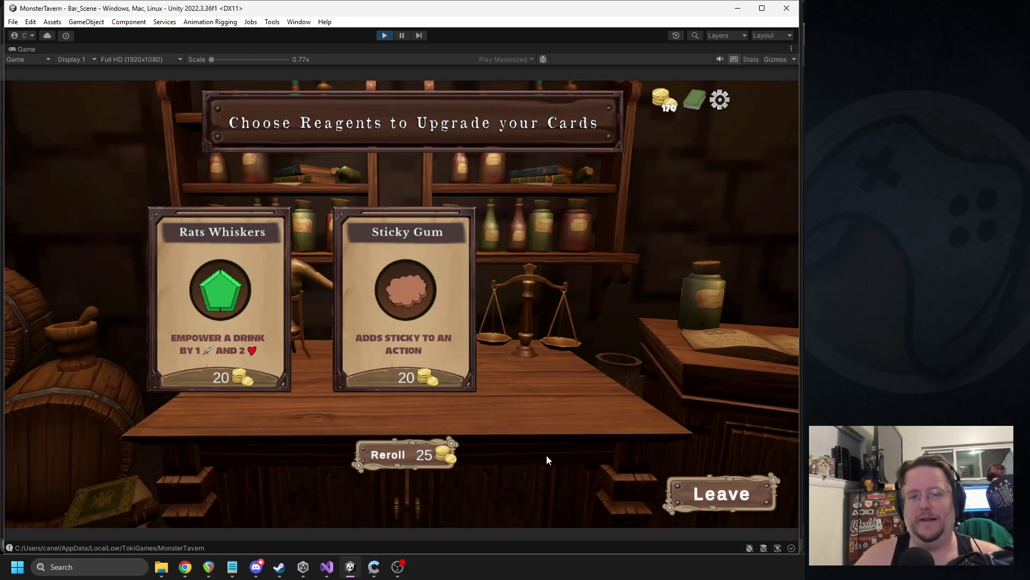
click(421, 455)
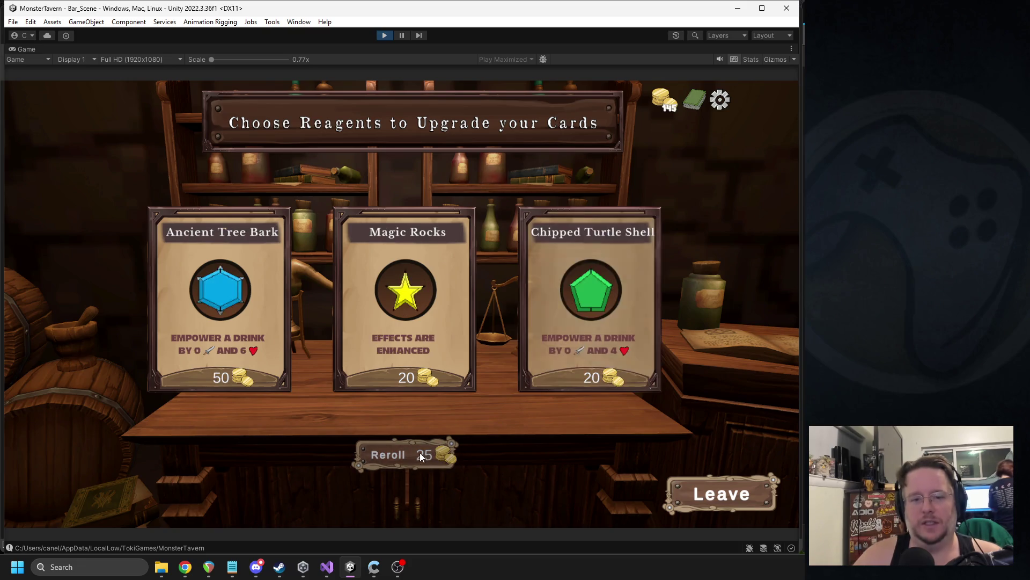
click(452, 358)
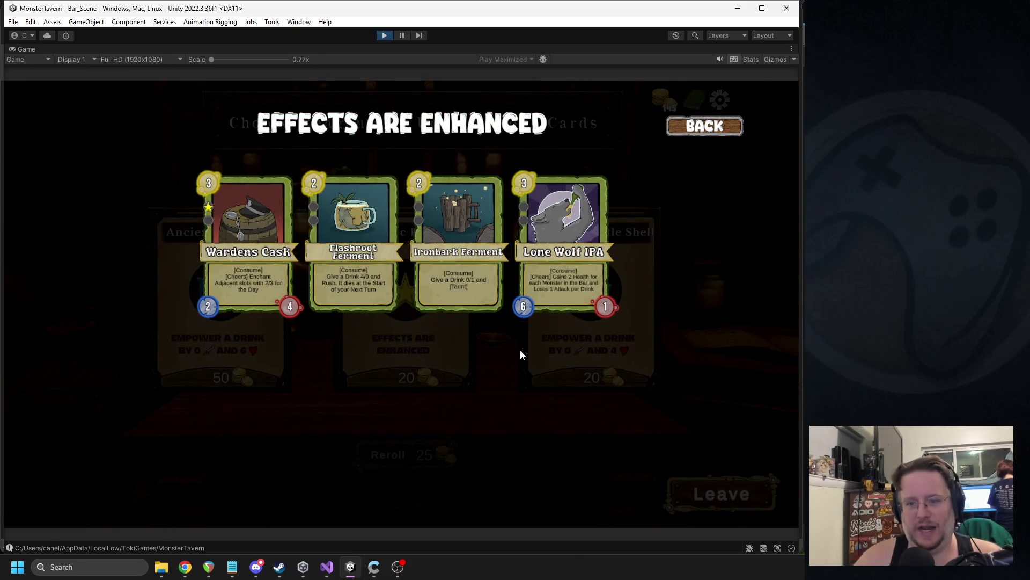
mouse_move(251, 299)
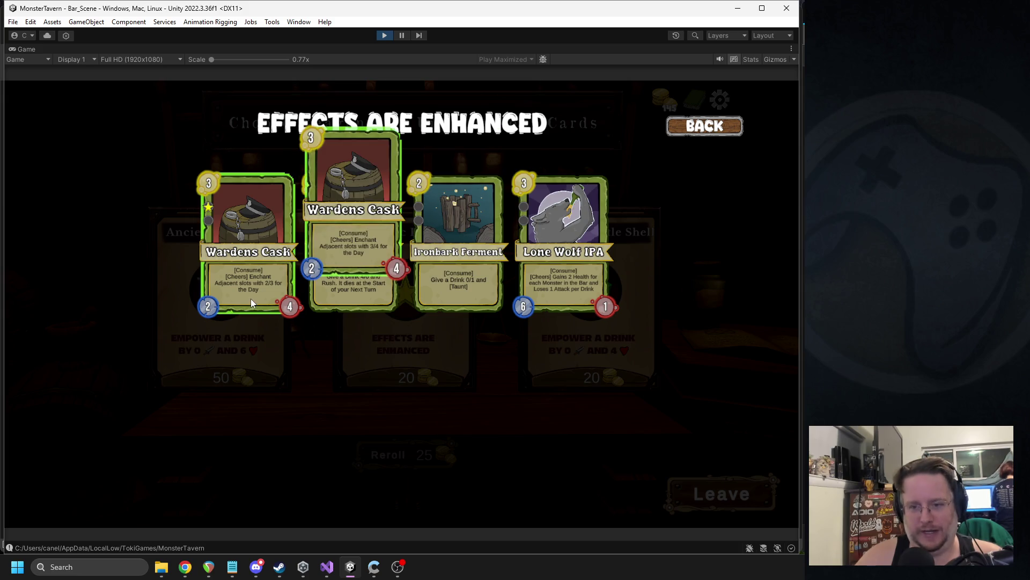
click(237, 204)
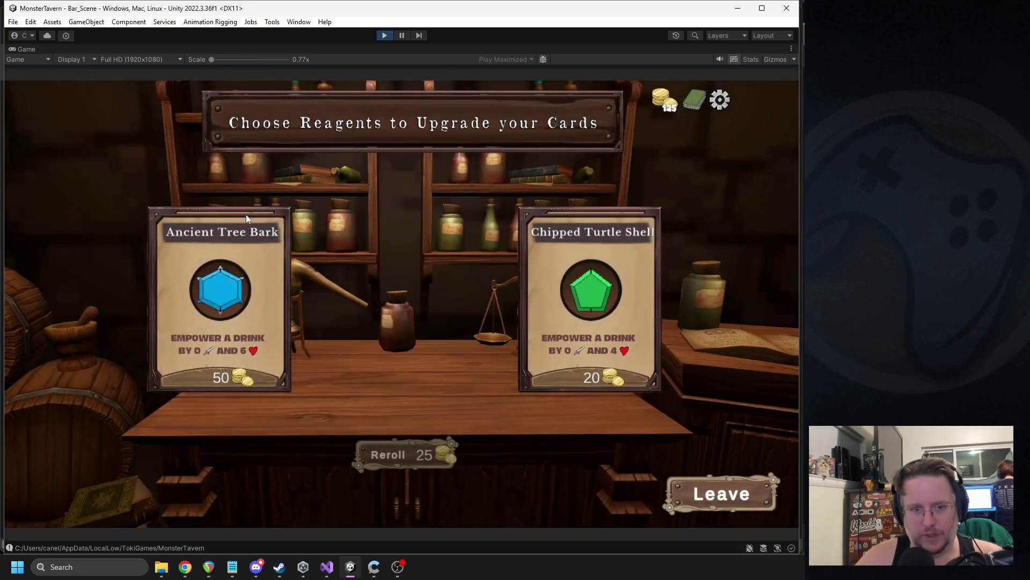
- Empower Lone Wolf IPA with Ancient Tree Bark
click(246, 214)
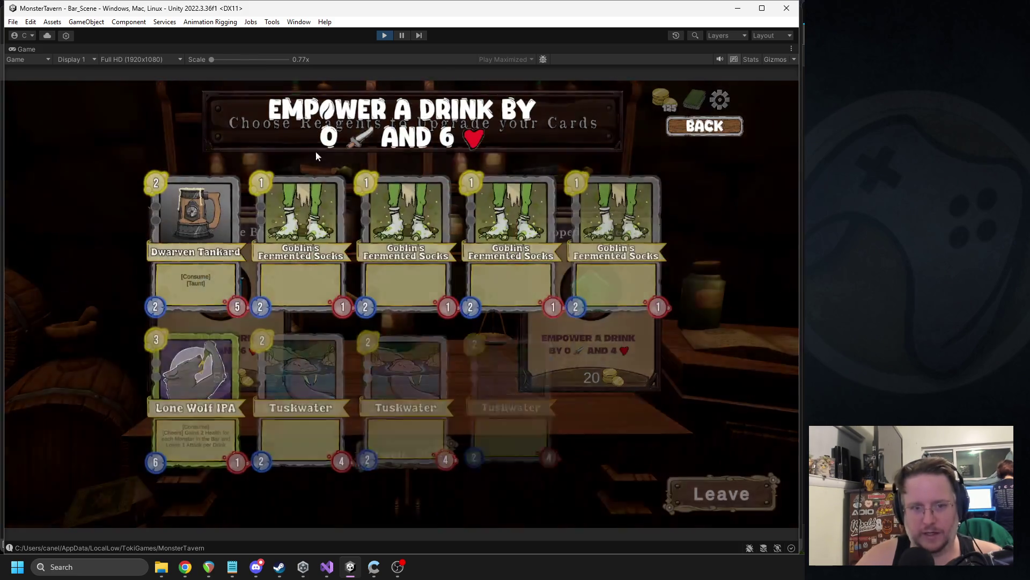
mouse_move(199, 374)
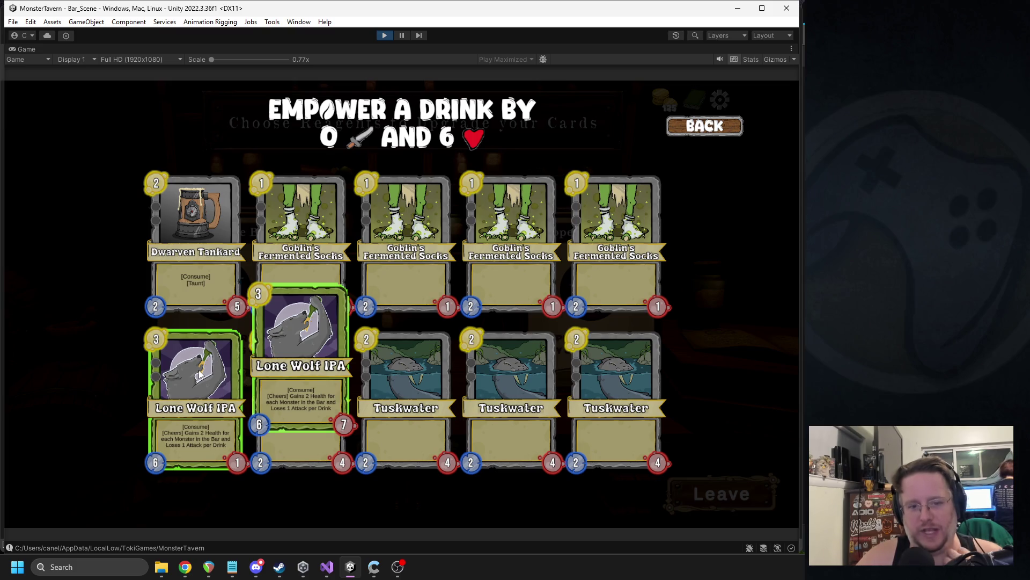
click(199, 374)
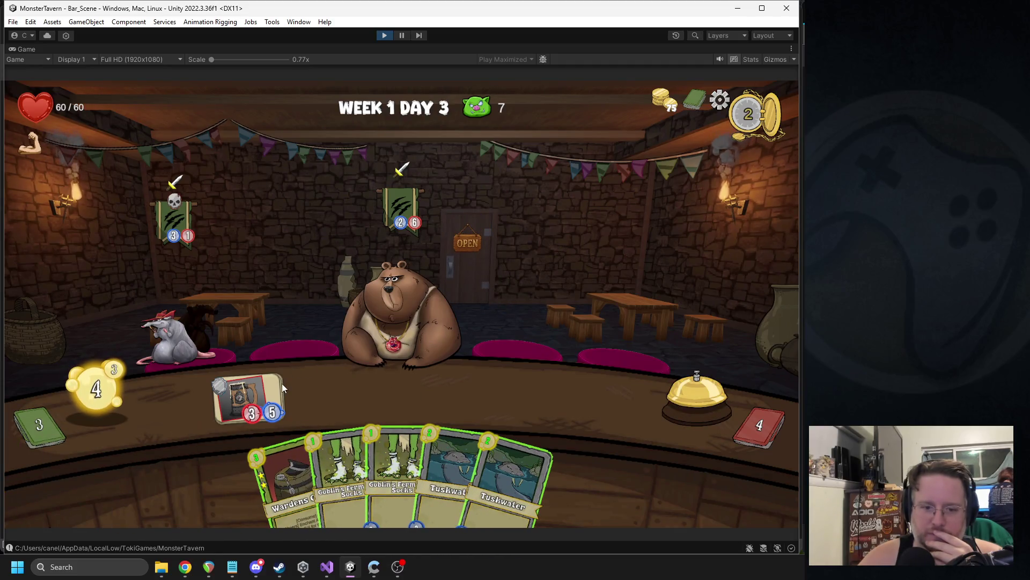
- Play Wardens Cask to the counter and serve the counter drinks to the bear over two turns
drag(282, 466, 331, 403)
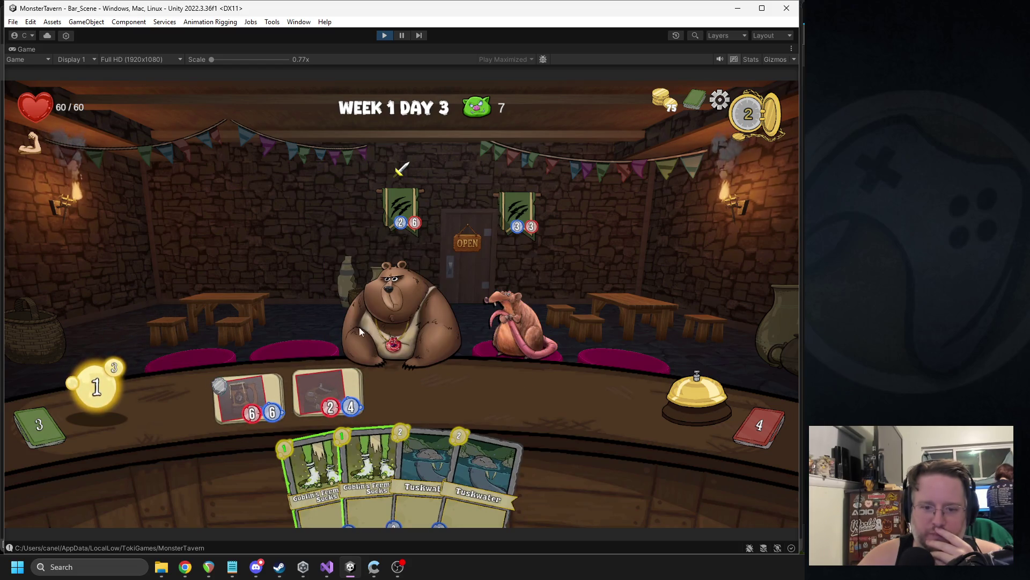
click(691, 386)
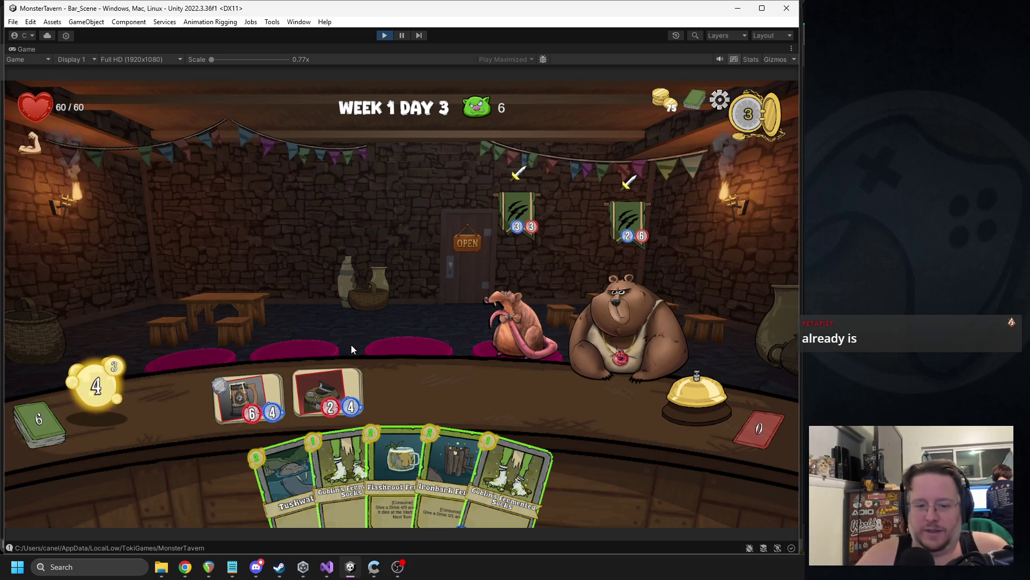
drag(281, 378, 623, 303)
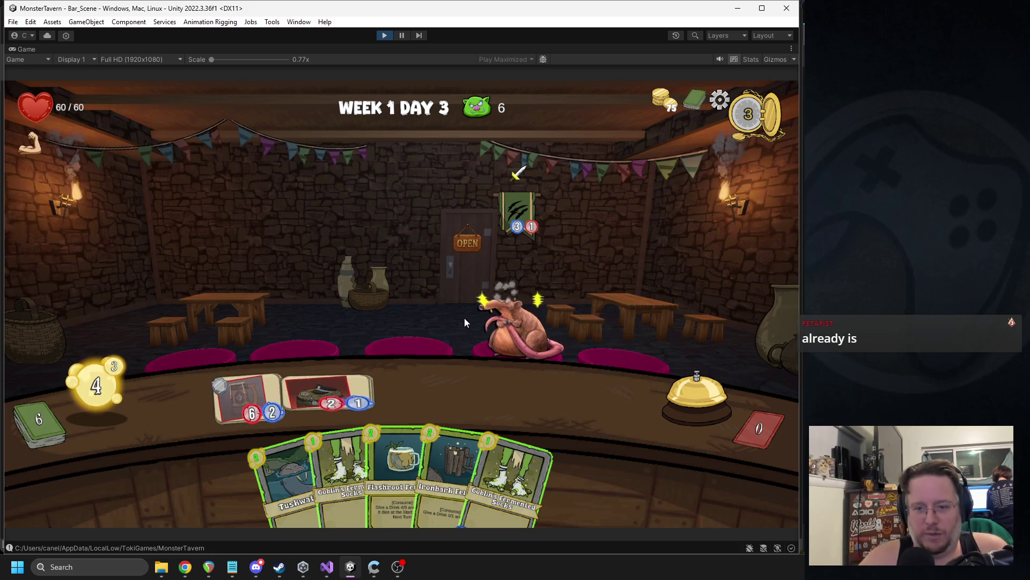
click(697, 370)
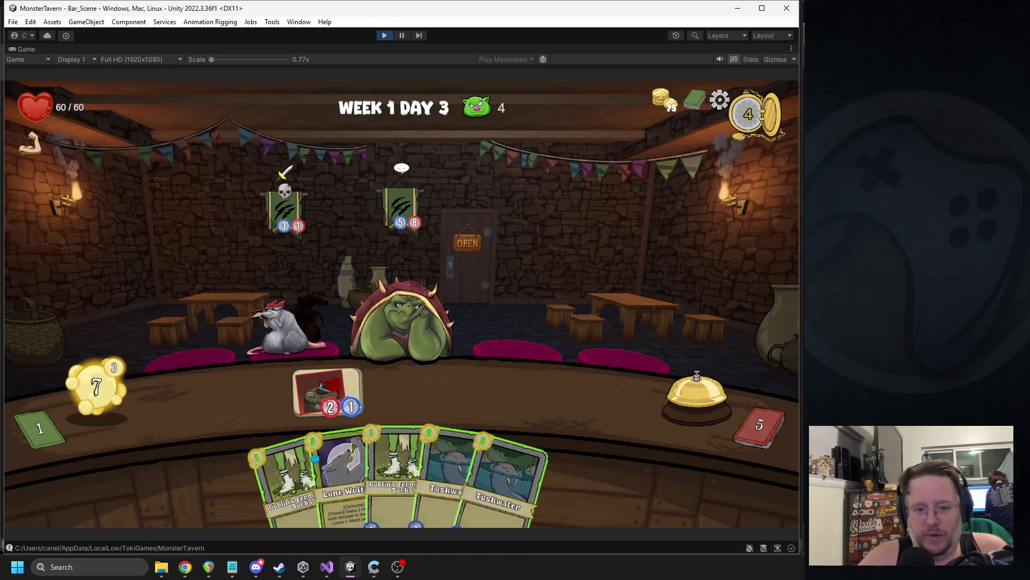
- Place Lone Wolf and two Socks cards, ferment Socks with Flashroot Ferment, and serve customers
drag(344, 480, 247, 396)
drag(318, 469, 383, 392)
drag(359, 462, 323, 394)
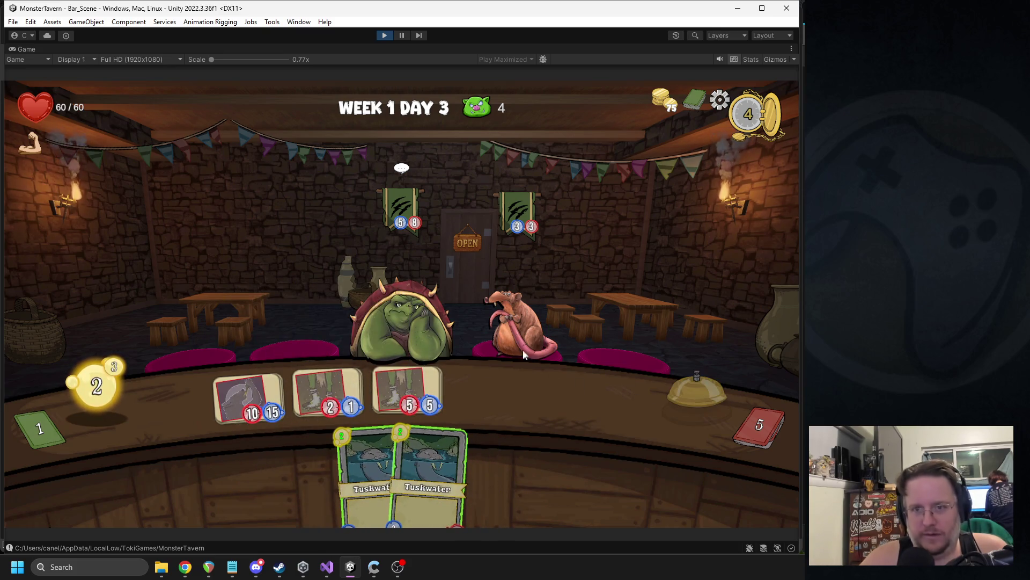
key(space)
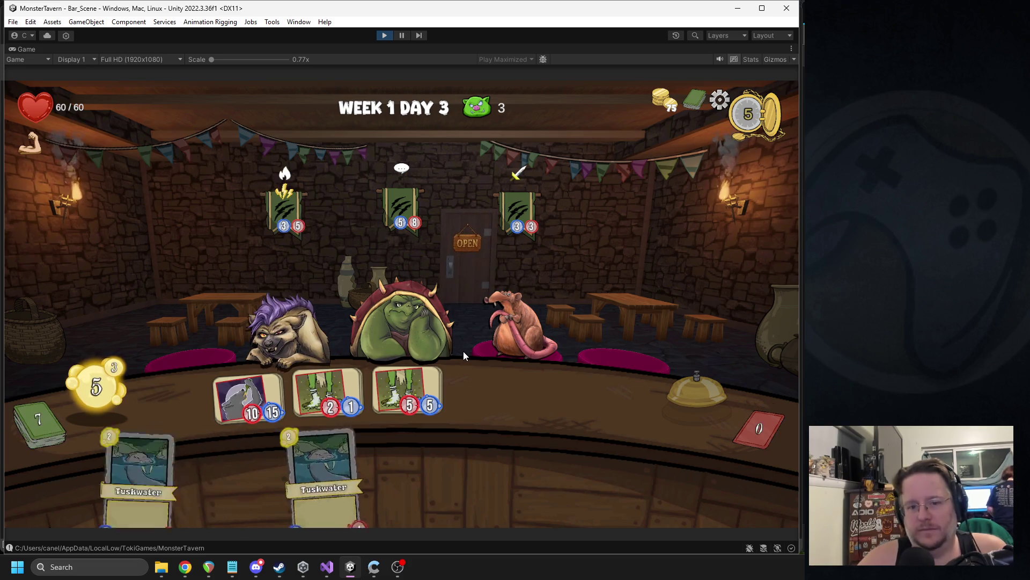
mouse_move(446, 445)
drag(446, 444, 414, 387)
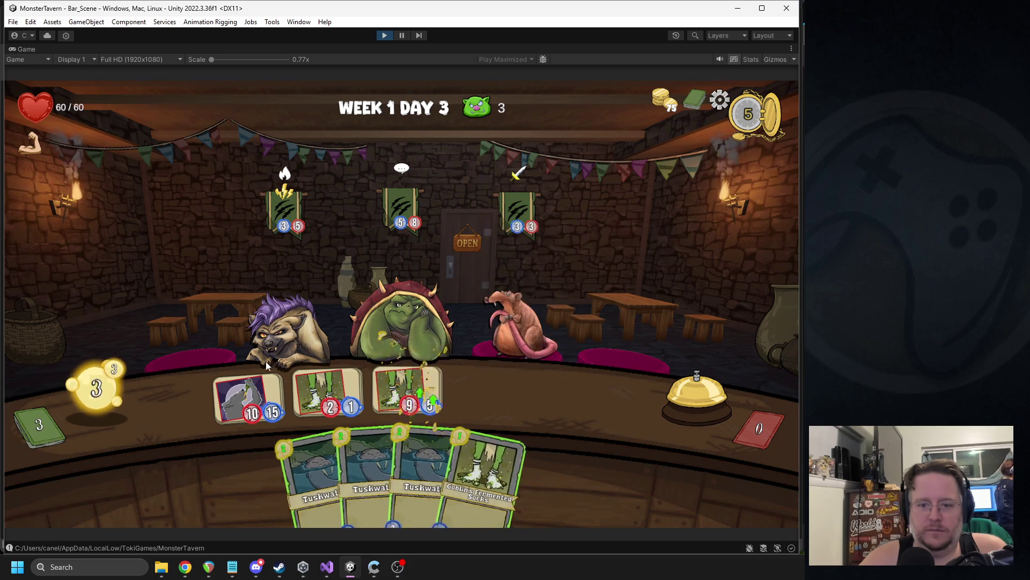
click(284, 333)
click(407, 307)
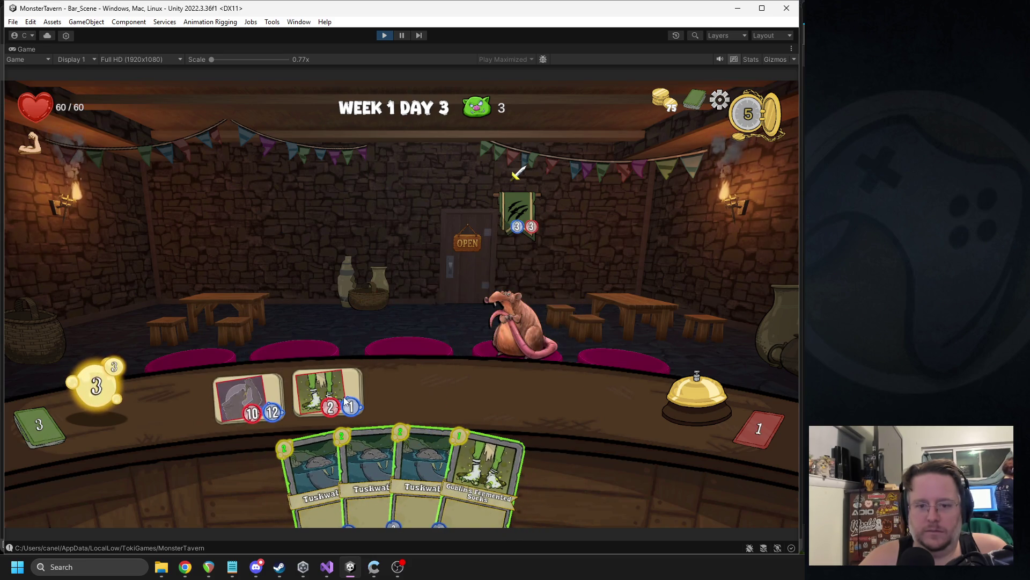
- Add Socks and Tuskwater to the counter, then play Ironbark on the wolf drink and another Socks
mouse_move(483, 467)
mouse_down()
mouse_move(437, 384)
mouse_move(440, 394)
mouse_up()
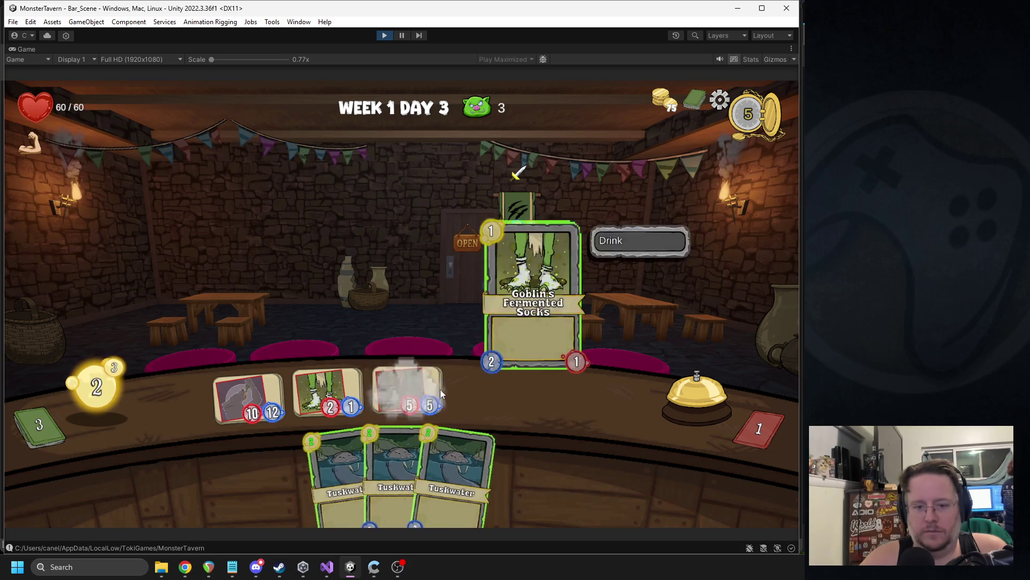
mouse_move(453, 473)
mouse_down()
mouse_move(469, 381)
mouse_move(483, 395)
mouse_up()
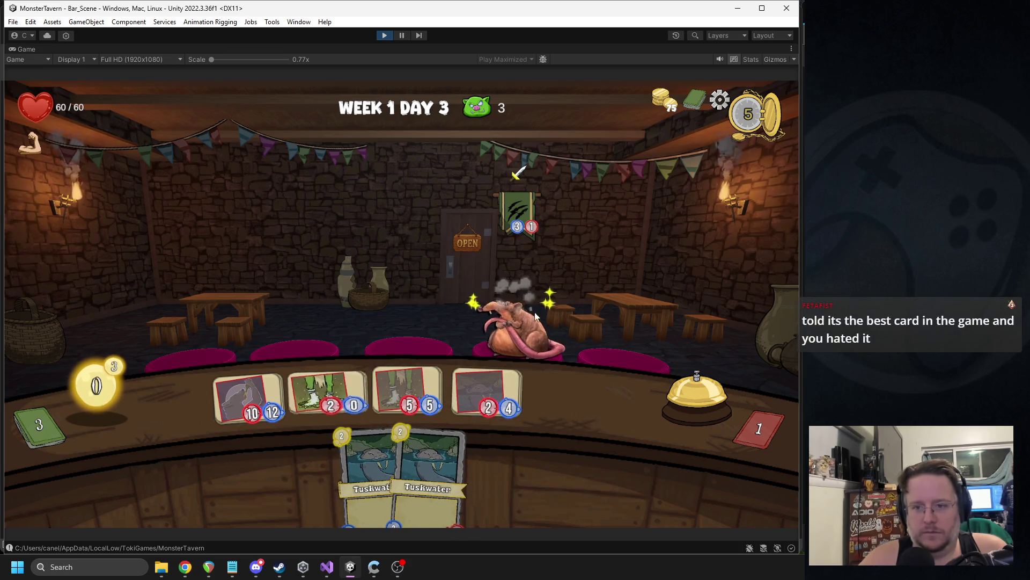
click(683, 405)
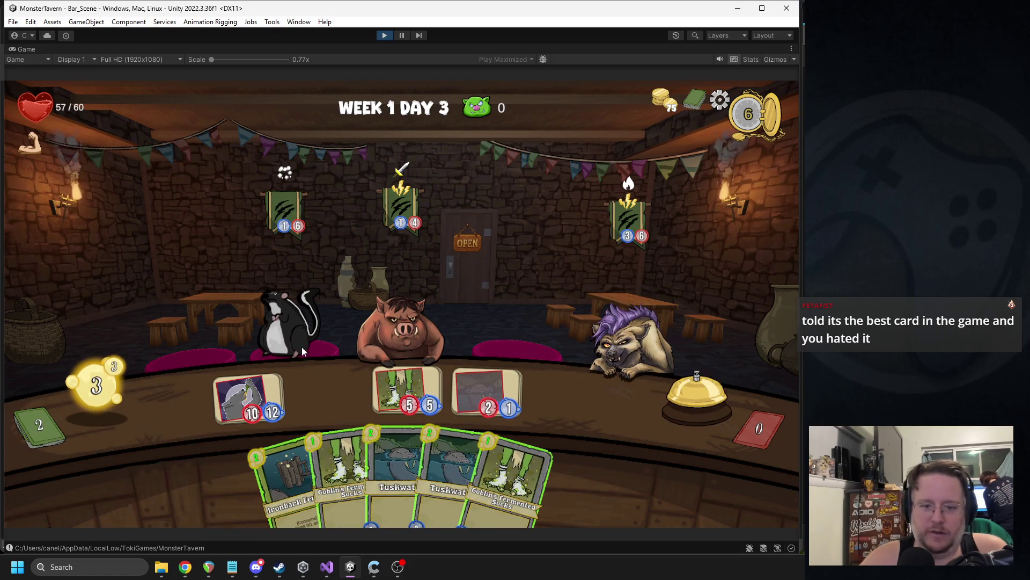
drag(285, 472, 247, 397)
drag(343, 472, 327, 392)
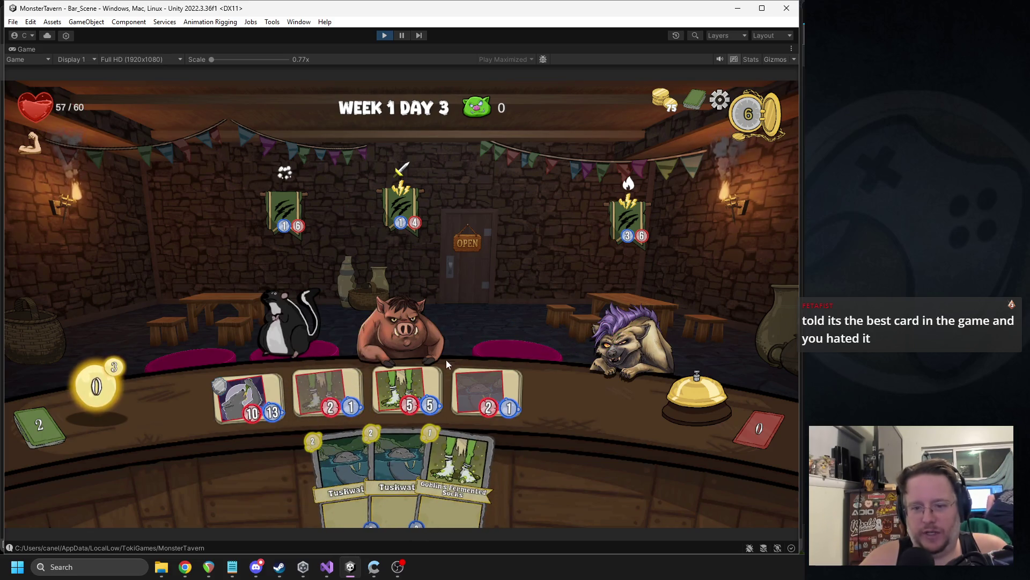
click(688, 388)
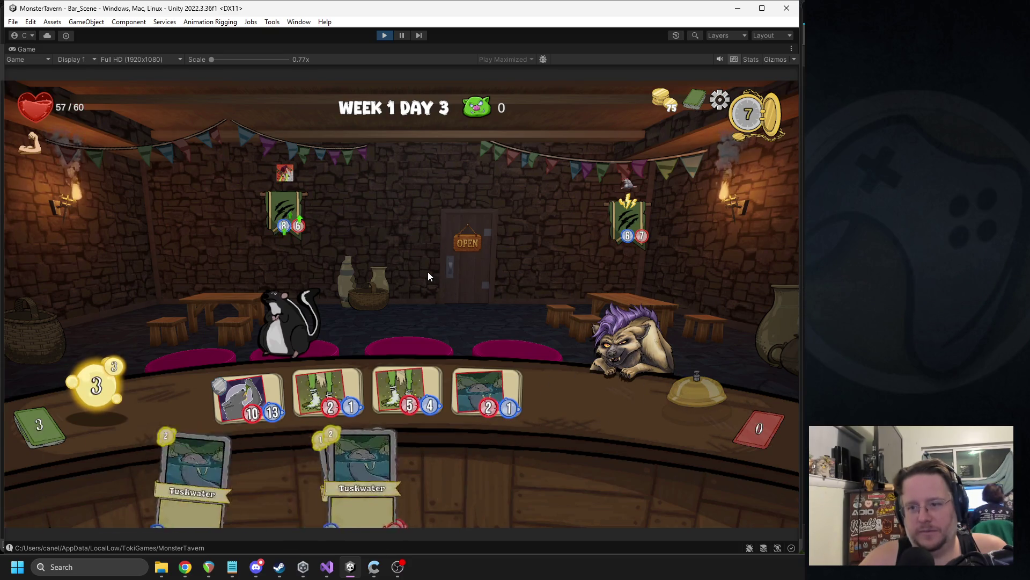
- Serve Socks drinks to the skunk and the 5/0 one to the hyena, then finish the day
drag(328, 391, 301, 303)
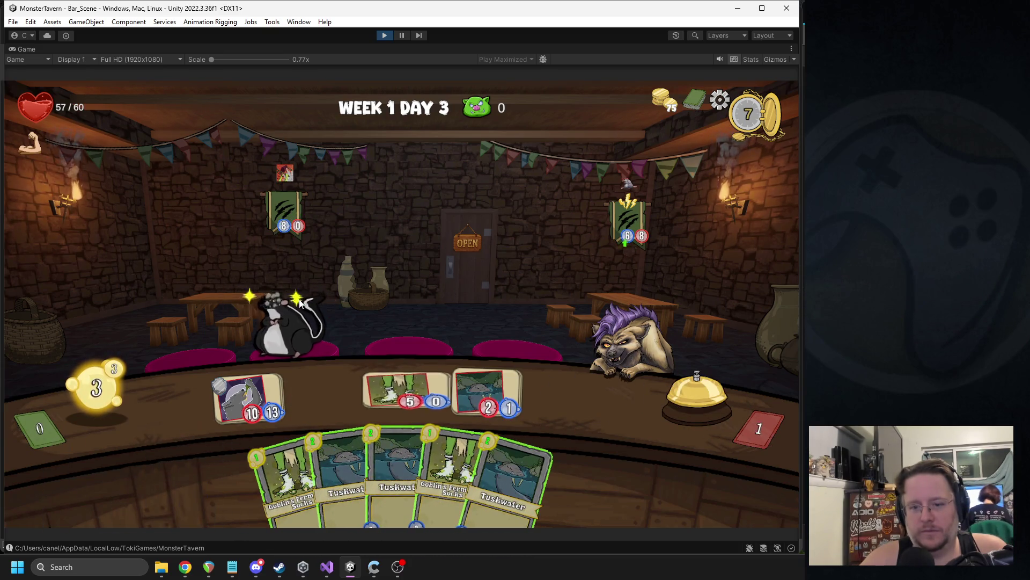
drag(402, 389, 617, 333)
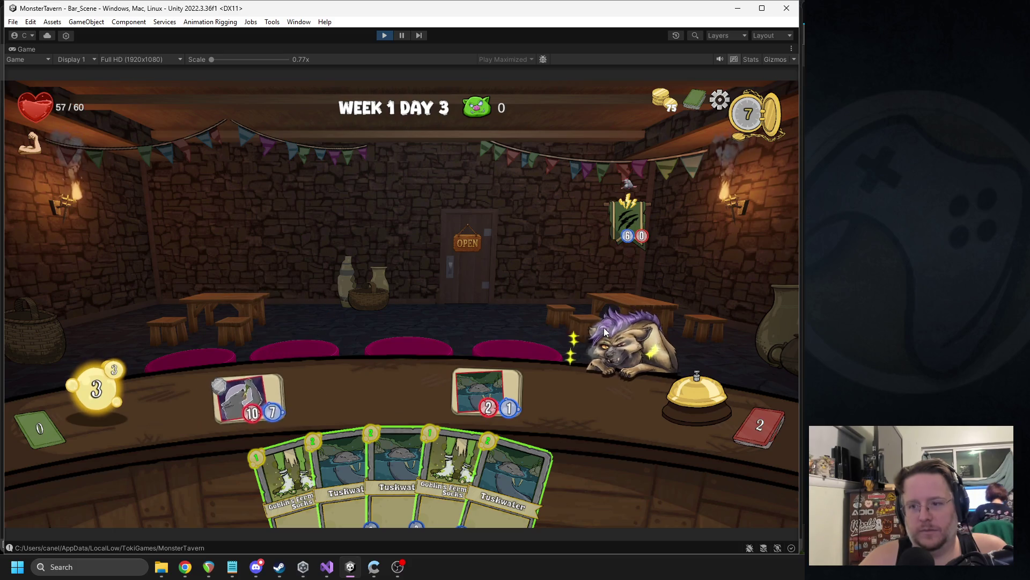
click(698, 406)
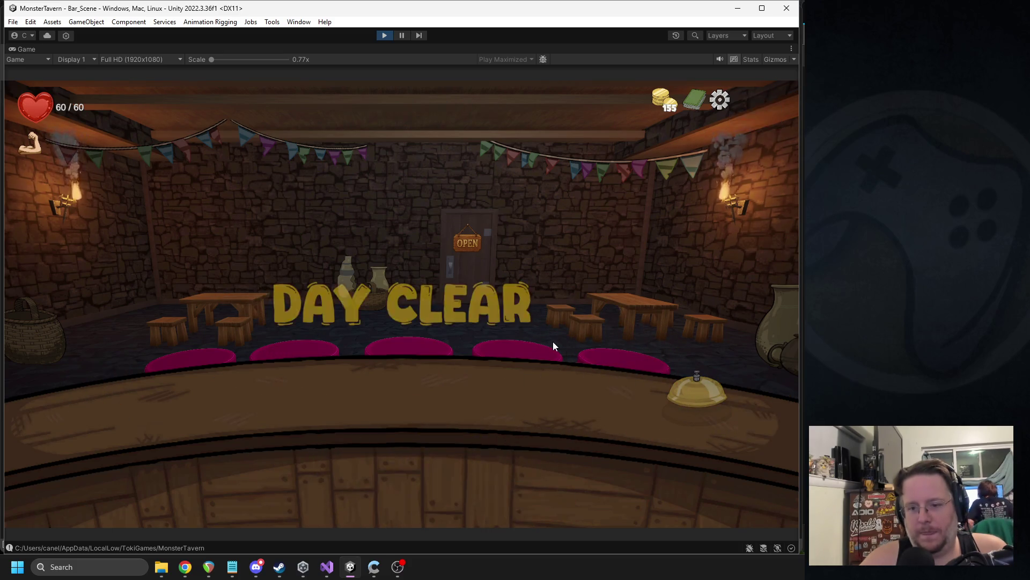
- Open the shop box, browse the Trinket Shop offers three times, then stop the game
click(409, 345)
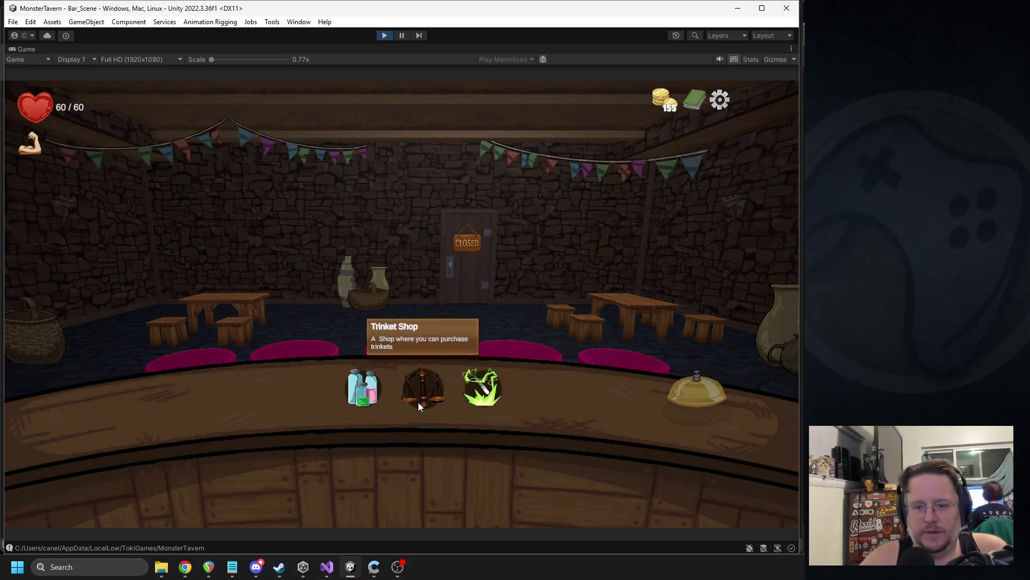
click(417, 402)
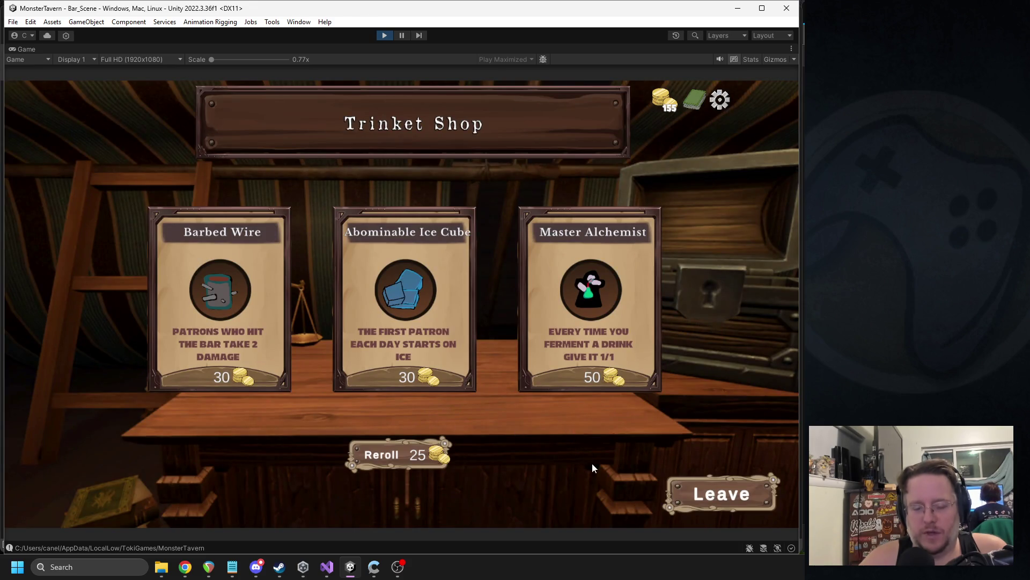
click(692, 496)
click(427, 394)
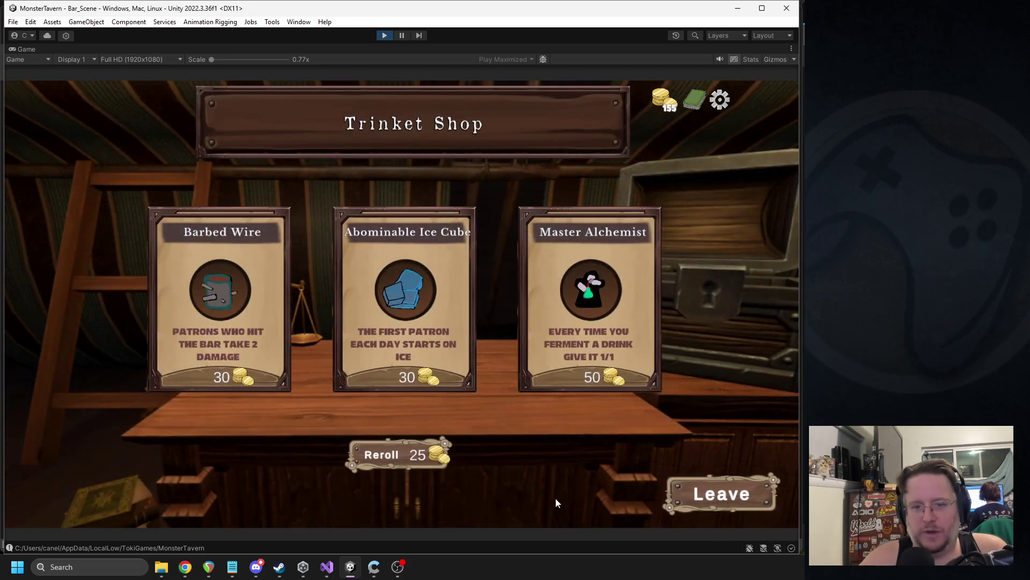
click(731, 498)
click(415, 388)
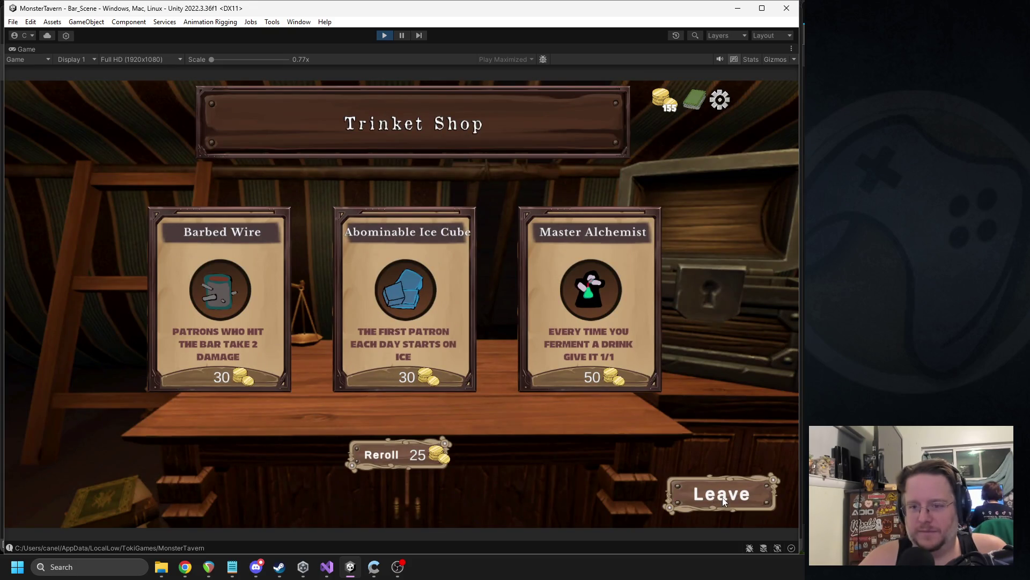
click(723, 497)
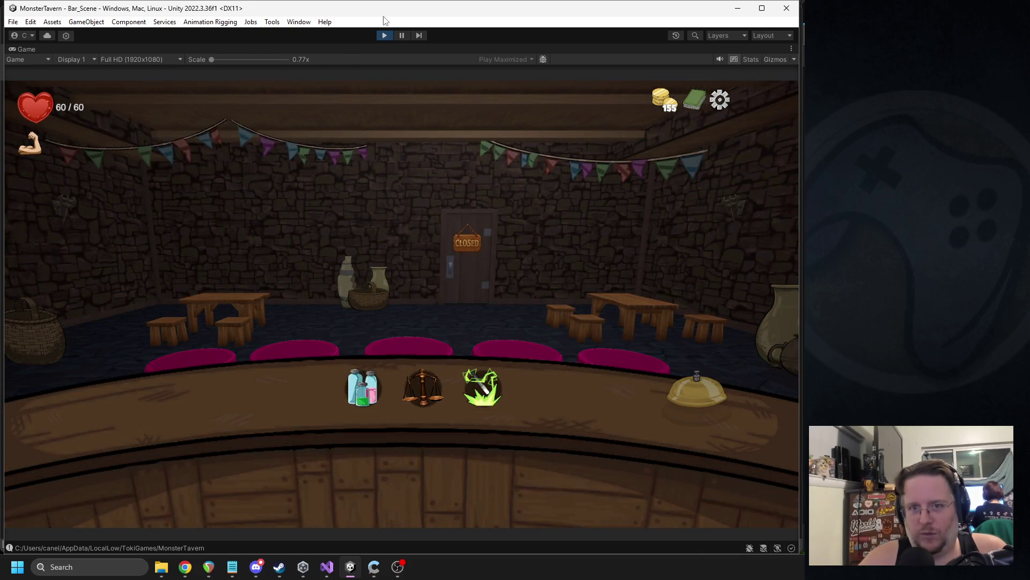
click(385, 36)
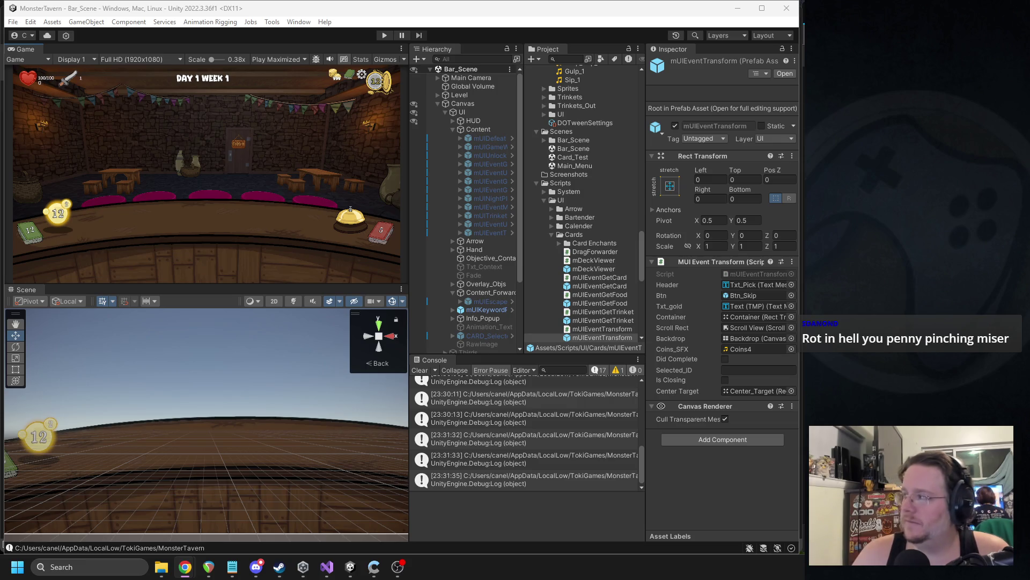
- Import the voice recording into the Assets/Resources/Sounds folder
scroll(630, 198, up, 6)
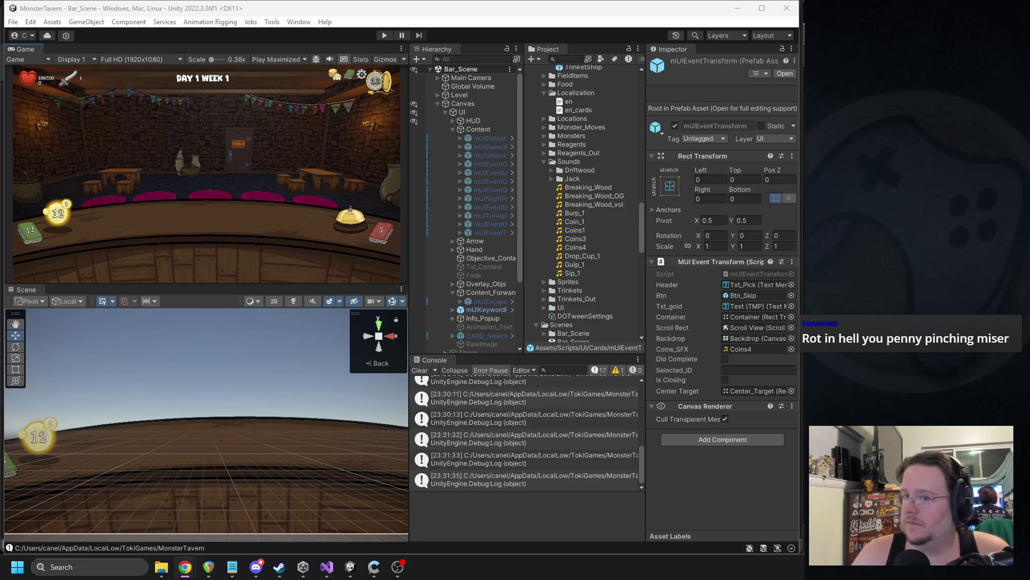
drag(570, 217, 572, 219)
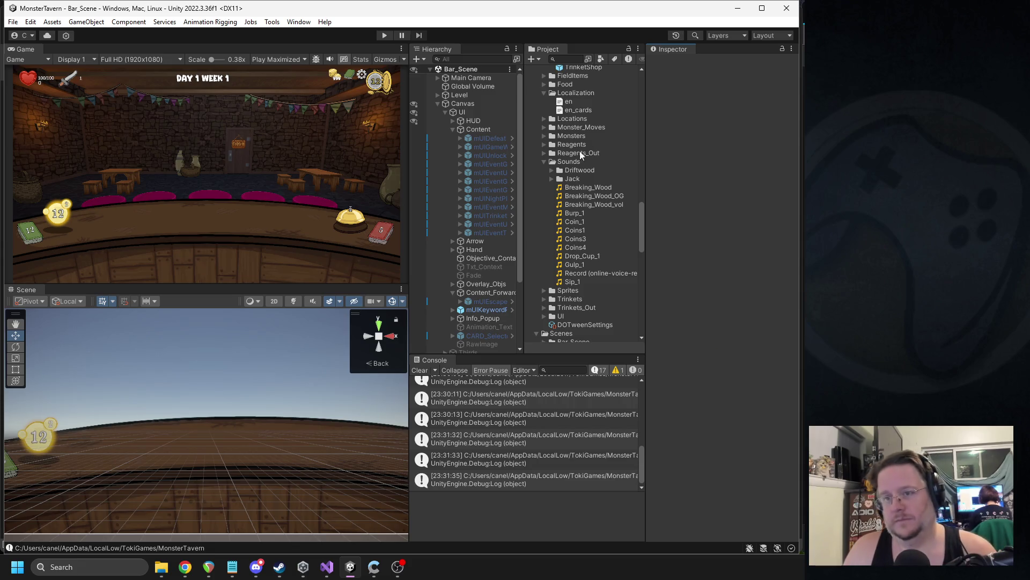
scroll(585, 228, down, 10)
scroll(585, 229, up, 3)
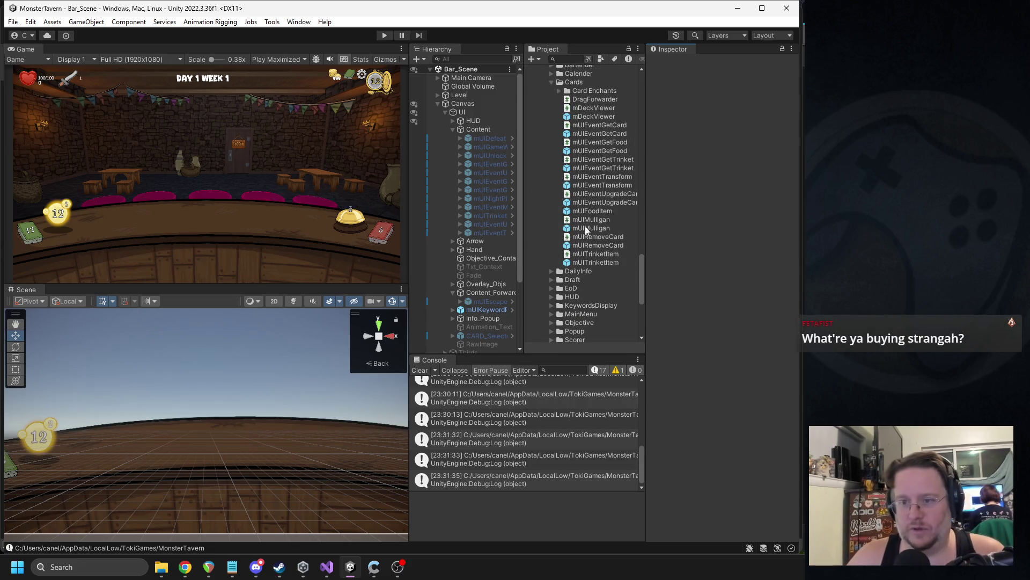
- Set the recording as the TrinketShop prefab's Click SFX and start a play-test
click(551, 211)
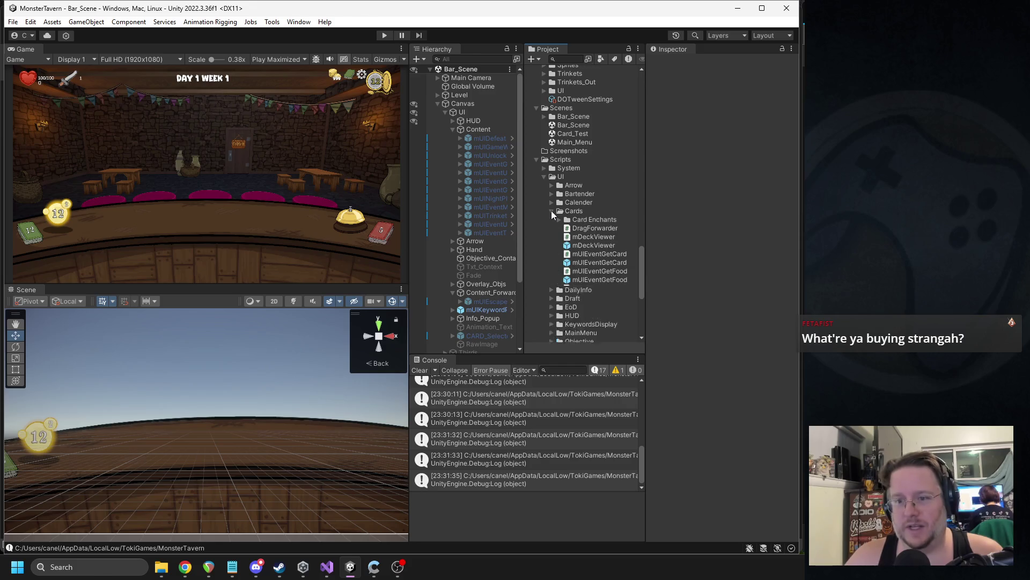
scroll(556, 227, up, 10)
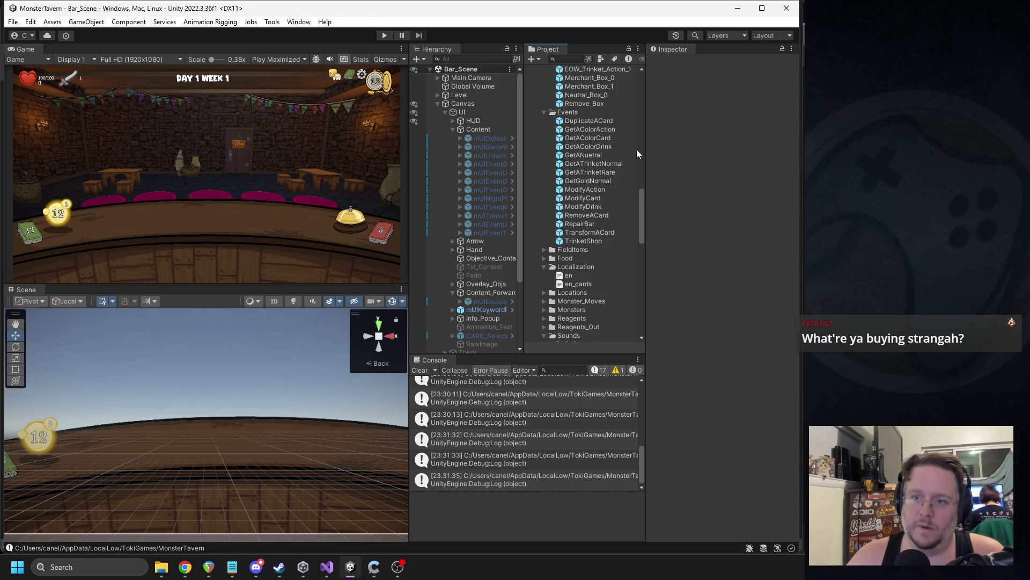
click(582, 241)
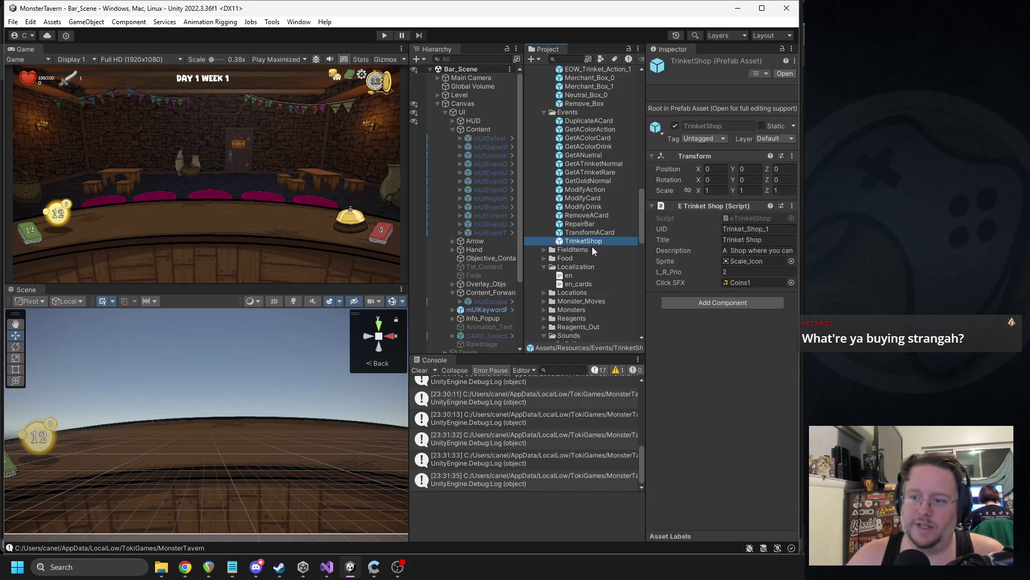
scroll(595, 263, down, 6)
drag(604, 286, 759, 282)
click(384, 35)
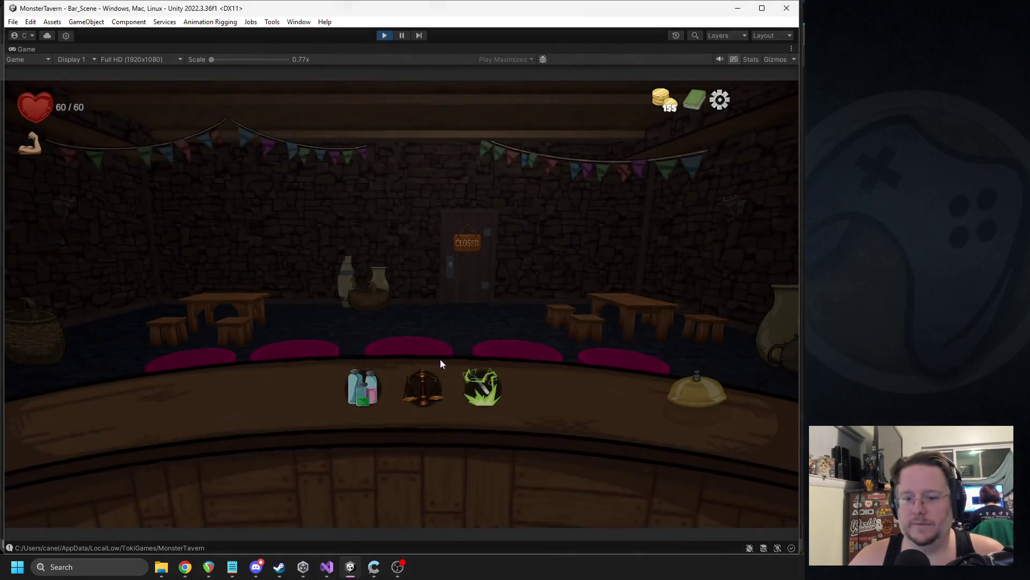
- Open the Trinket Shop in-game to hear the Record click sound, then stop playing
click(423, 388)
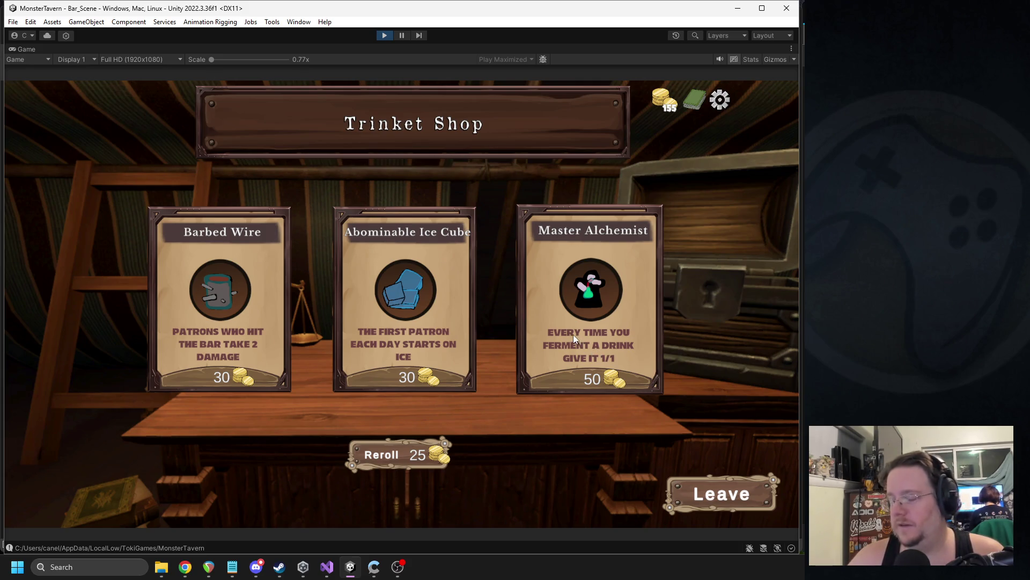
click(385, 36)
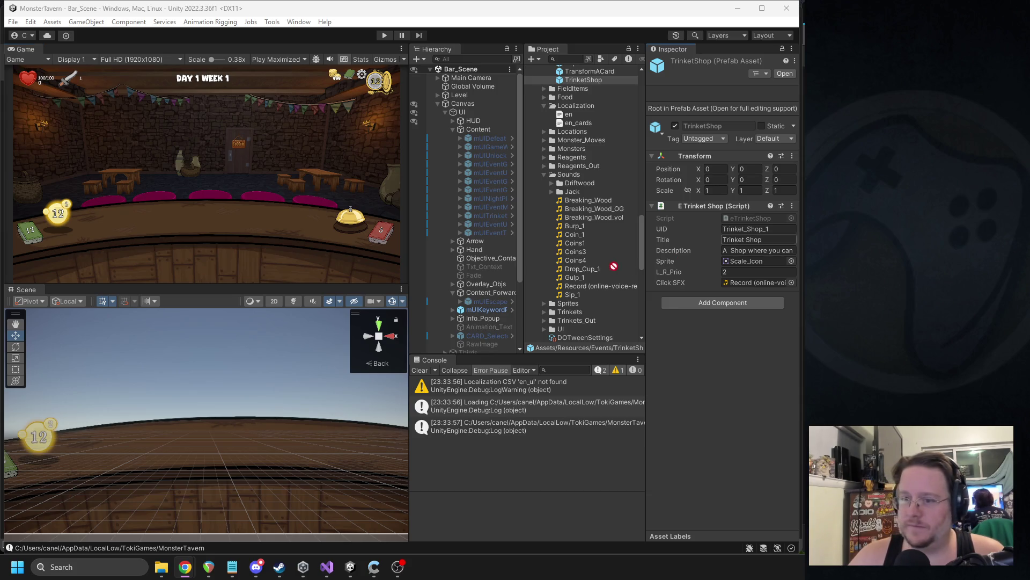
- Compare the two imported recordings and delete the duplicate
click(613, 287)
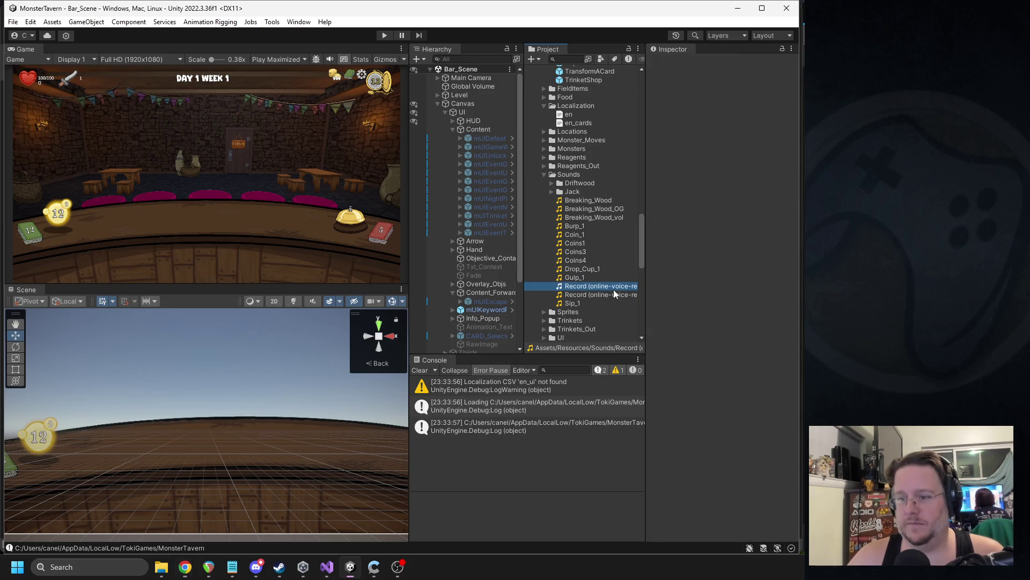
click(607, 294)
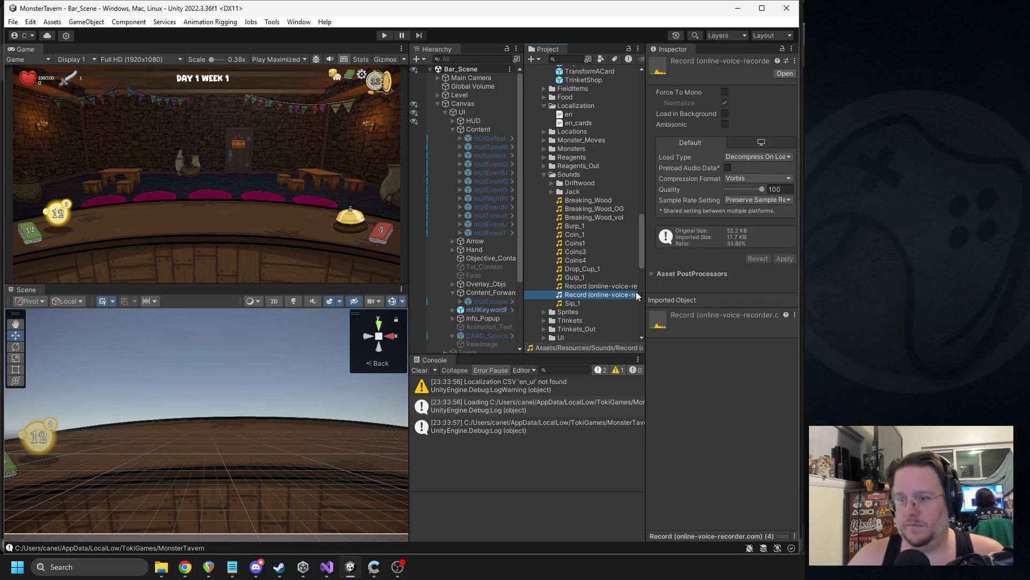
click(594, 286)
click(591, 293)
click(591, 286)
key(Delete)
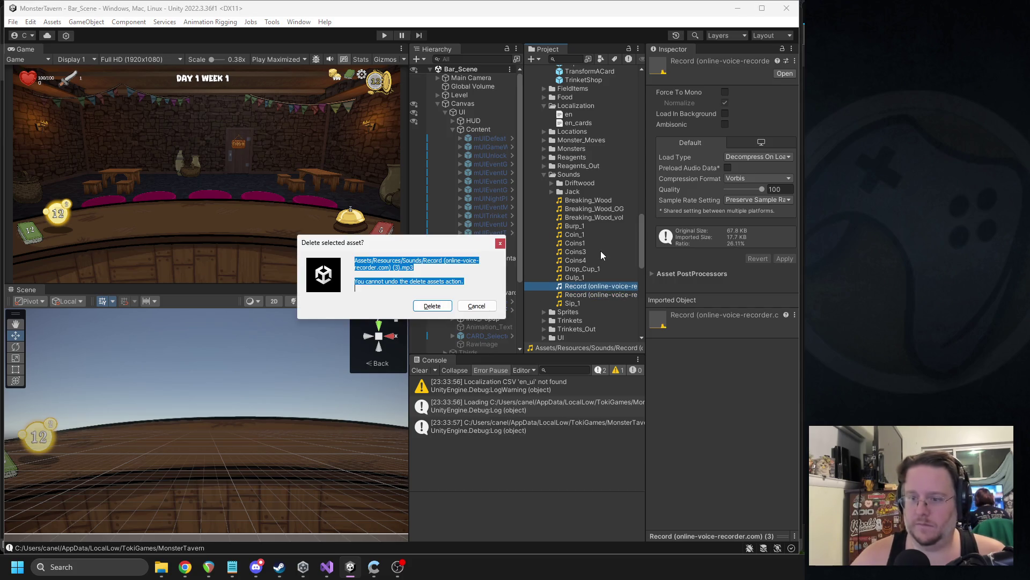
key(Return)
- Rename the remaining recording to SeeAnythingyaLike
click(582, 287)
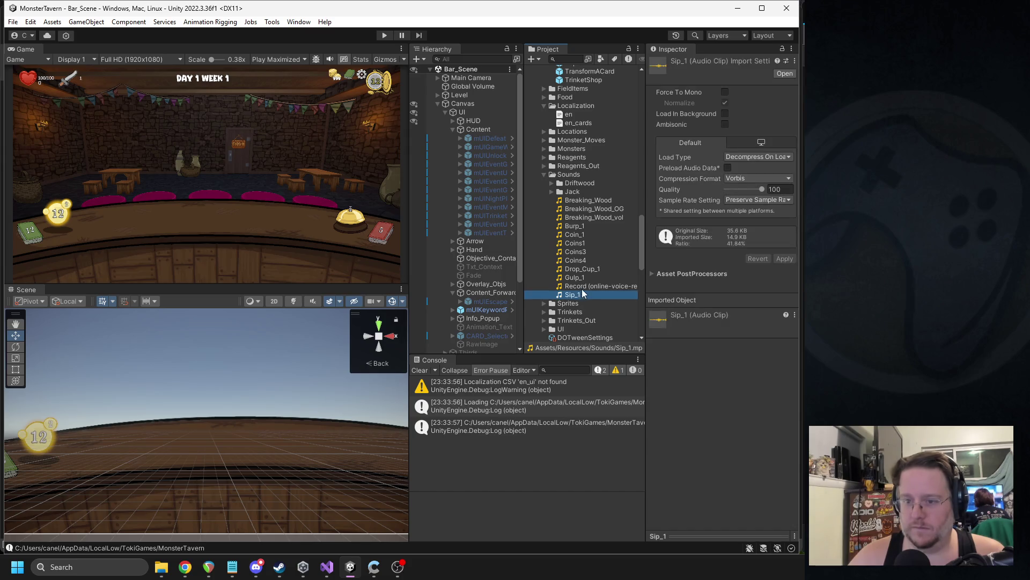
click(584, 285)
text(S)
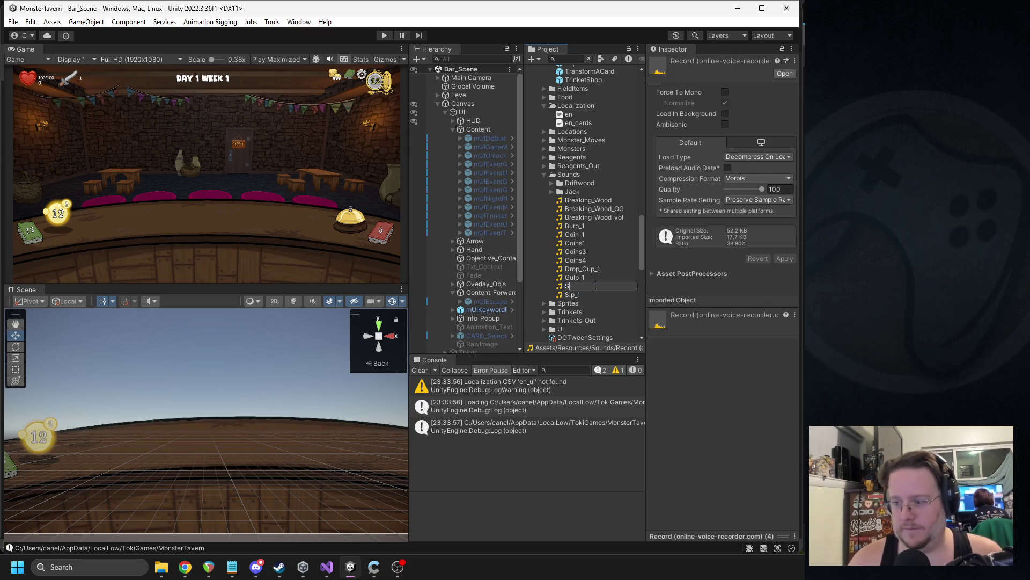
text(eeAnythingyaLike)
key(Return)
- Assign SeeAnythingyaLike as the TrinketShop prefab's Click SFX and start a play-test
scroll(602, 274, down, 7)
scroll(602, 274, down, 10)
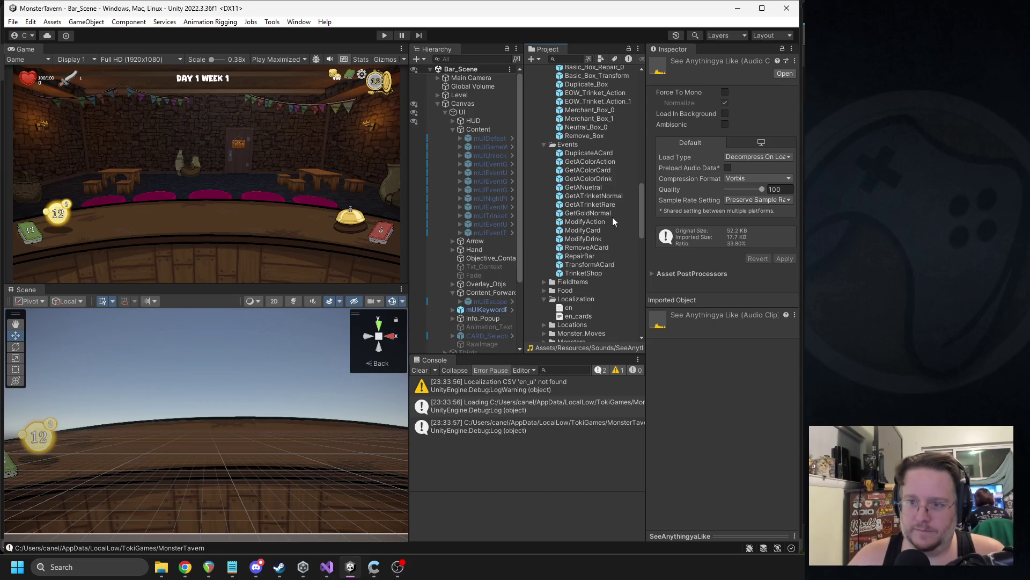
click(578, 273)
scroll(580, 275, down, 8)
drag(581, 256, 757, 283)
click(384, 36)
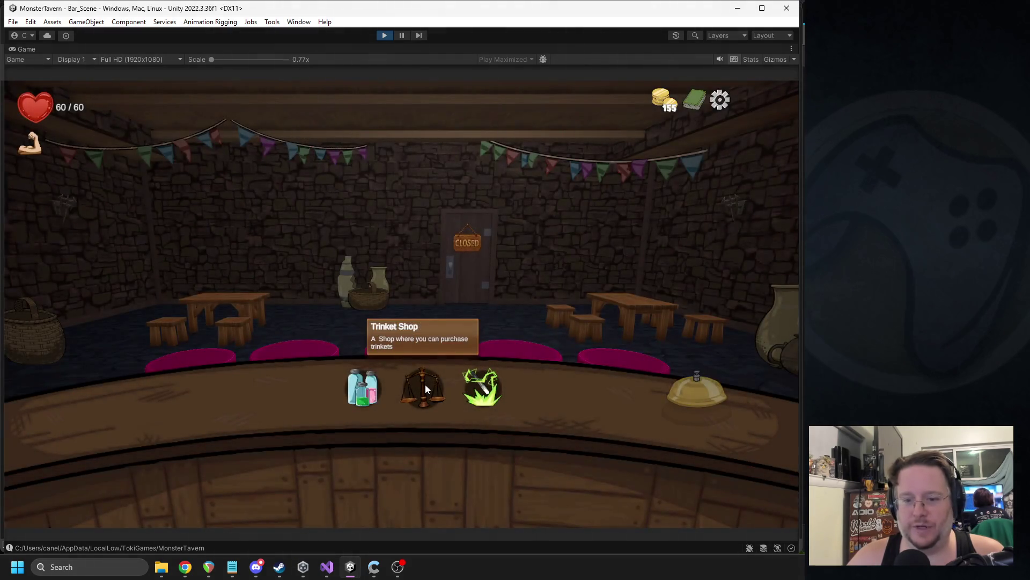
click(425, 388)
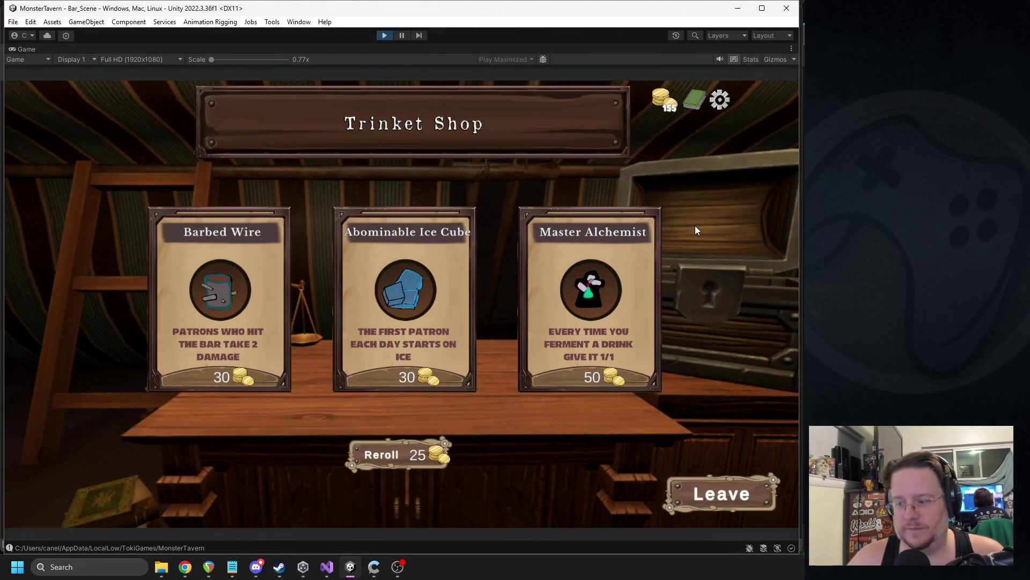
click(701, 489)
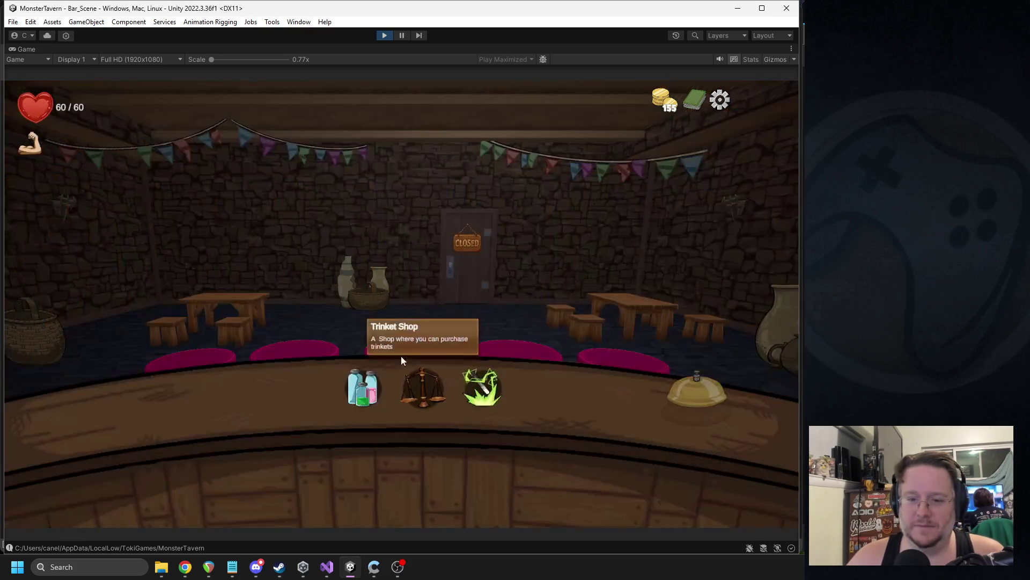
click(718, 102)
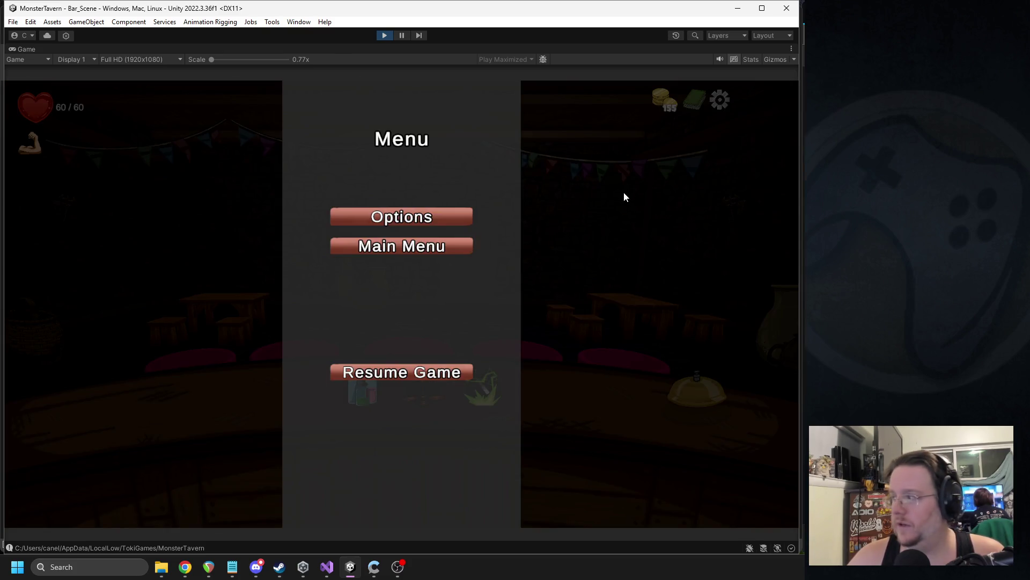
click(387, 218)
drag(424, 309, 486, 306)
click(395, 473)
click(394, 374)
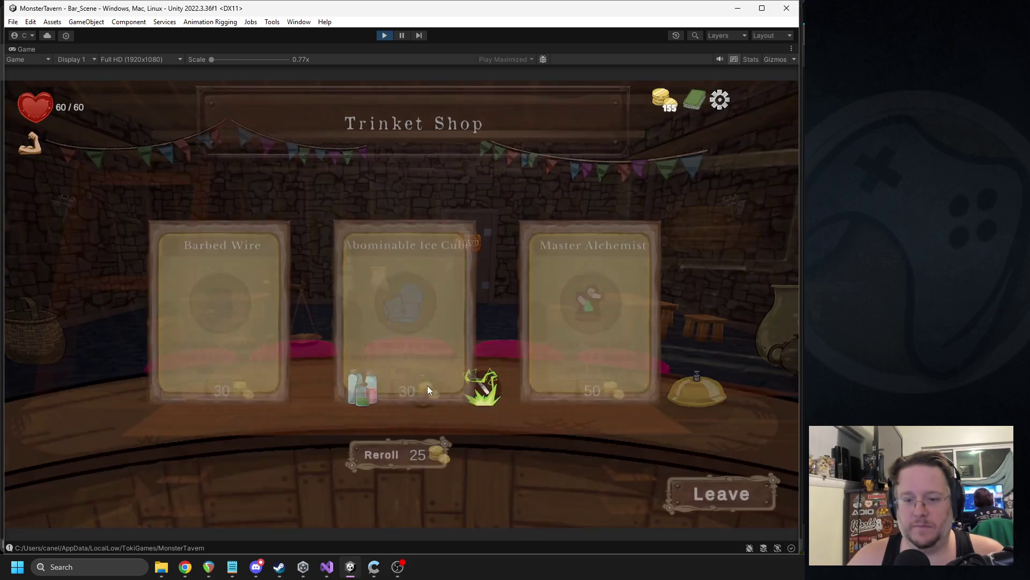
click(723, 491)
click(719, 99)
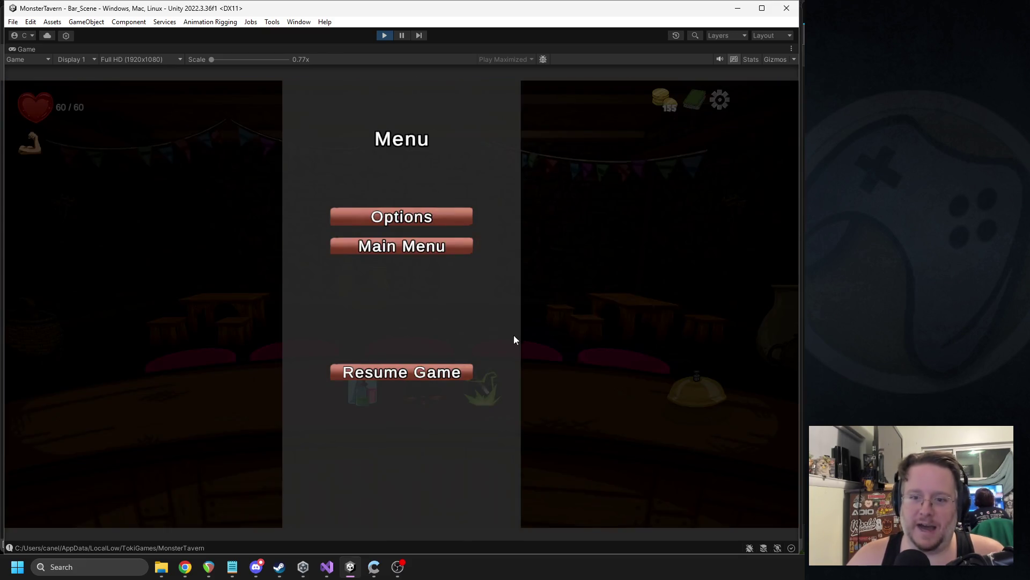
click(389, 219)
click(419, 309)
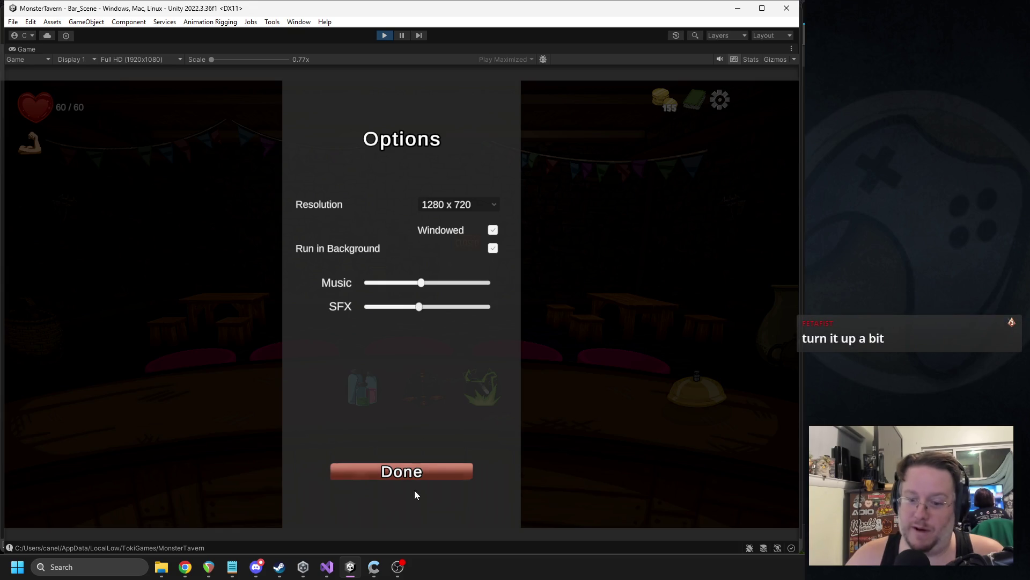
click(409, 471)
click(407, 370)
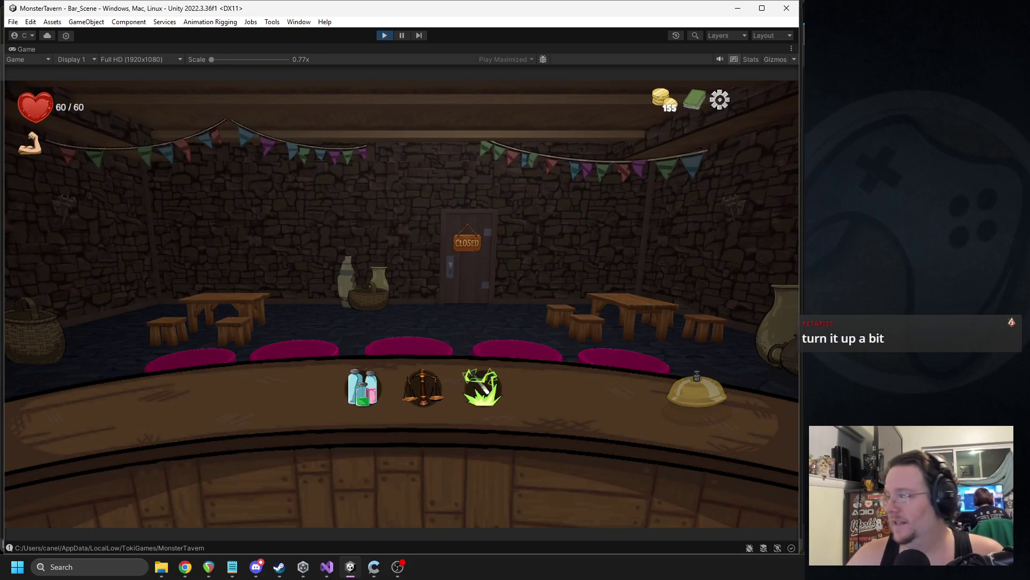
key(alt+Tab)
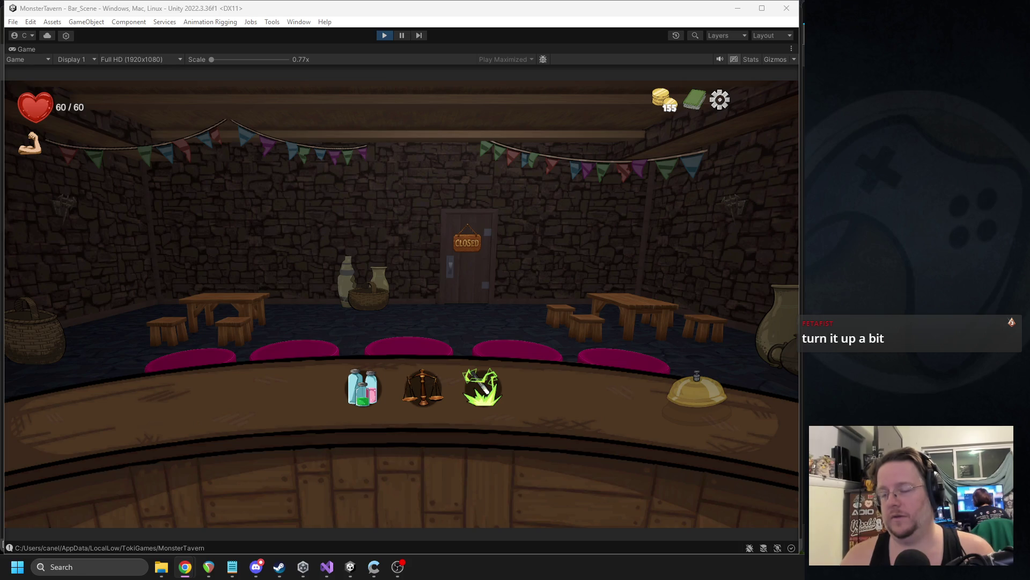
- Exit Play mode to return to the editor
click(385, 36)
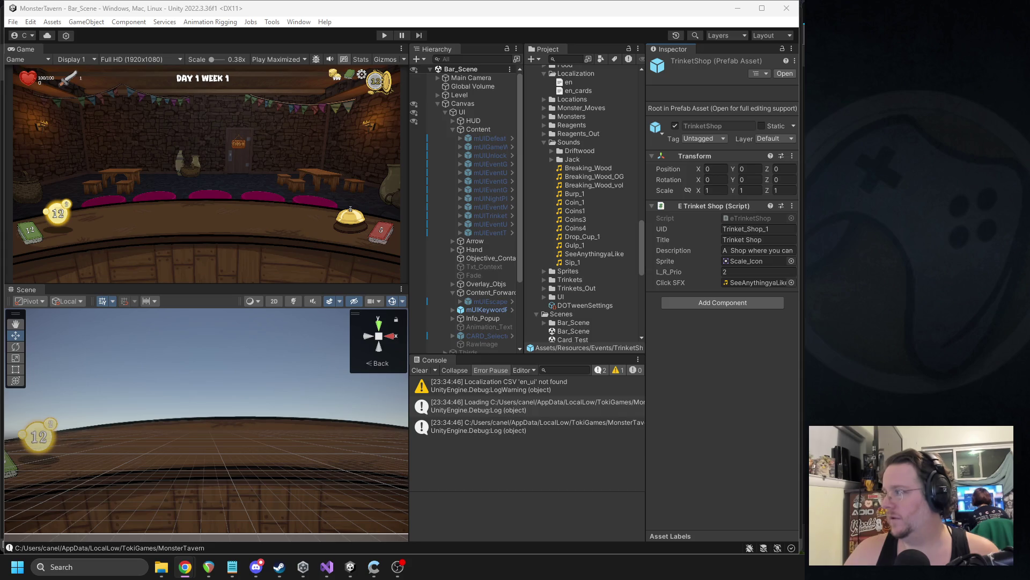
- Pick SeeAnythingyaLike for TrinketShop's Click SFX via the Select Audio Clip picker, then start playing
drag(795, 256, 572, 221)
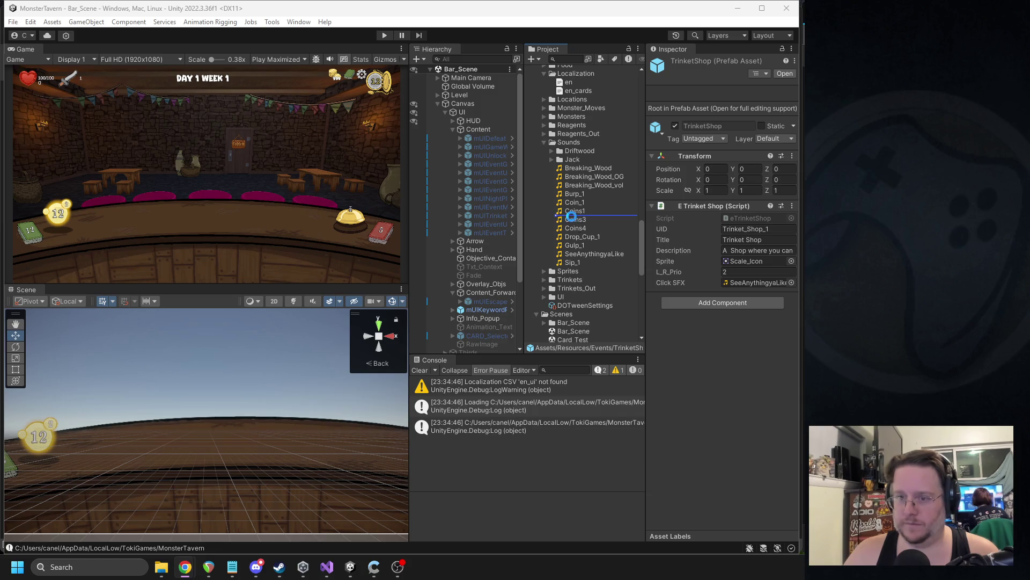
click(791, 283)
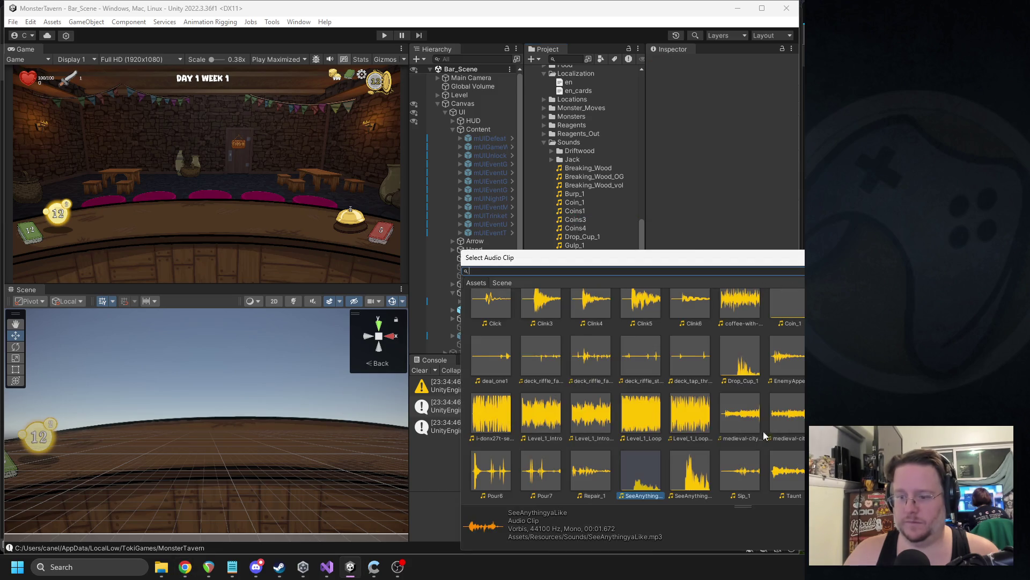
double_click(692, 477)
click(384, 34)
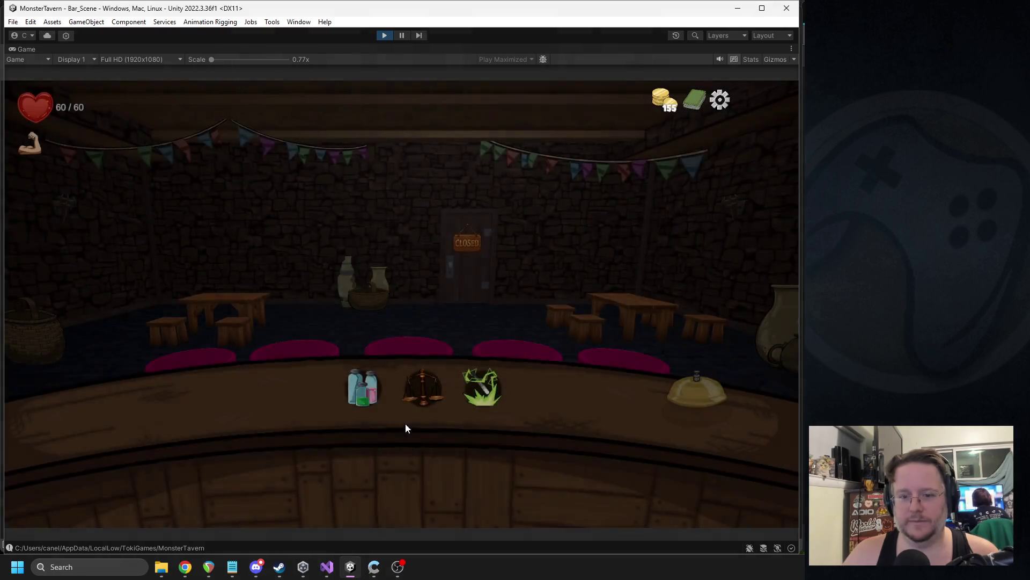
- Check the Trinket Shop, stop the game, and select the mp3cut SeeAnythingyaLike clip's import settings
click(413, 391)
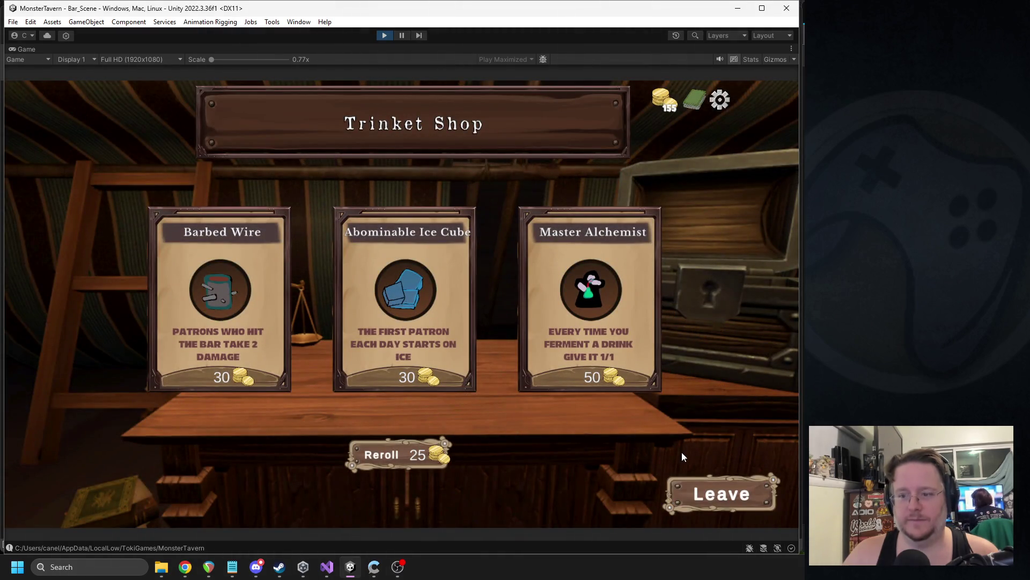
click(384, 36)
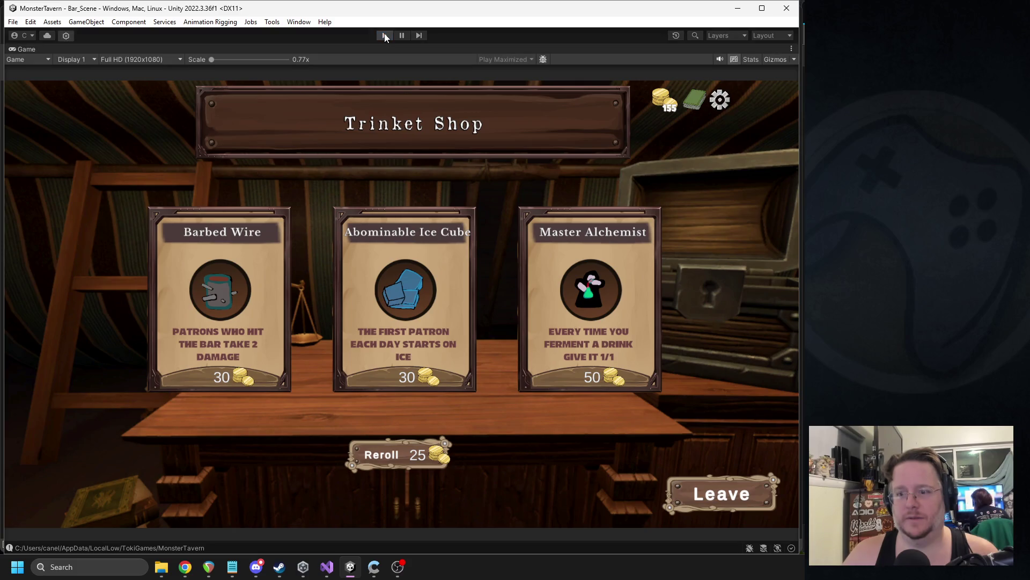
click(615, 255)
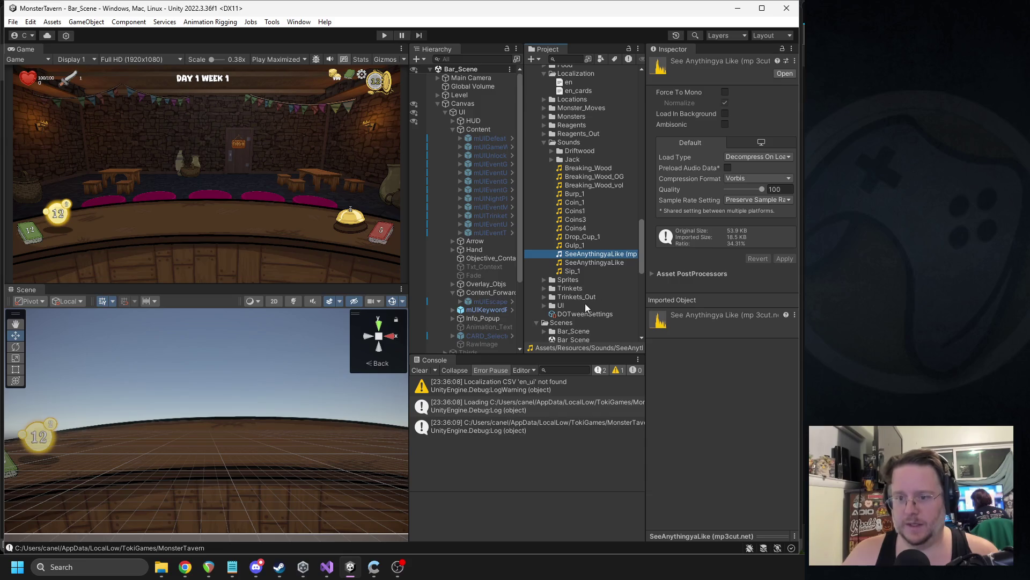
scroll(566, 320, down, 4)
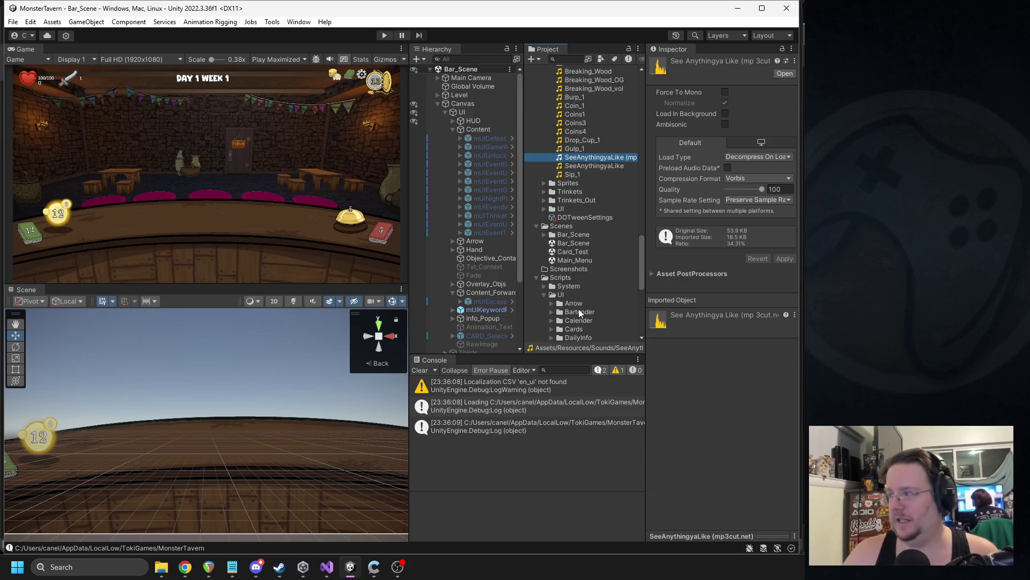
- Preview the SeeAnythingyaLike audio clip in the media player, then close it
double_click(588, 157)
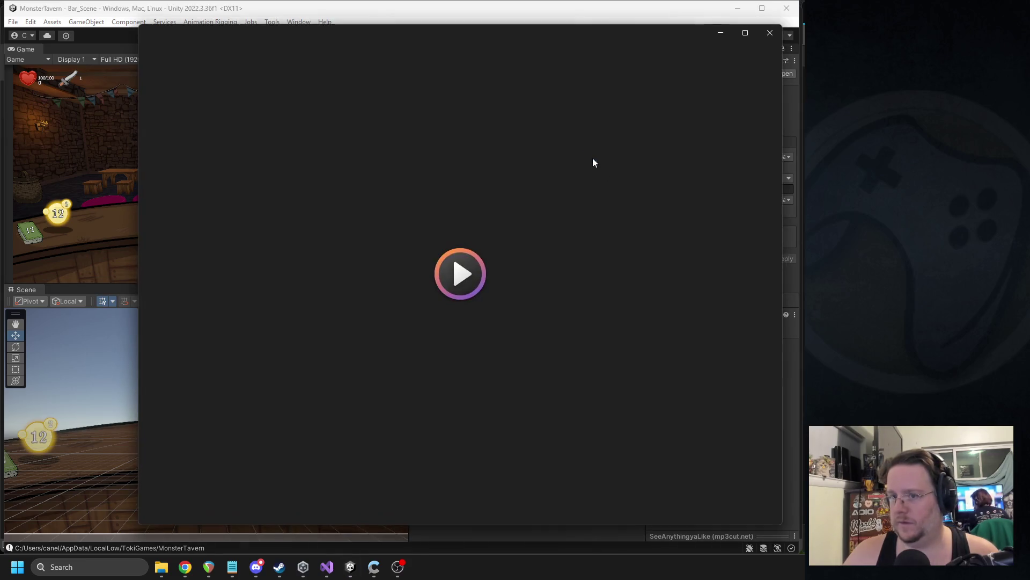
click(769, 32)
scroll(574, 217, down, 15)
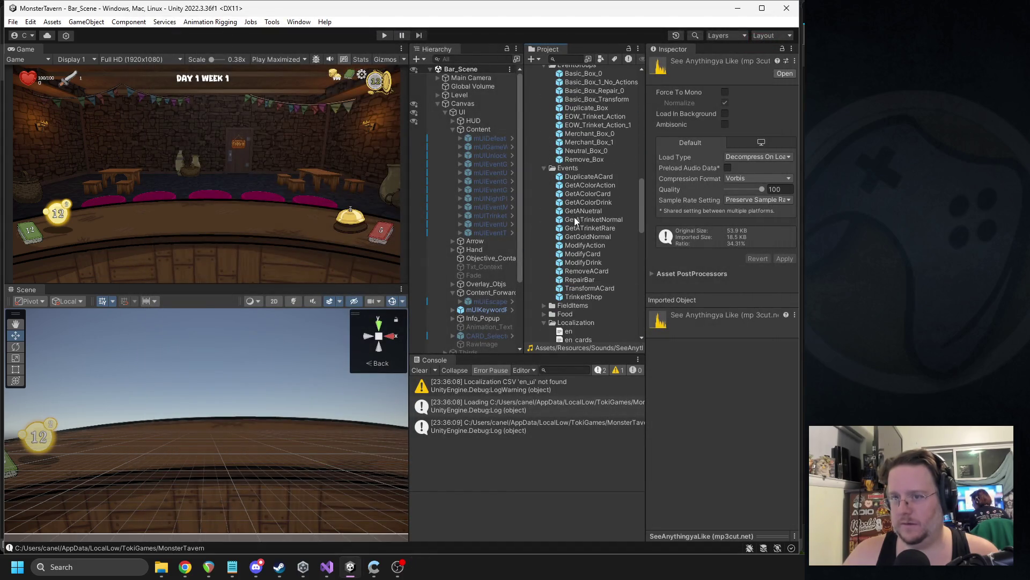
- Set the second SeeAnythingyaLike clip as TrinketShop's Click SFX, widen the Project panel, and play-test
click(591, 297)
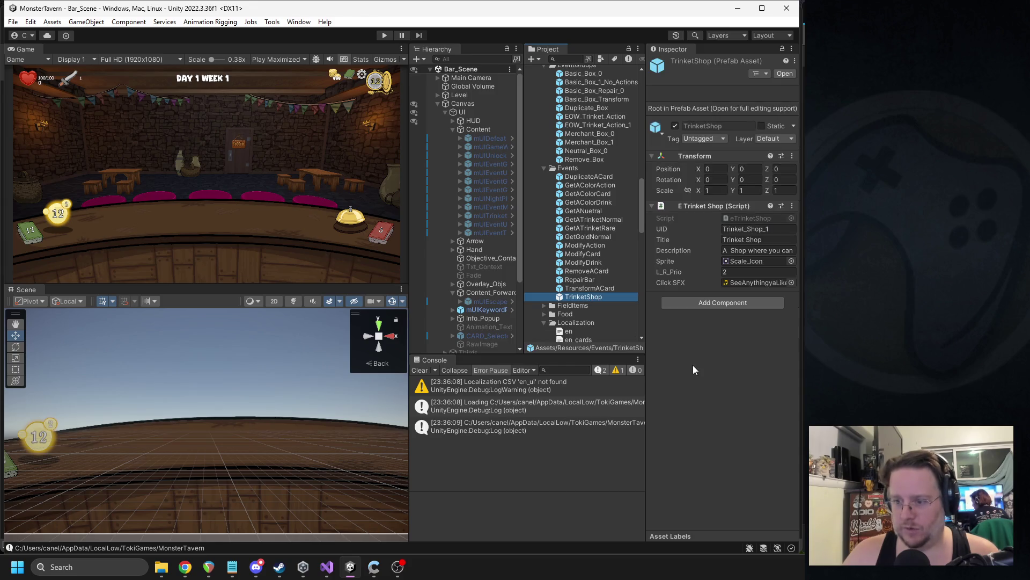
click(791, 282)
click(694, 474)
double_click(694, 474)
mouse_move(644, 260)
mouse_down()
mouse_move(563, 259)
mouse_move(681, 260)
mouse_up()
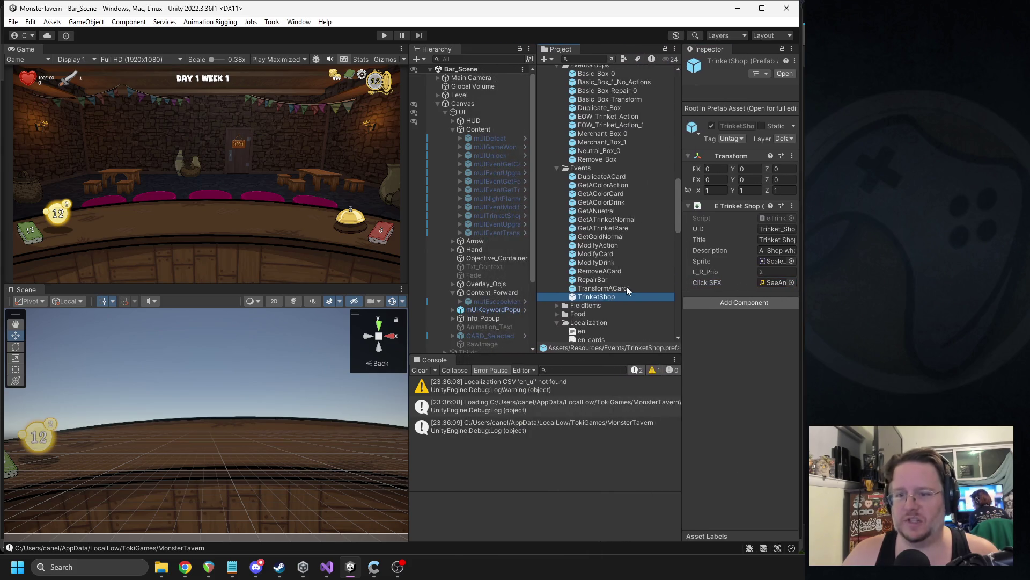
click(385, 35)
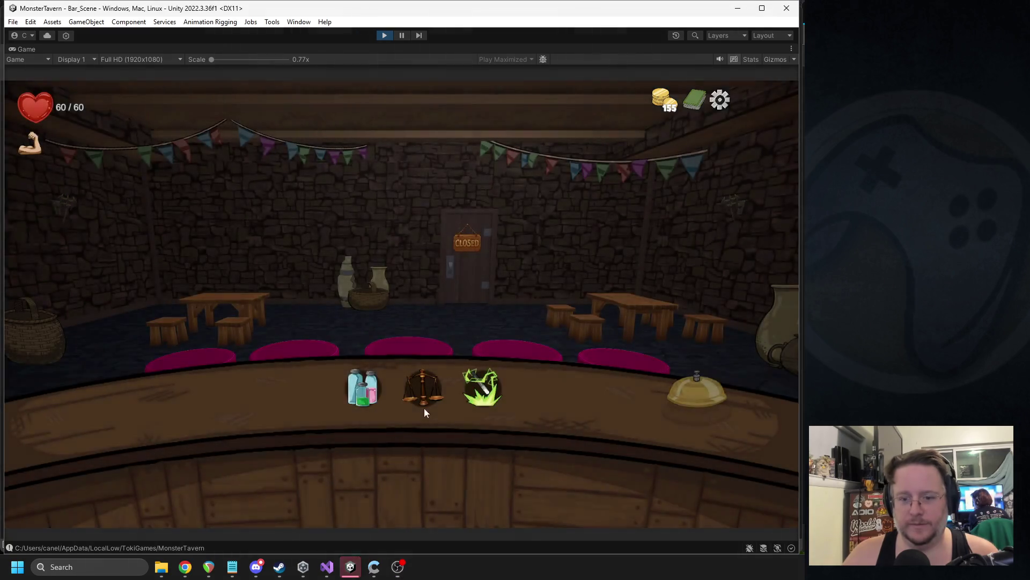
- Open the Trinket Shop in the running game, leave it, and stop play mode
click(424, 408)
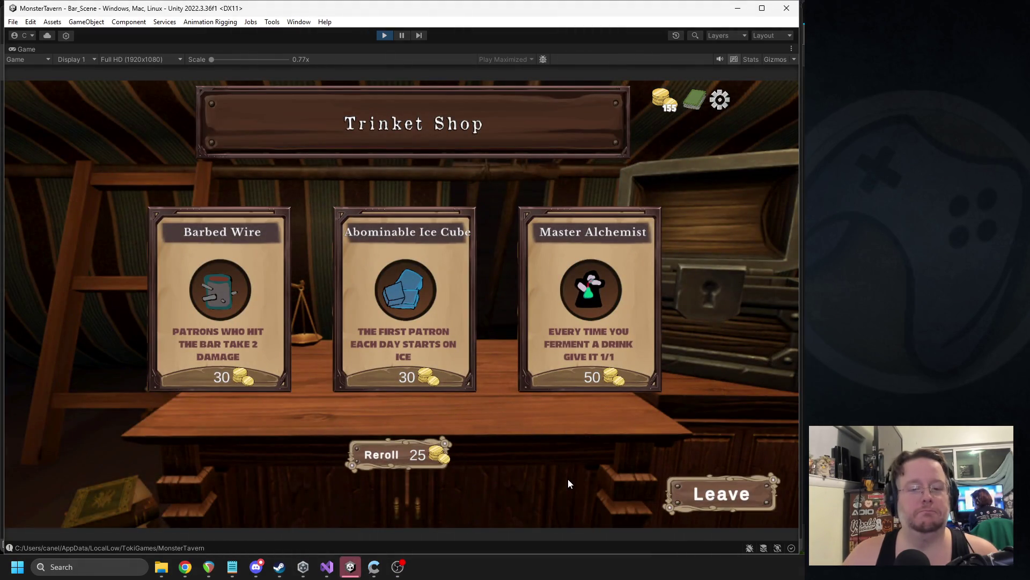
click(713, 496)
key(alt+Tab)
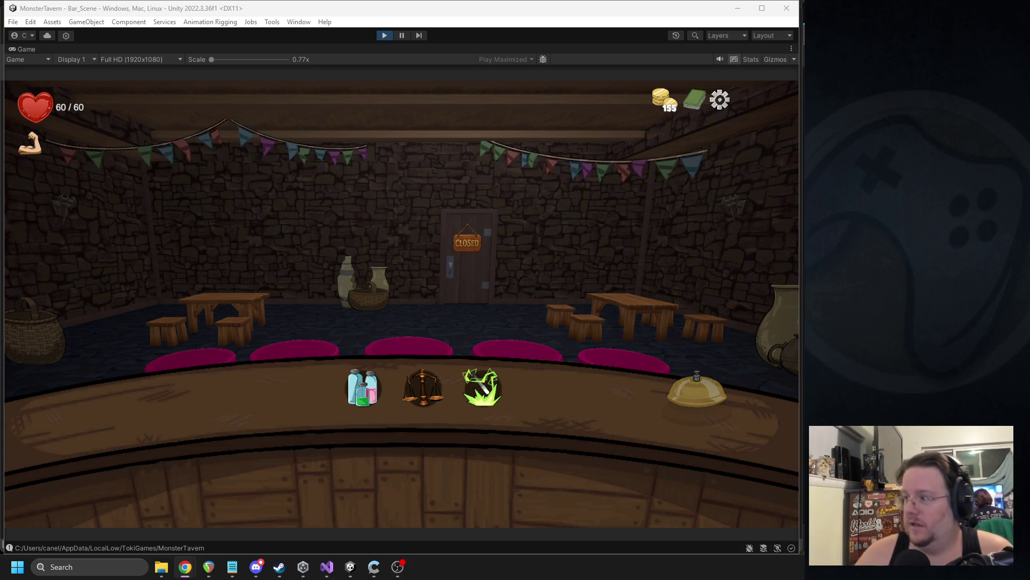
click(385, 35)
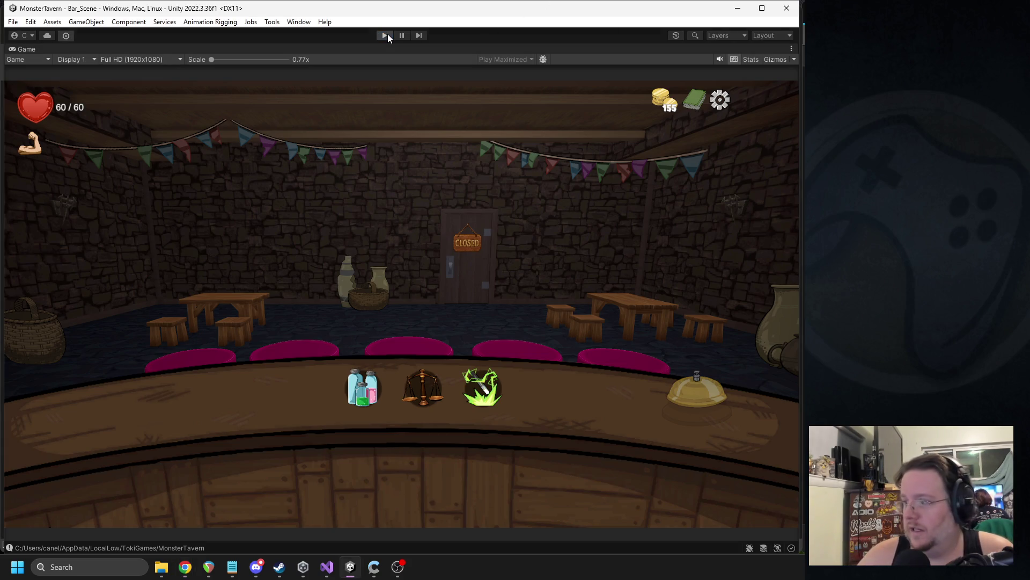
- Return to the Unity editor, collapse Canvas in the Hierarchy, and enter play mode again
key(alt+Tab)
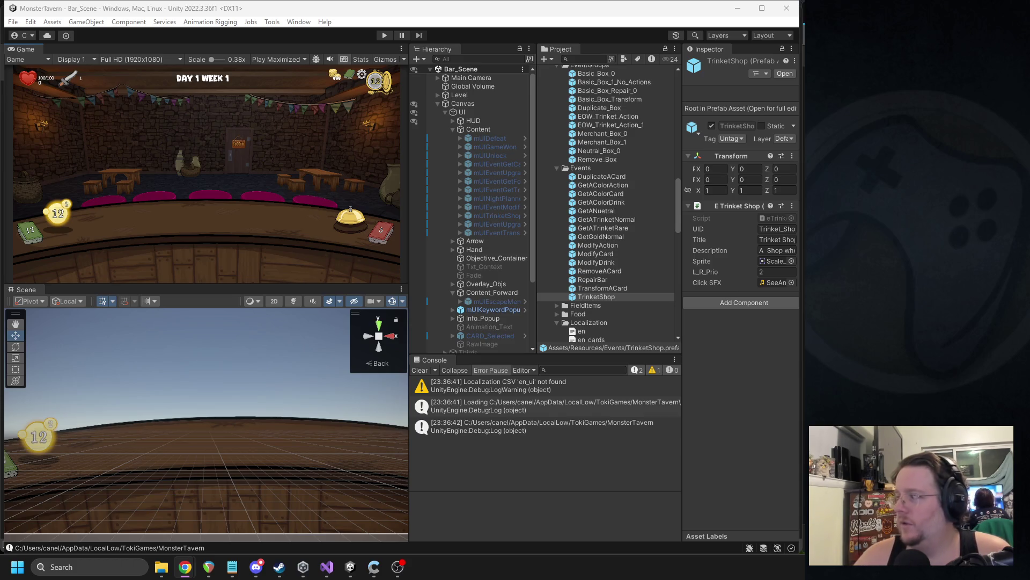
click(309, 222)
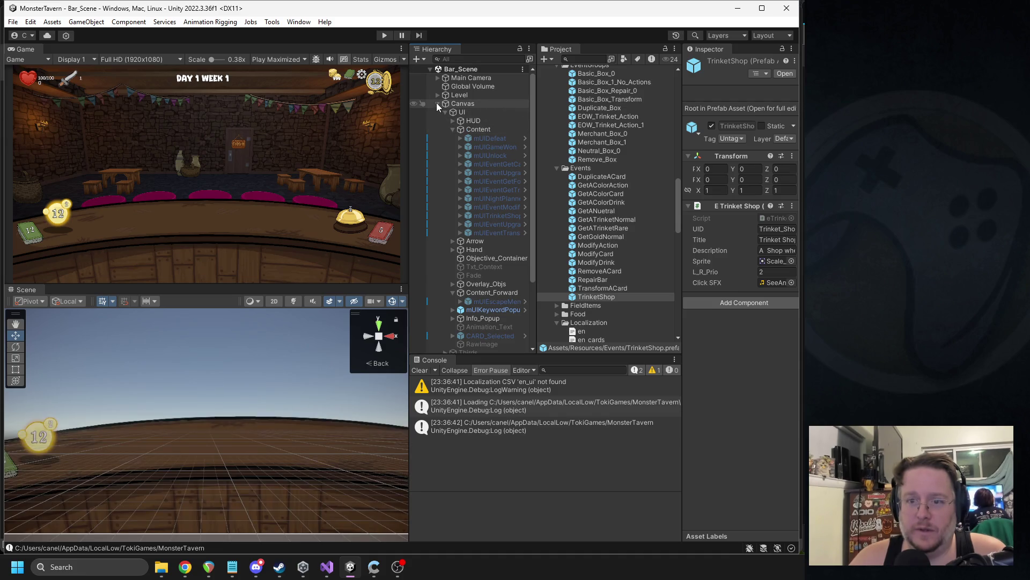
click(438, 103)
click(385, 35)
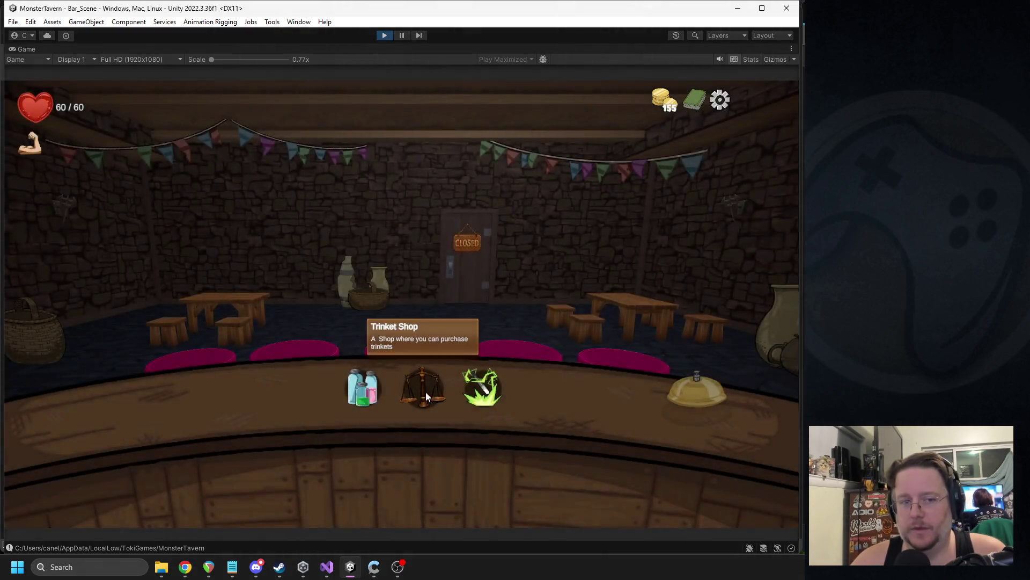
- In the Trinket Shop, check the deck, then buy Barbed Wire and Master Alchemist
click(427, 389)
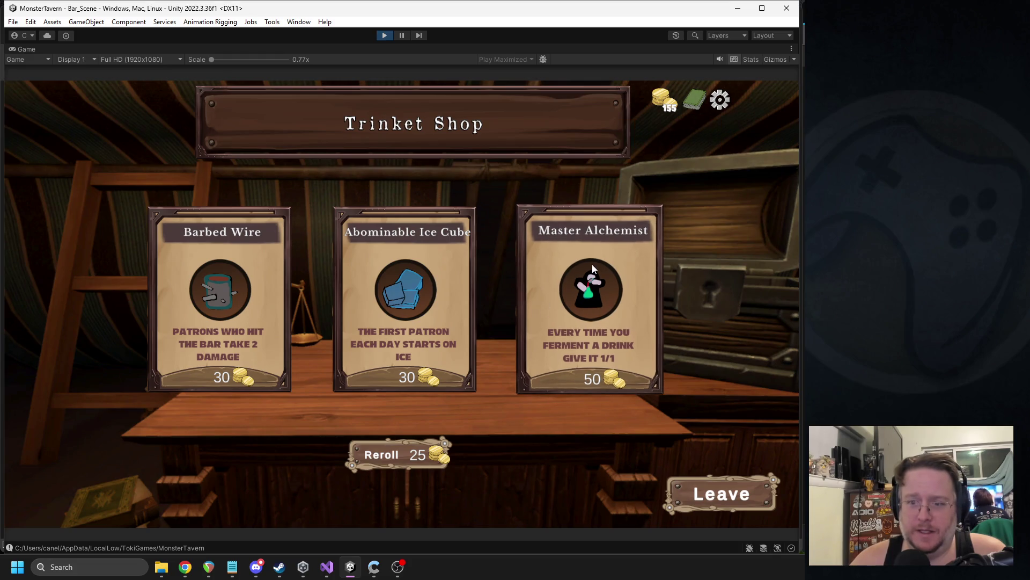
click(695, 99)
scroll(514, 361, down, 2)
scroll(494, 352, down, 3)
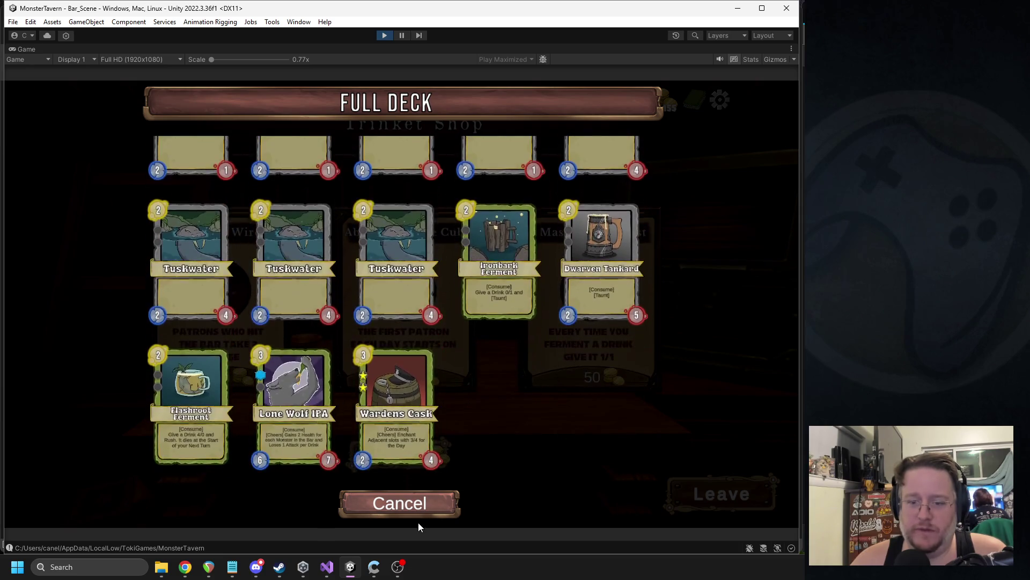
click(424, 507)
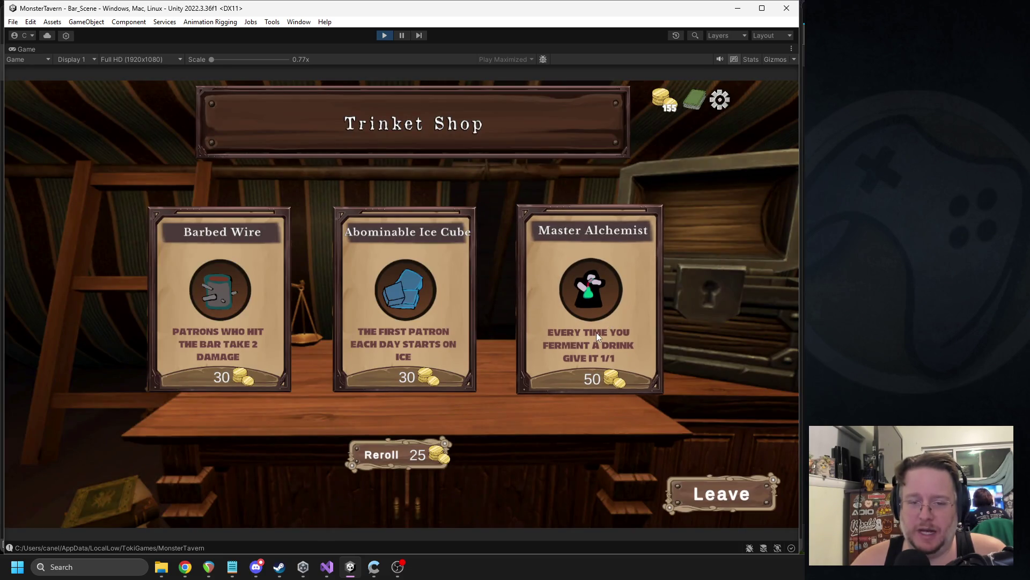
click(233, 292)
click(636, 337)
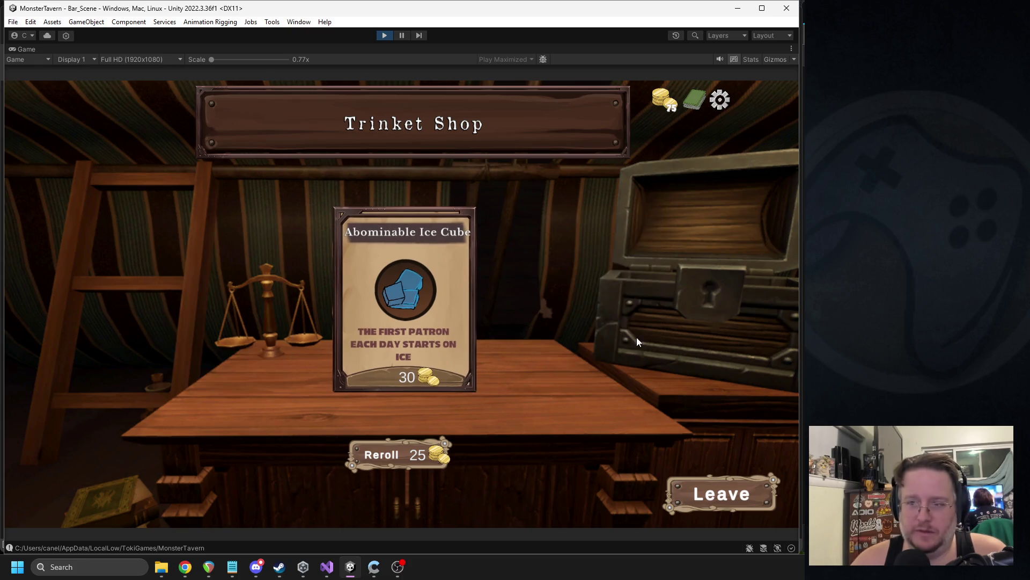
click(722, 495)
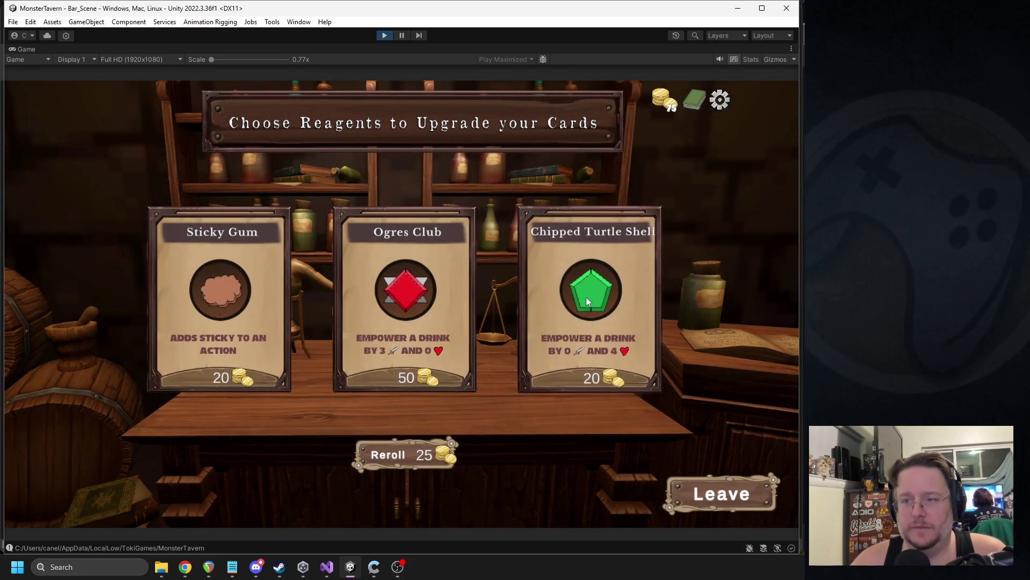
- Reroll reagents for 25 coins and empower Lone Wolf IPA to 6/13 with Ancient Tree Bark
click(693, 102)
scroll(541, 228, down, 3)
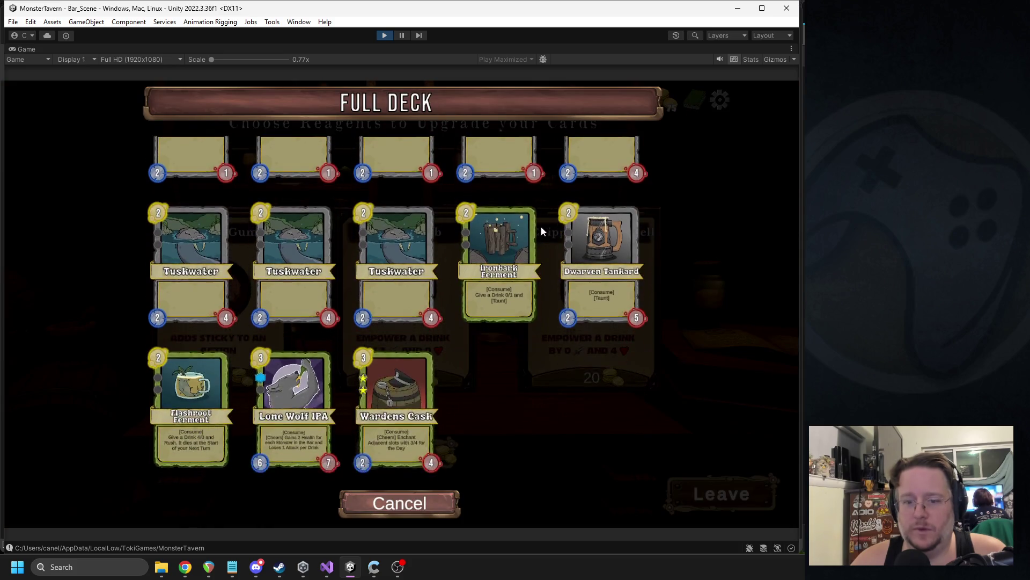
click(439, 493)
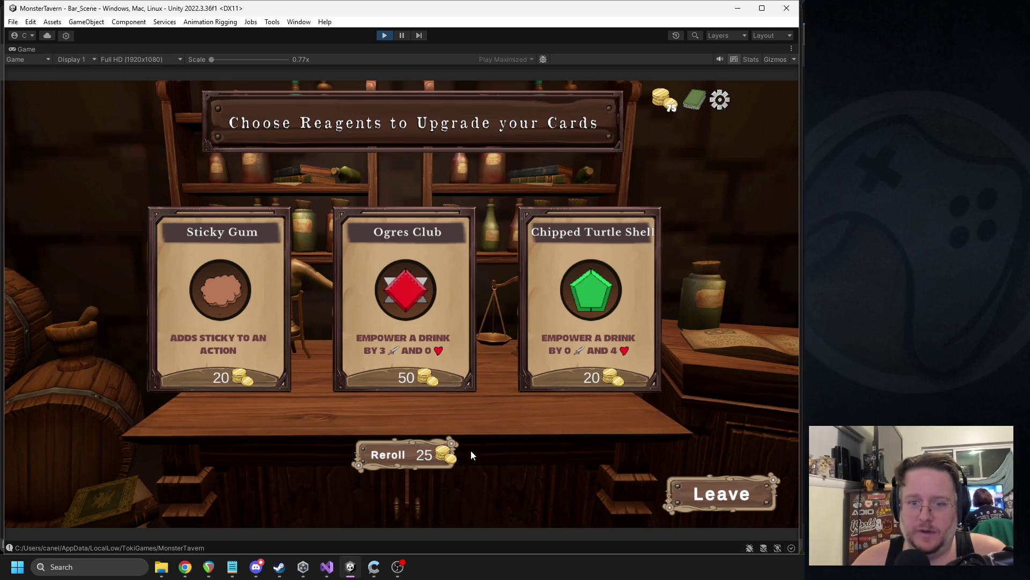
click(433, 455)
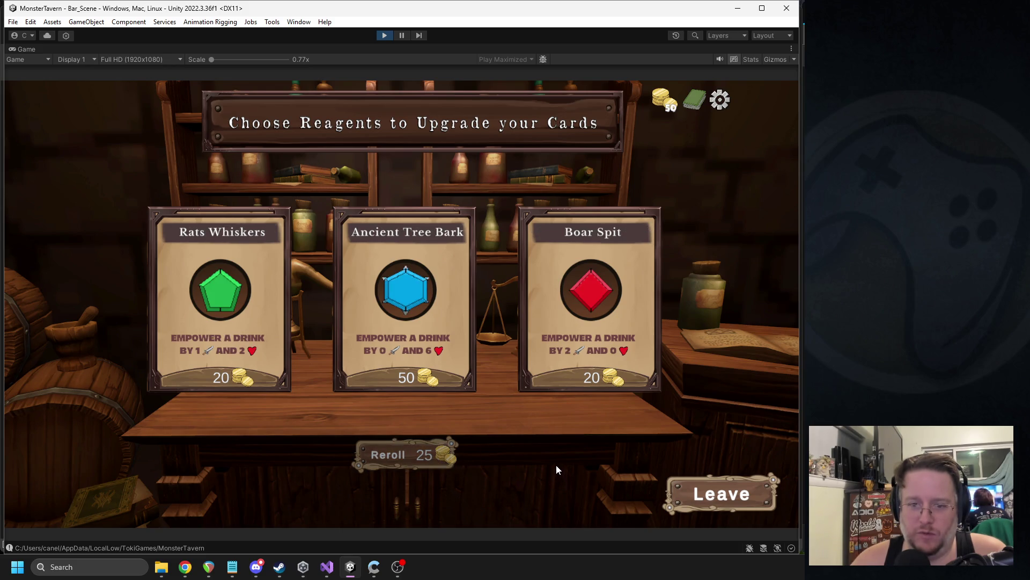
click(207, 309)
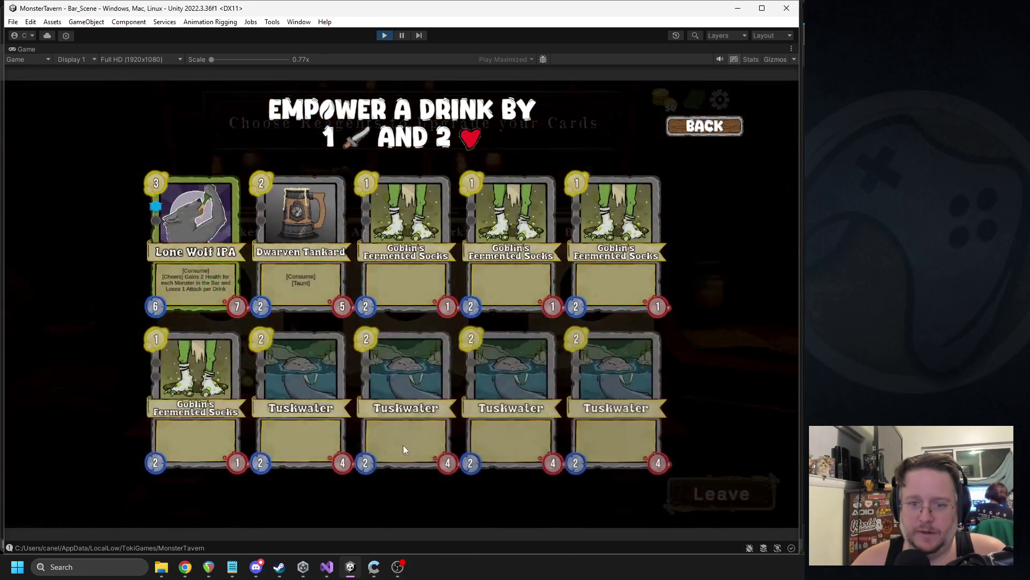
click(674, 131)
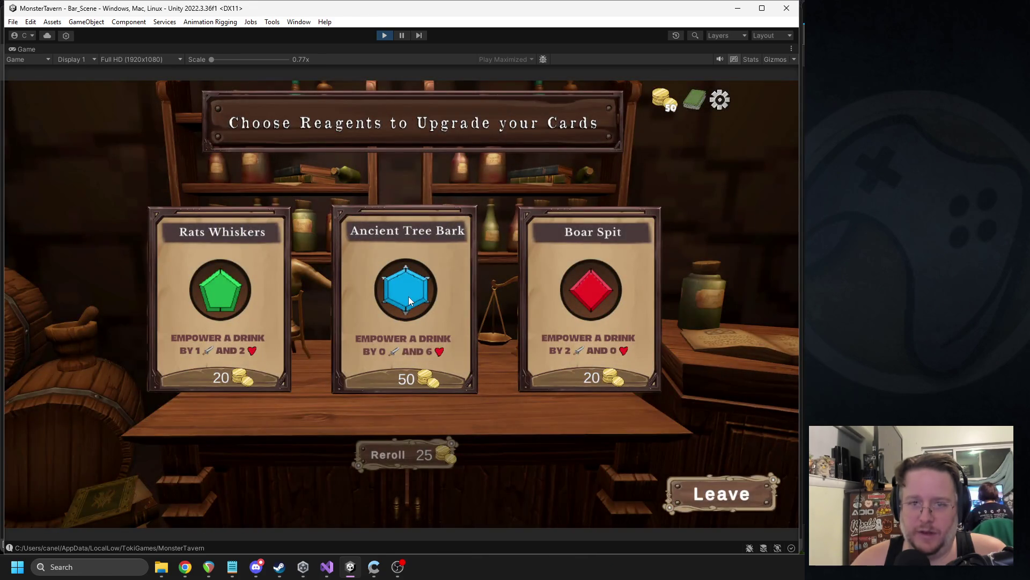
click(408, 296)
mouse_move(199, 225)
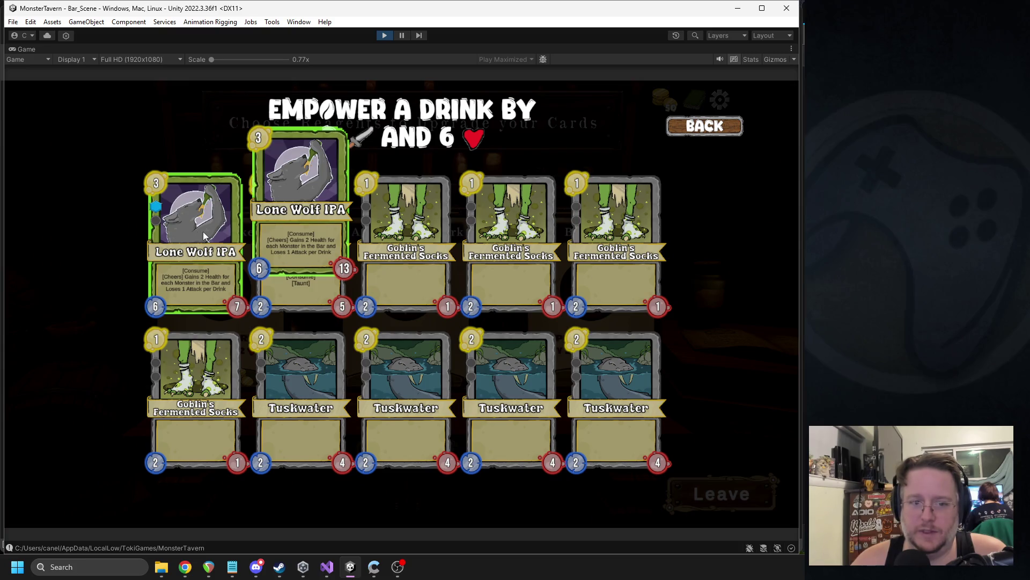
click(188, 234)
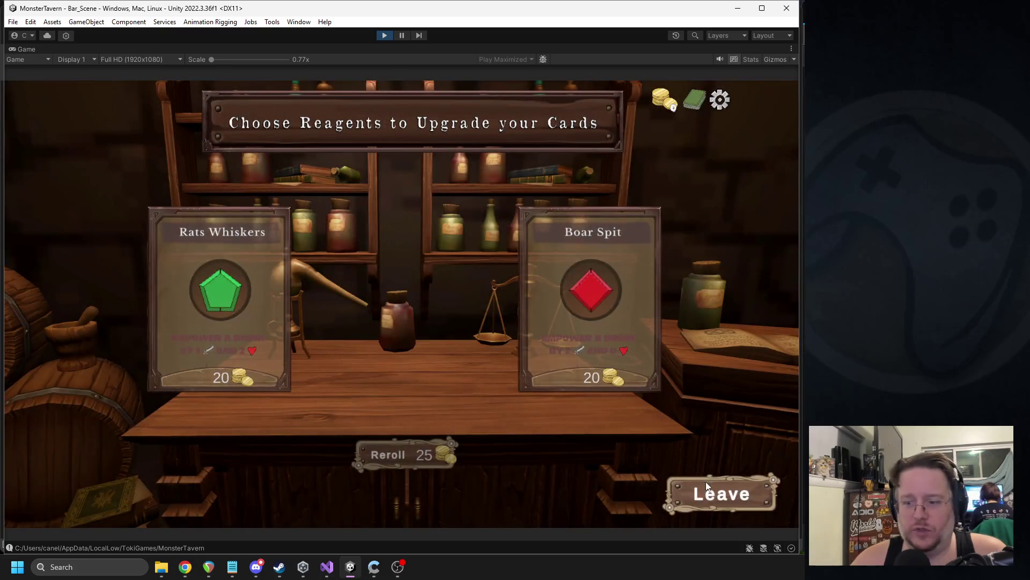
click(707, 482)
- Transform a Goblin's Fermented Socks card into Wardens Cask
click(423, 387)
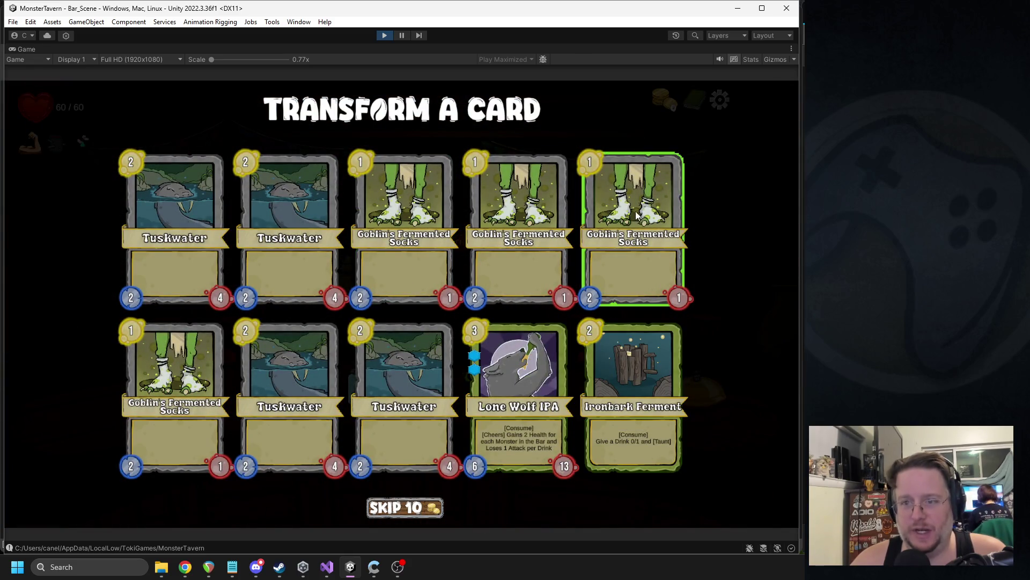
click(630, 214)
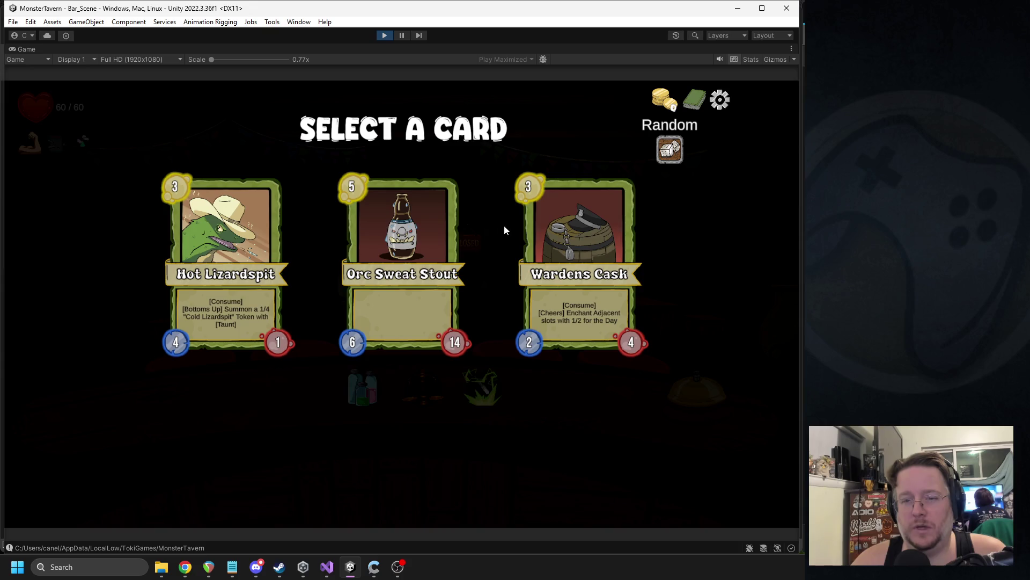
click(581, 233)
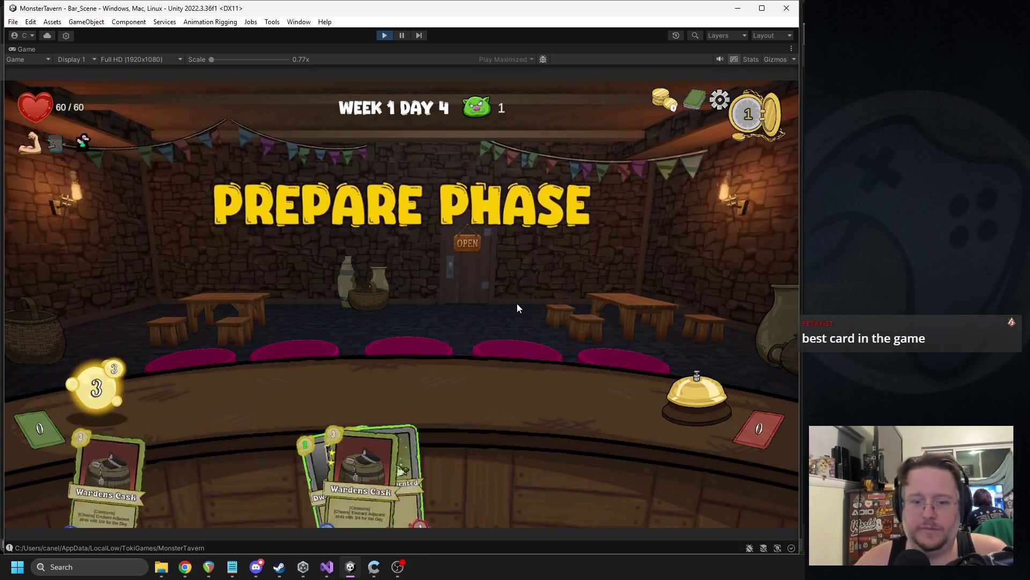
- Play Wardens Cask and two Goblin's Fermented Socks, feed the Rat King, then stop the playtest
drag(399, 466, 329, 391)
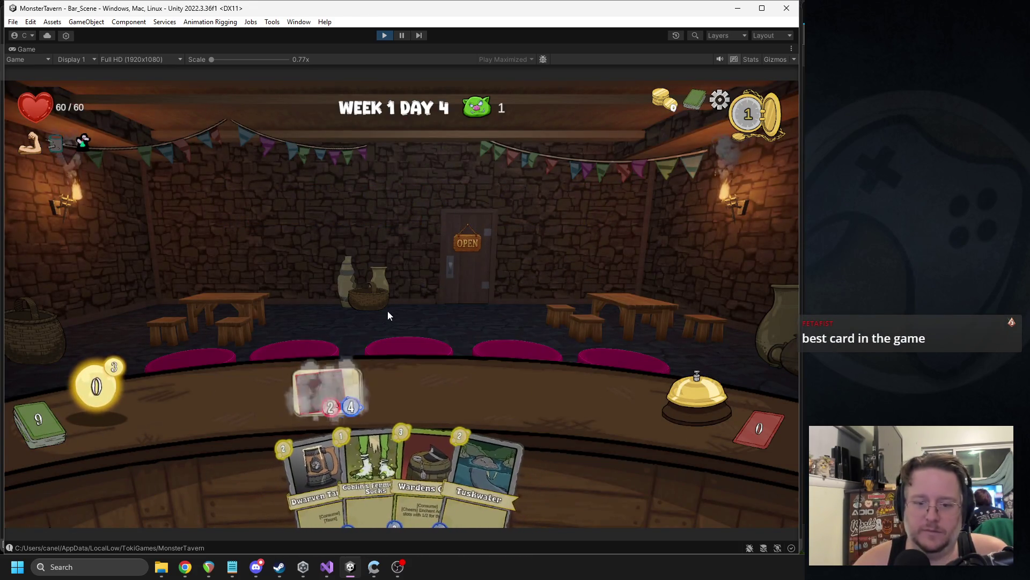
click(690, 381)
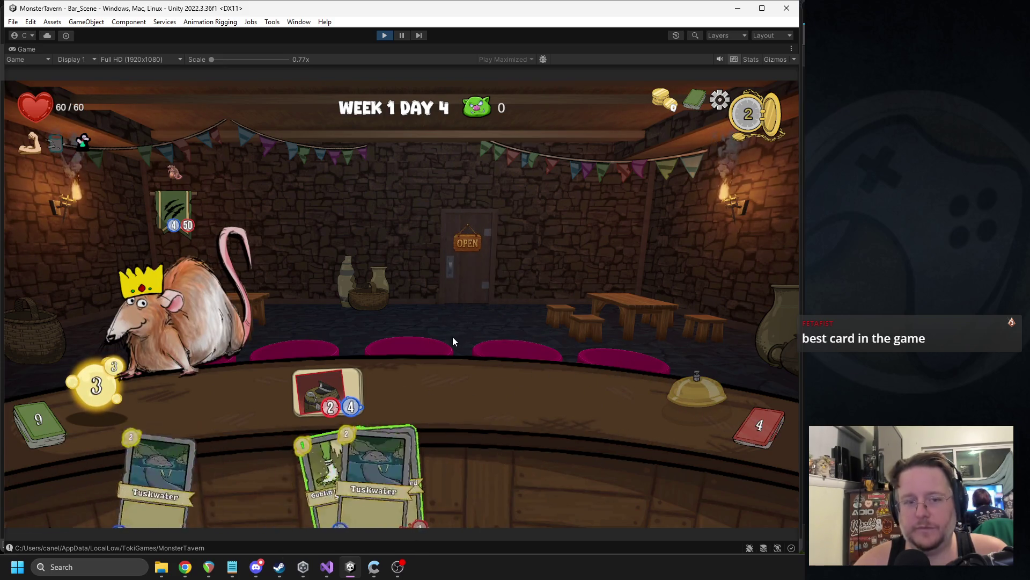
drag(346, 372, 189, 317)
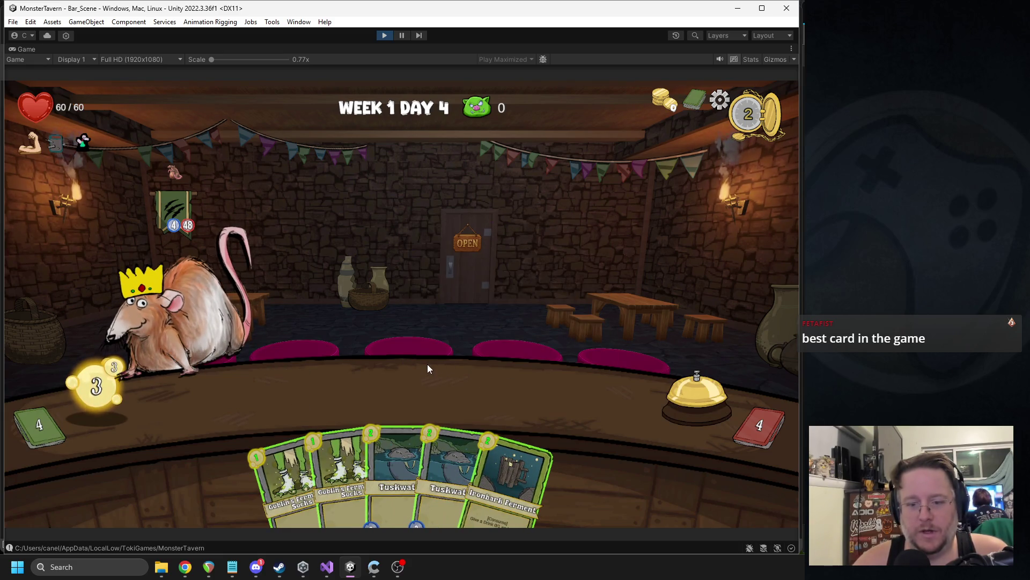
mouse_move(344, 467)
mouse_down()
mouse_move(348, 379)
mouse_move(253, 363)
mouse_move(273, 388)
mouse_up()
drag(306, 472, 395, 391)
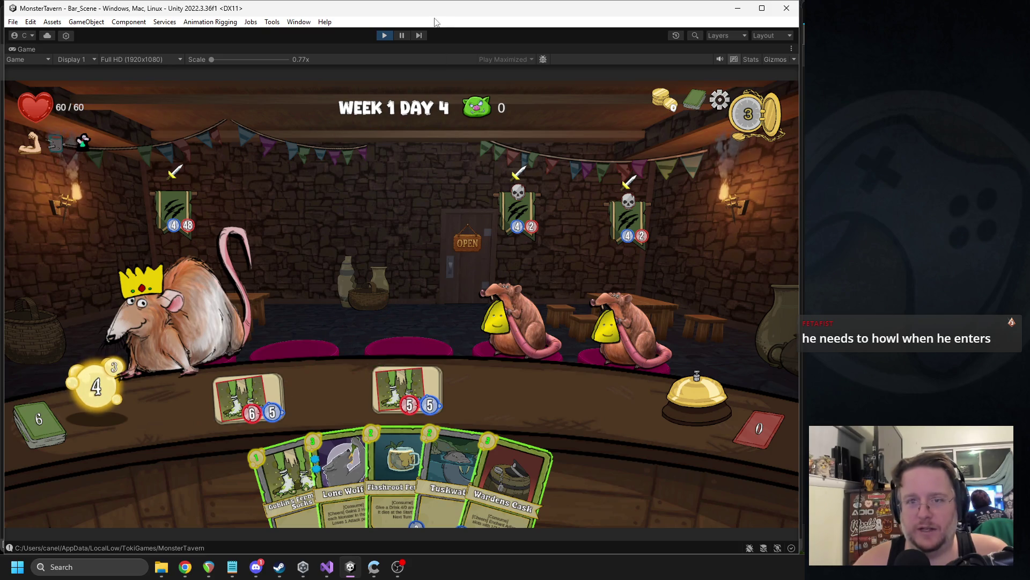
click(386, 35)
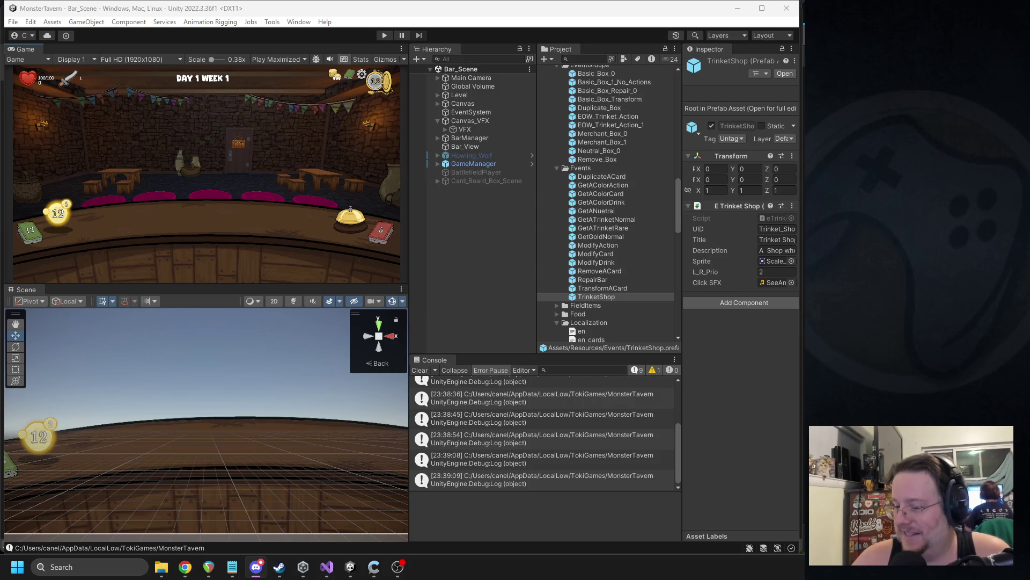
- Clear all Console messages and start another playtest
key(alt+Tab)
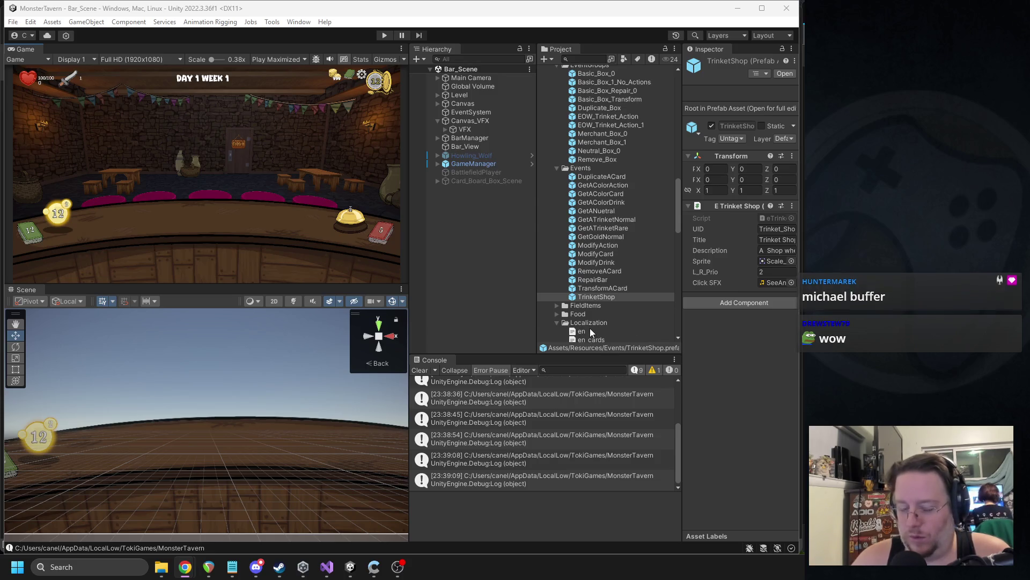
click(420, 370)
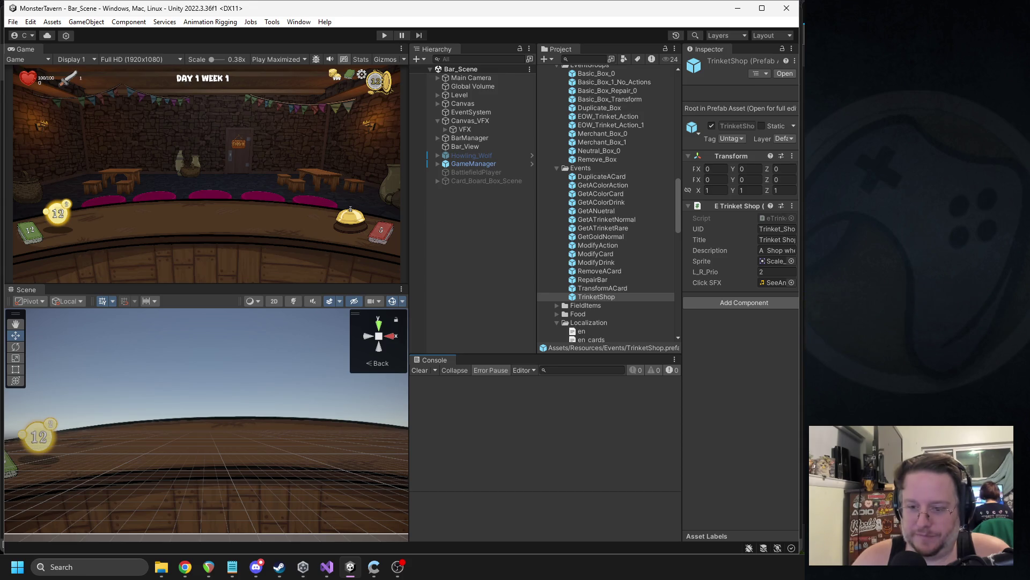
click(384, 35)
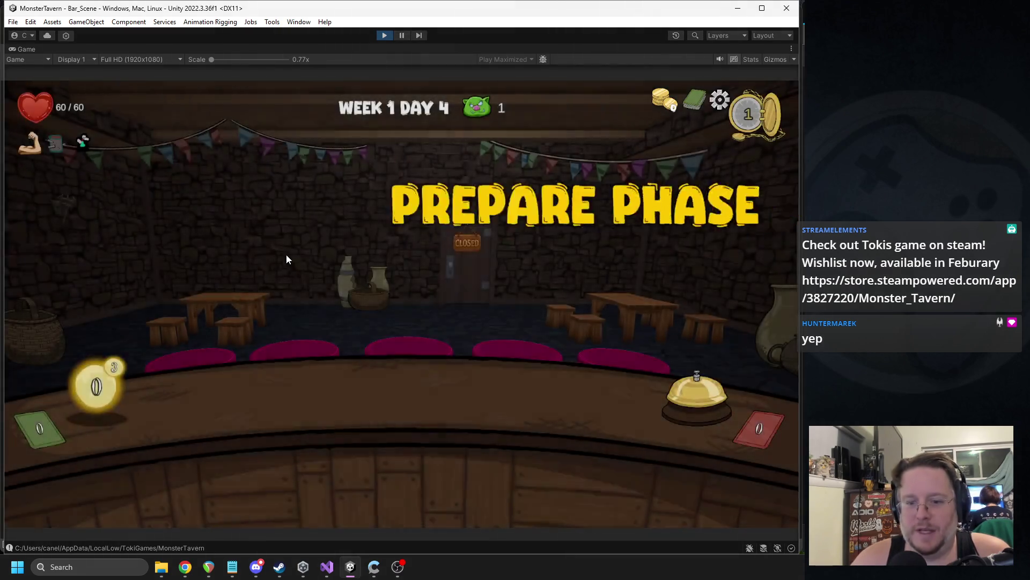
- Put Tuskwater, Goblin's Fermented Socks, Wardens Cask and Lone Wolf IPA on the bar, then end the turn
drag(266, 449, 269, 397)
drag(468, 474, 424, 402)
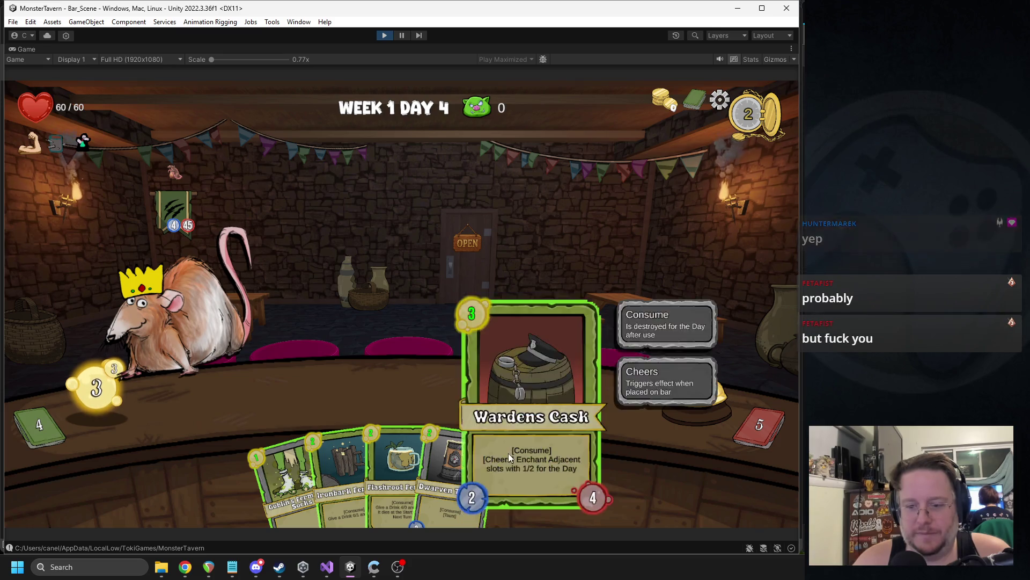
drag(508, 453, 328, 389)
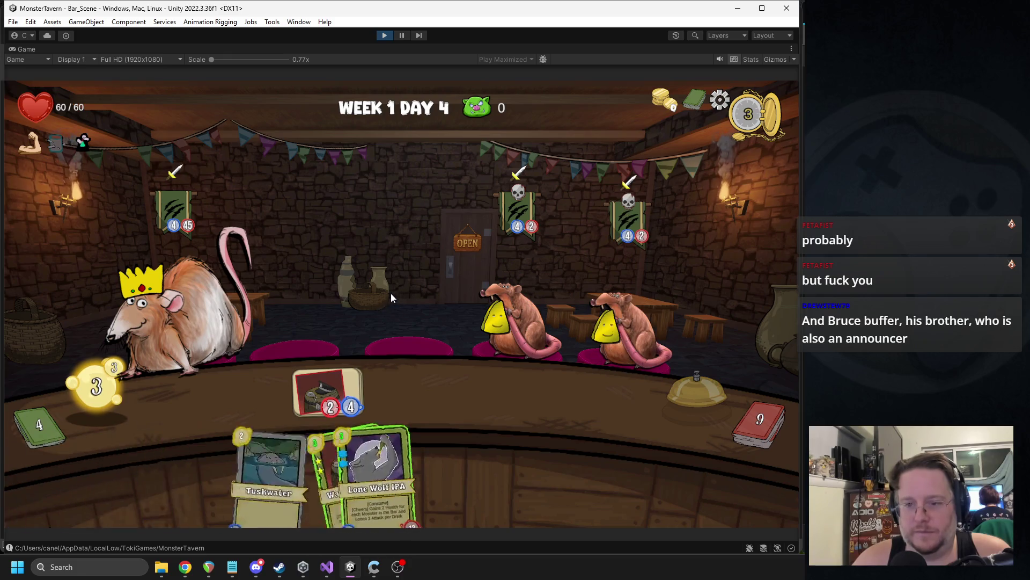
mouse_move(335, 435)
mouse_down()
mouse_move(269, 352)
mouse_move(257, 398)
mouse_up()
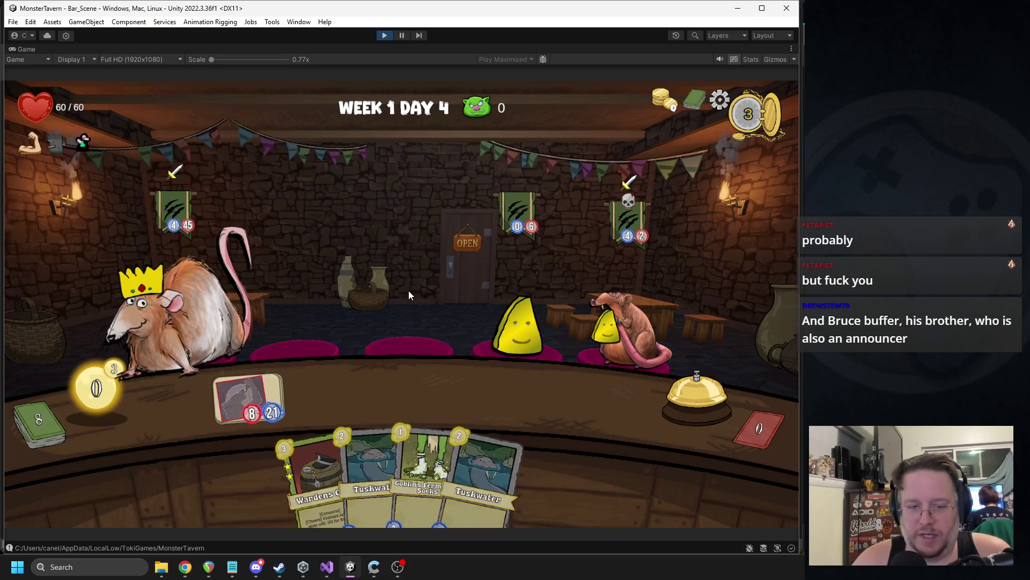
click(669, 390)
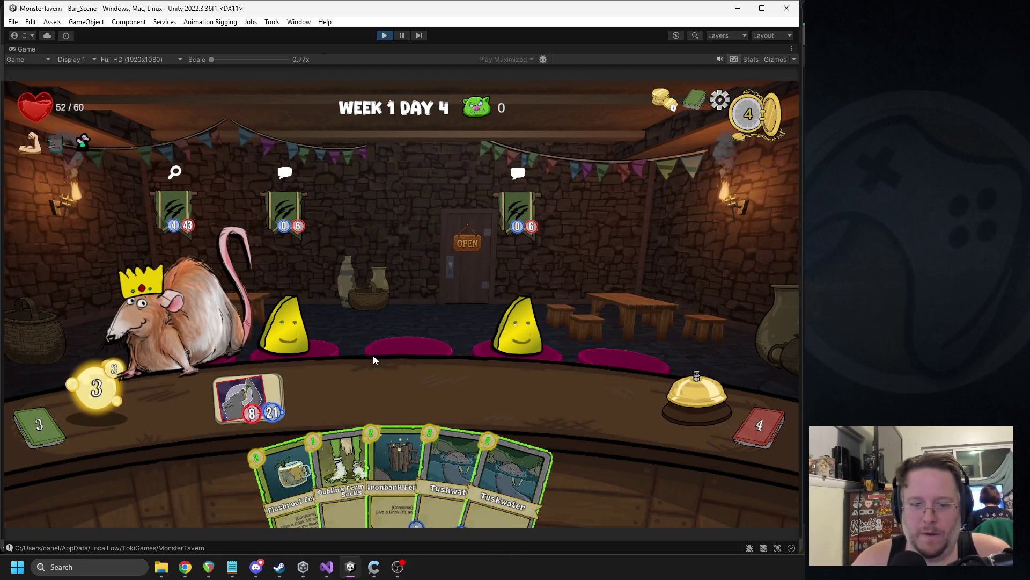
- Serve the left cheese customer, play Socks and Wardens Cask over two turns
drag(249, 397, 284, 322)
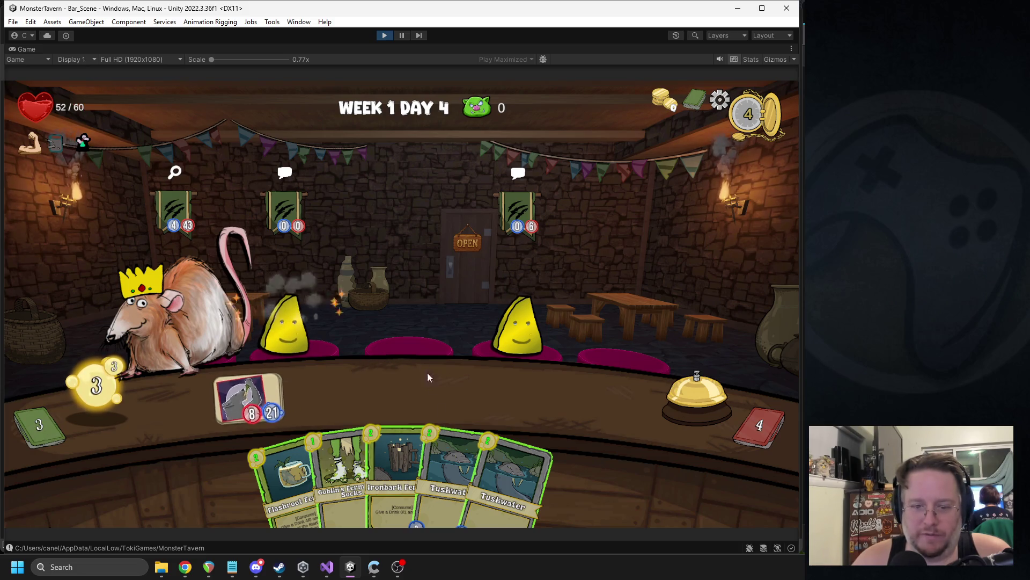
mouse_move(346, 483)
mouse_down()
mouse_move(378, 397)
mouse_move(408, 383)
mouse_move(397, 394)
mouse_move(515, 301)
mouse_up()
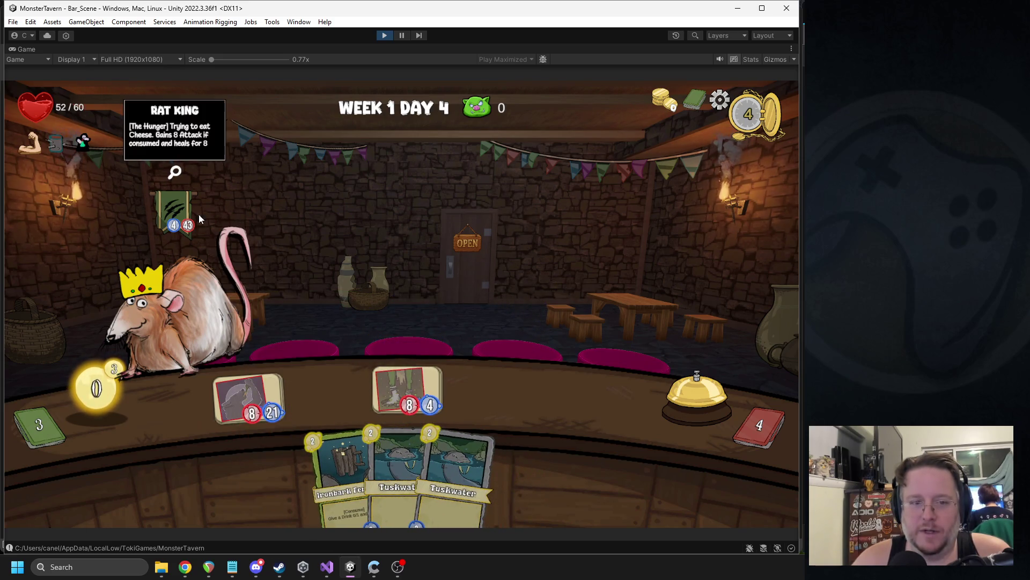
click(654, 386)
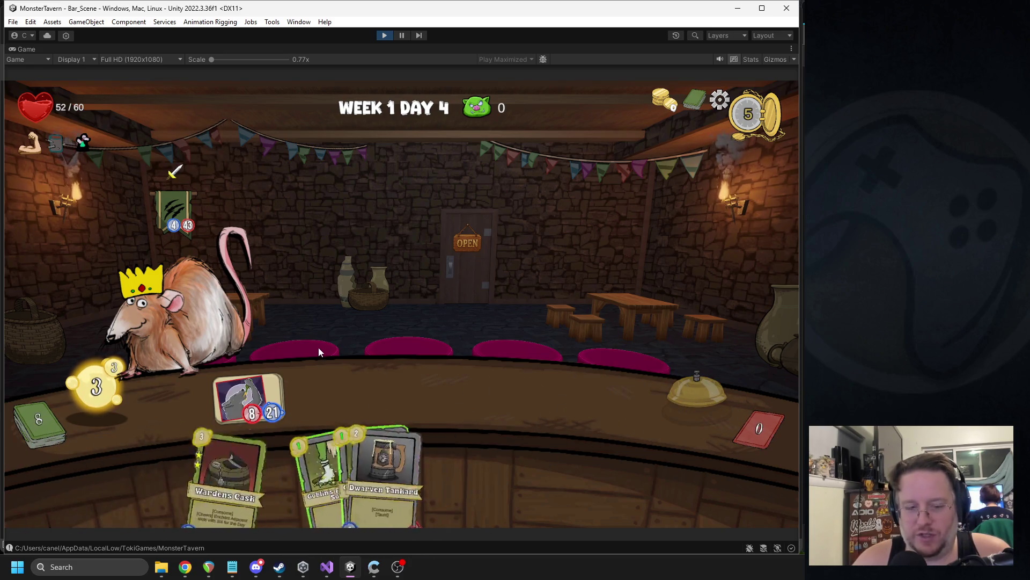
drag(471, 430, 337, 393)
click(706, 393)
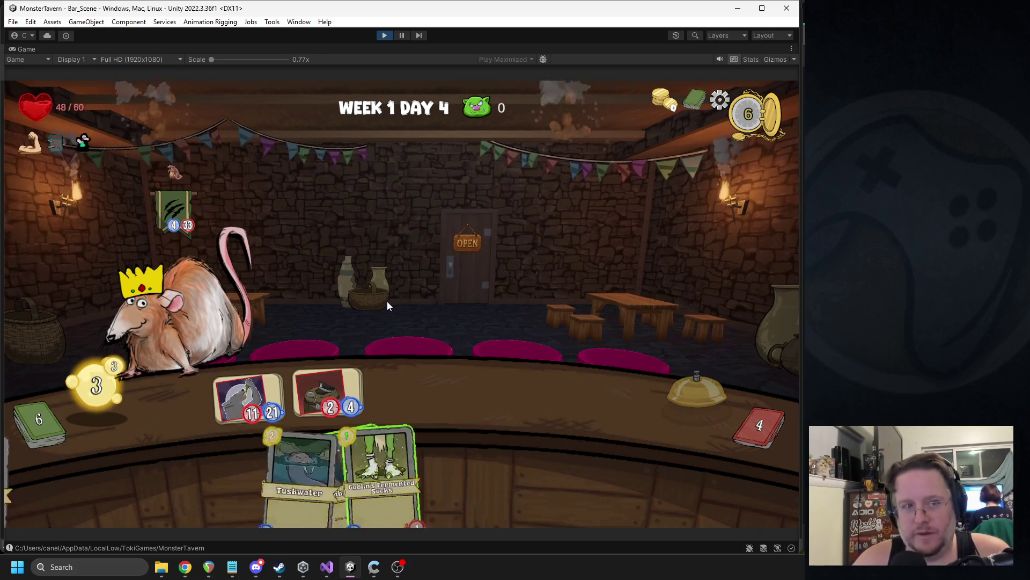
- Play and feed Ironbark Ferment, add Tuskwater and Socks to the bar, then end the turn
drag(290, 472, 250, 408)
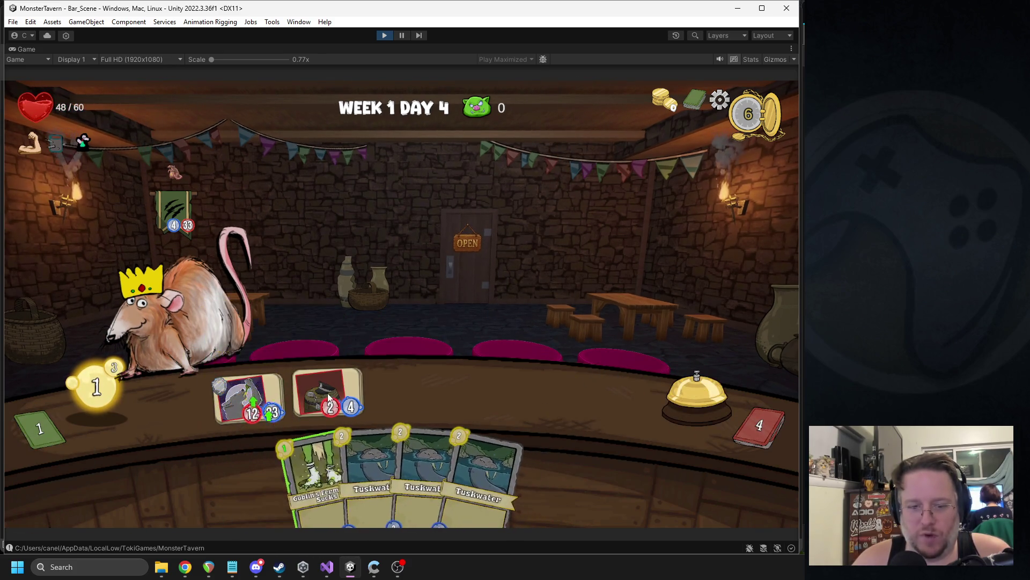
drag(338, 469, 252, 400)
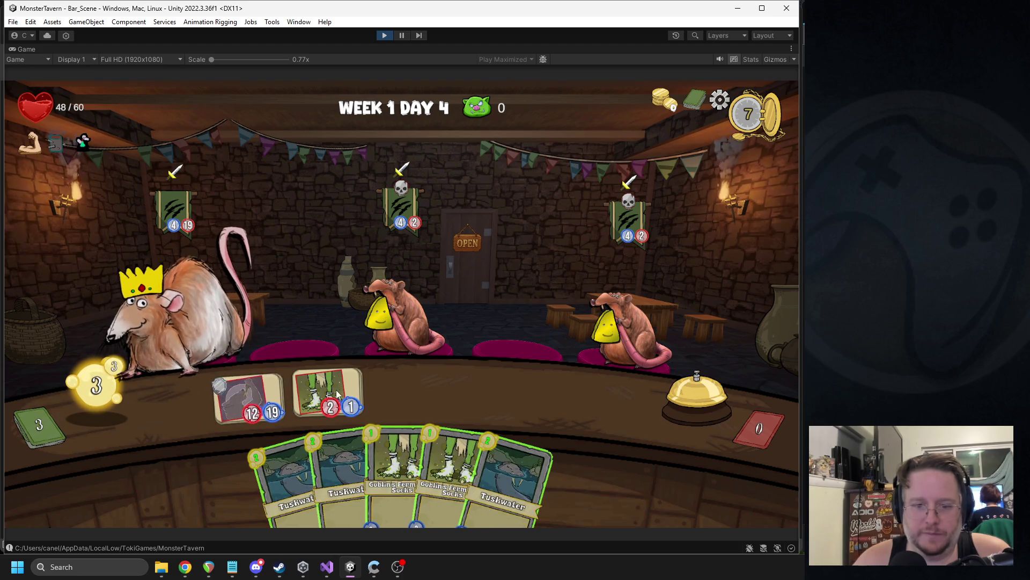
mouse_move(338, 472)
mouse_down()
mouse_move(345, 384)
mouse_move(400, 399)
mouse_up()
drag(381, 467, 328, 394)
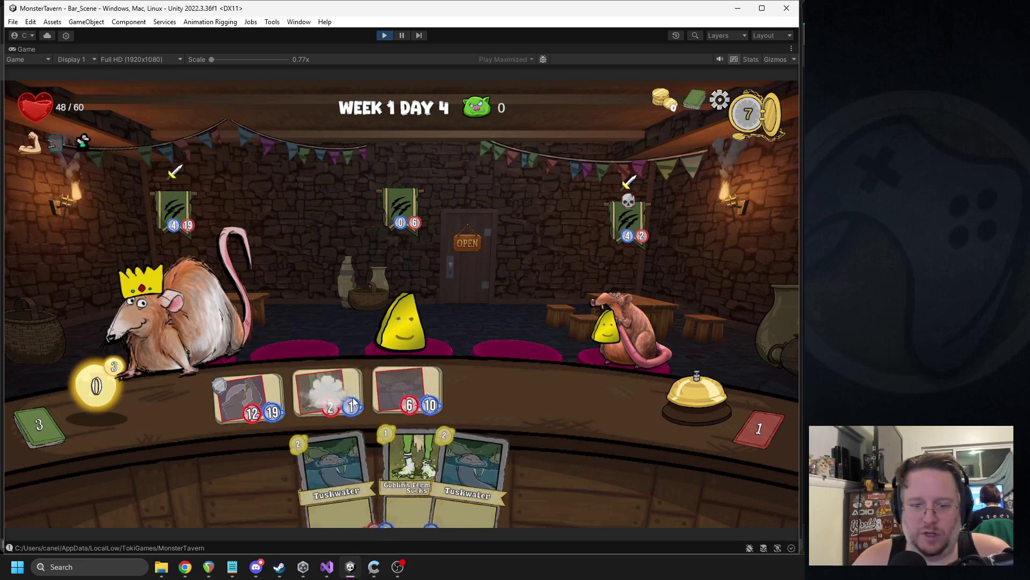
click(692, 389)
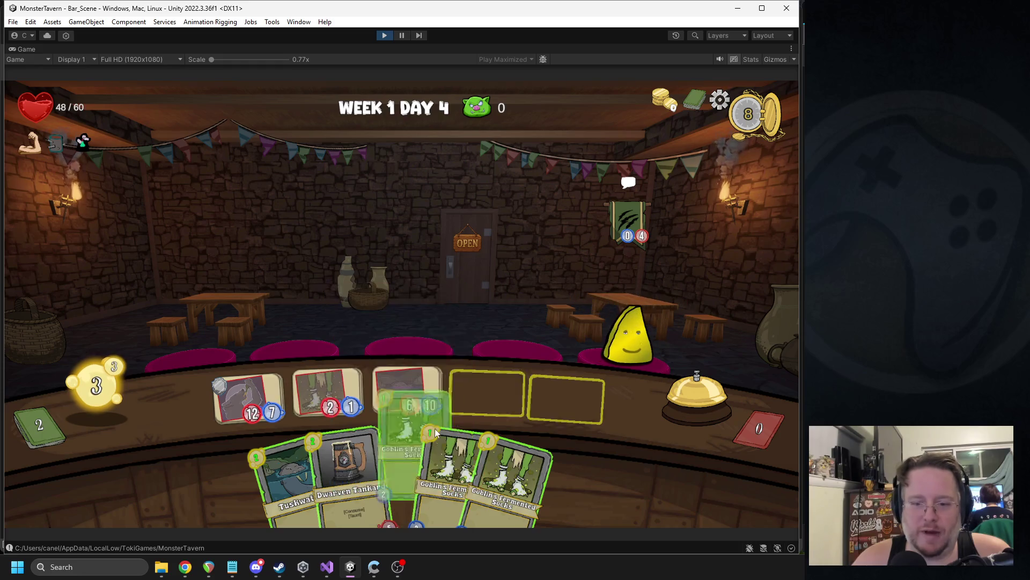
- Place two Socks drinks, end the turn, serve the yellow customer, and open the colour card reward
drag(407, 467, 485, 391)
drag(457, 472, 566, 397)
click(703, 382)
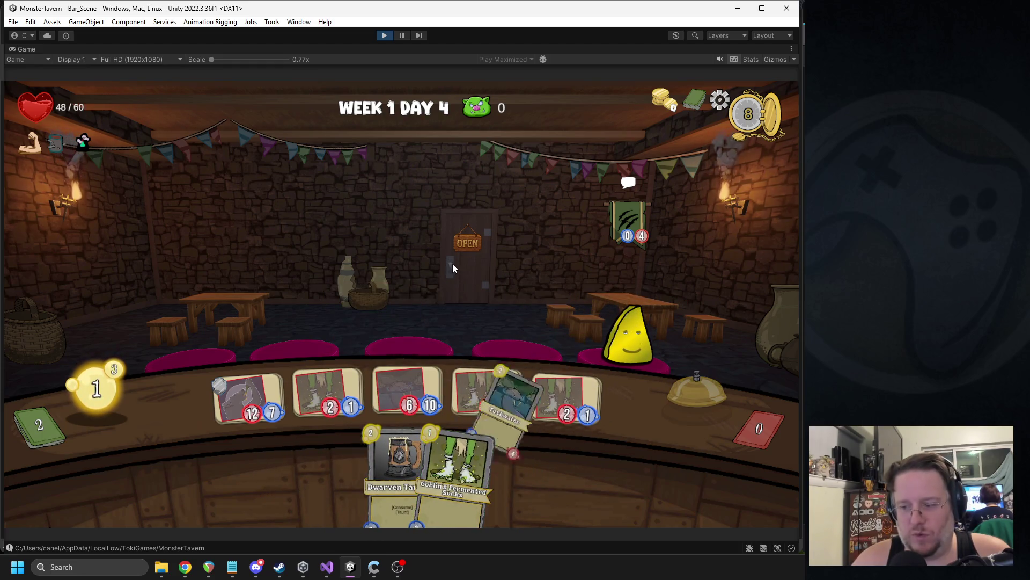
drag(485, 391, 590, 324)
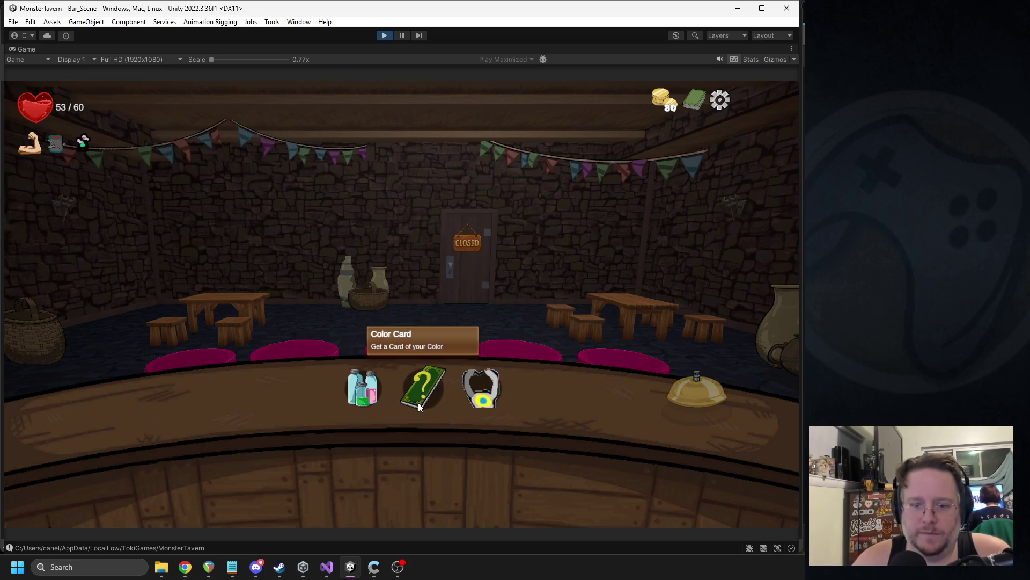
click(418, 403)
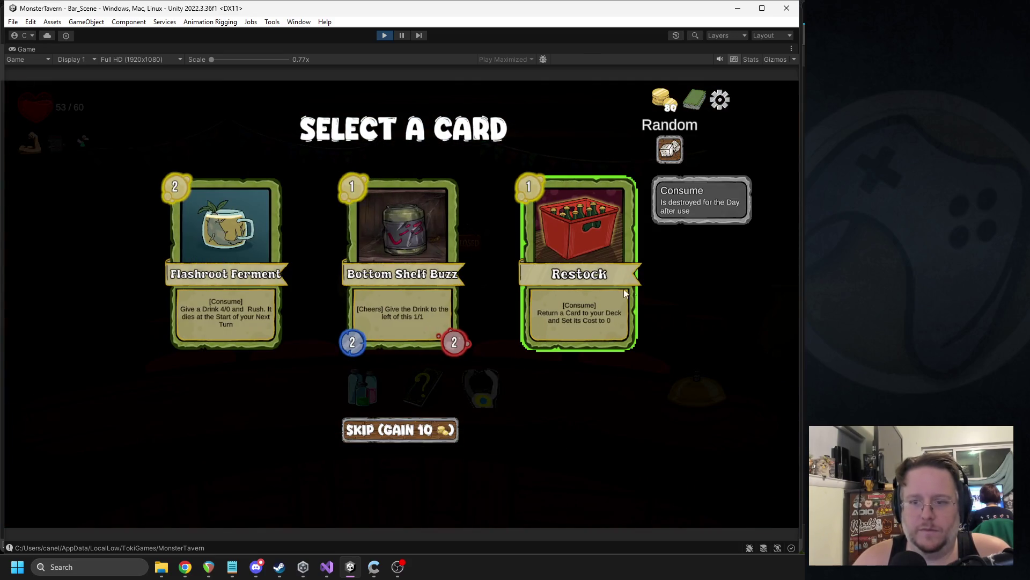
- Take Bottom Shelf Buzz as the card reward and Participation Trophy as the trinket
click(396, 243)
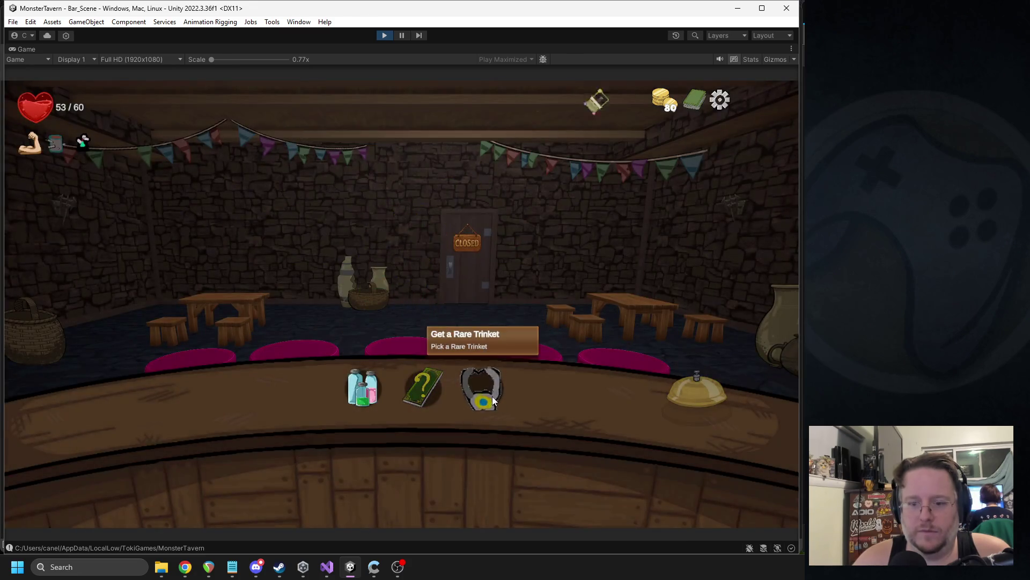
click(482, 388)
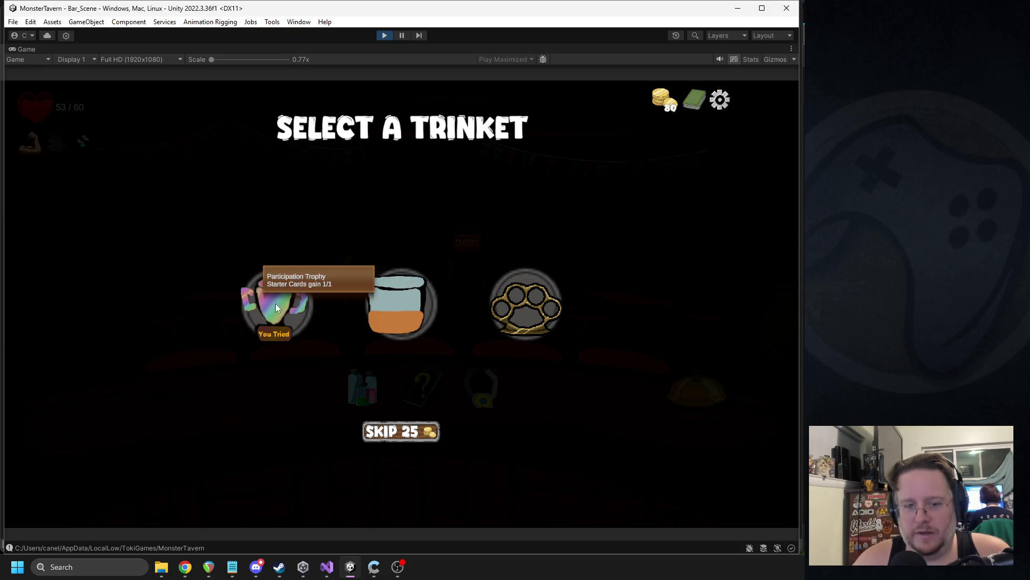
click(253, 315)
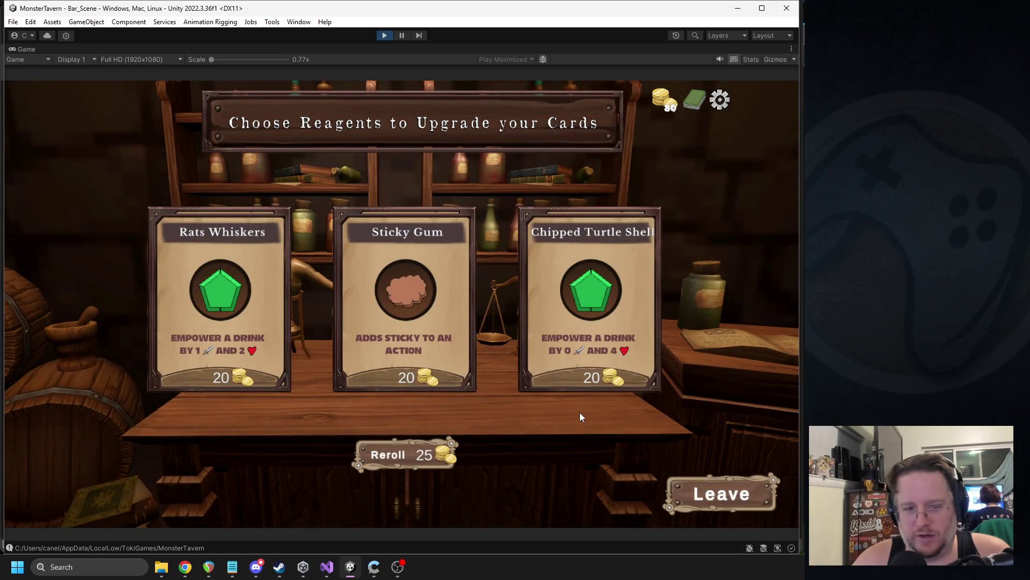
- Empower Tuskwater with Rats Whiskers, give a ferment card Sticky Gum, leave, and pause the game
click(241, 334)
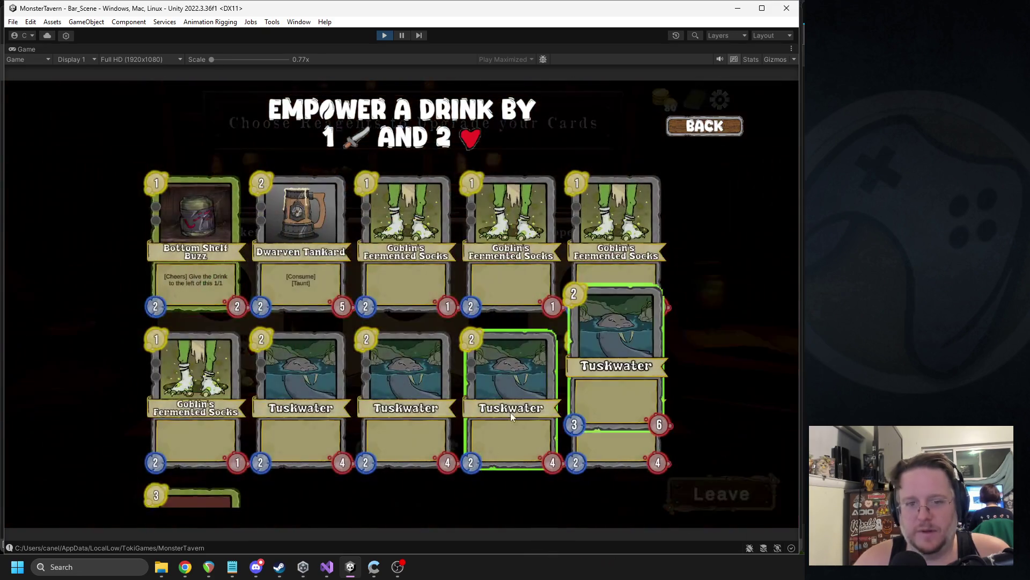
click(364, 267)
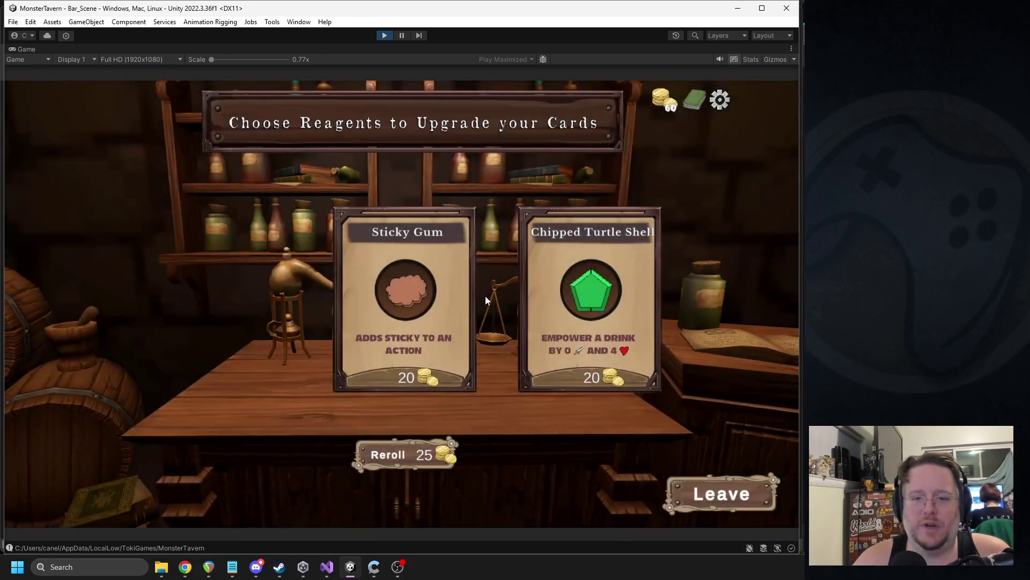
click(455, 360)
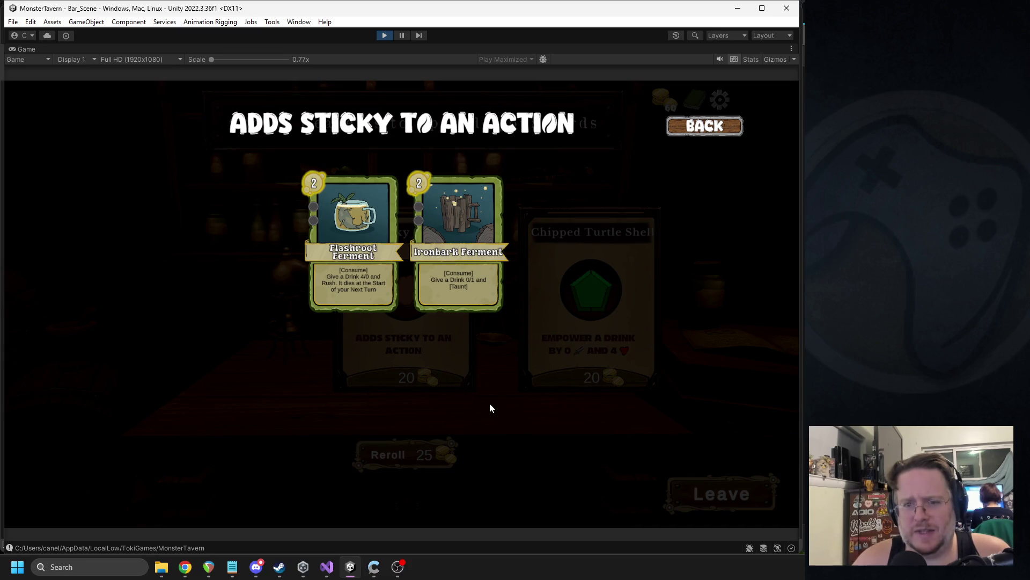
click(457, 242)
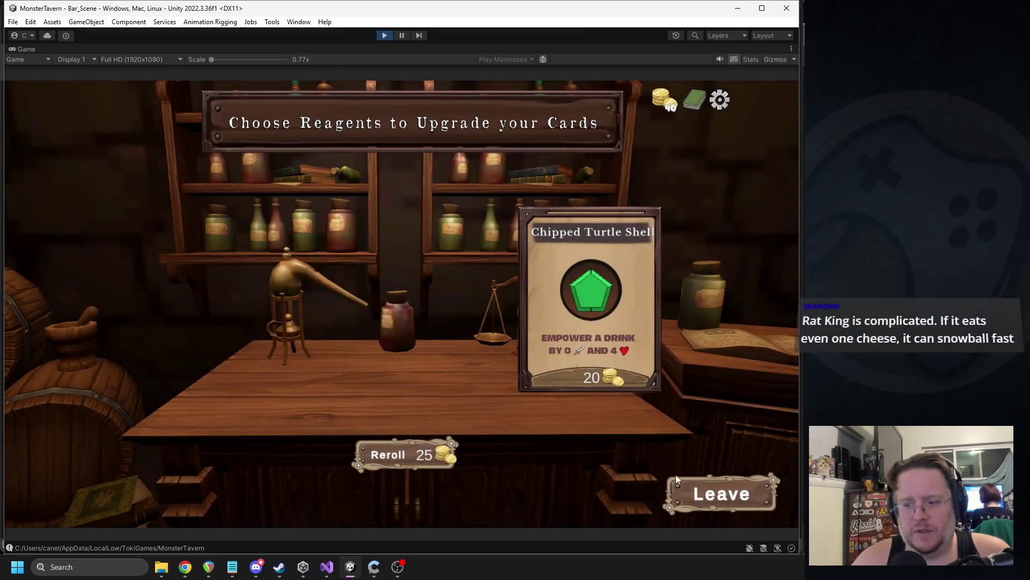
click(675, 479)
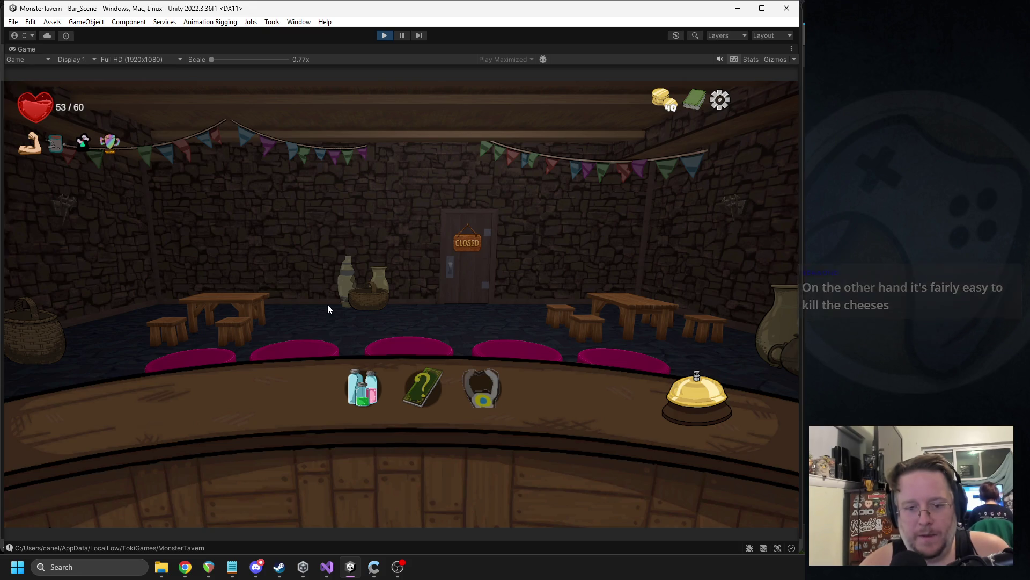
key(Escape)
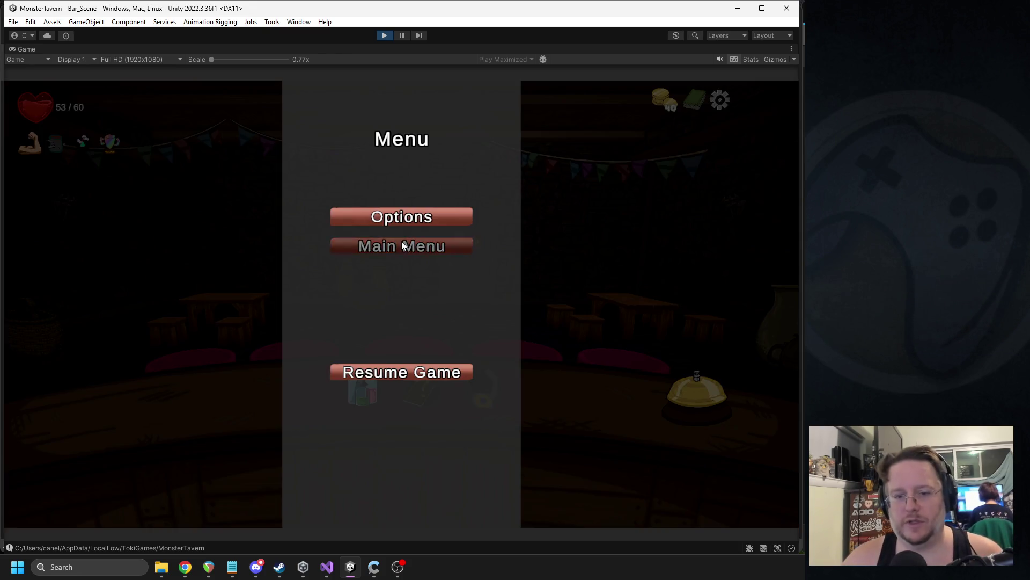
- Quit to the main menu and begin a fresh run
click(403, 243)
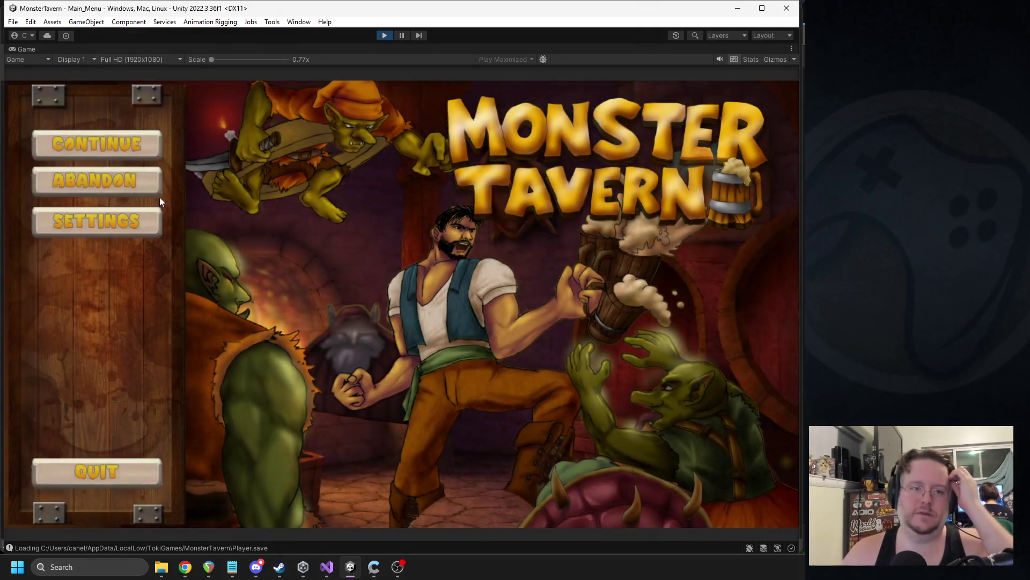
click(134, 185)
click(699, 496)
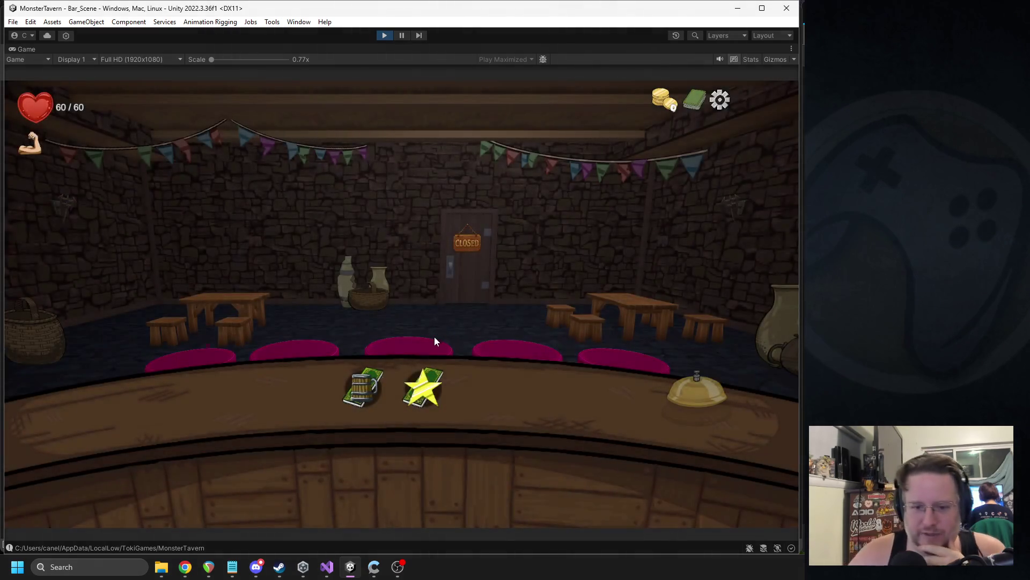
- Add Vaportini and Elderwood Ferment from the card rewards, then play Vaportini onto the counter
click(368, 386)
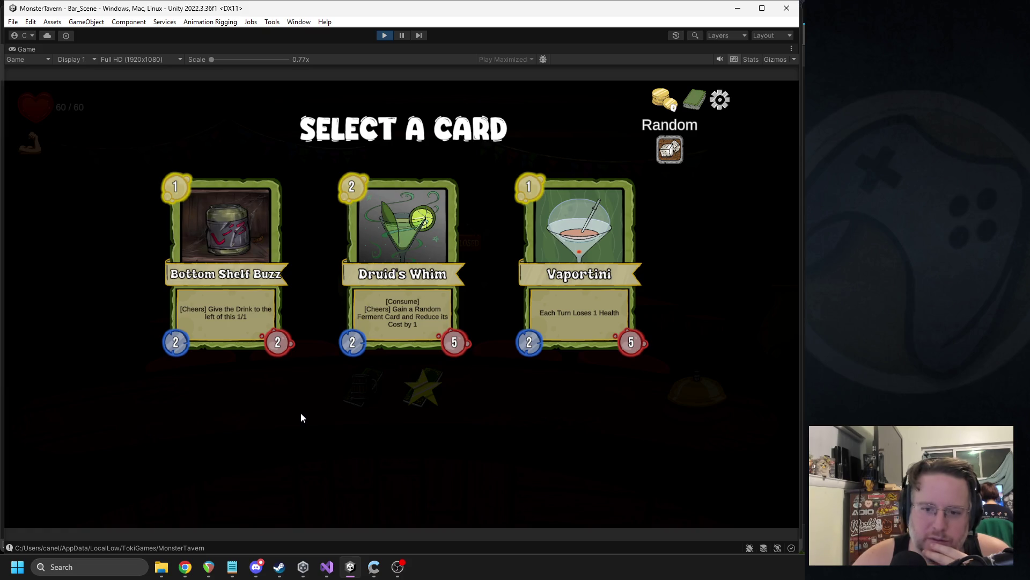
click(521, 267)
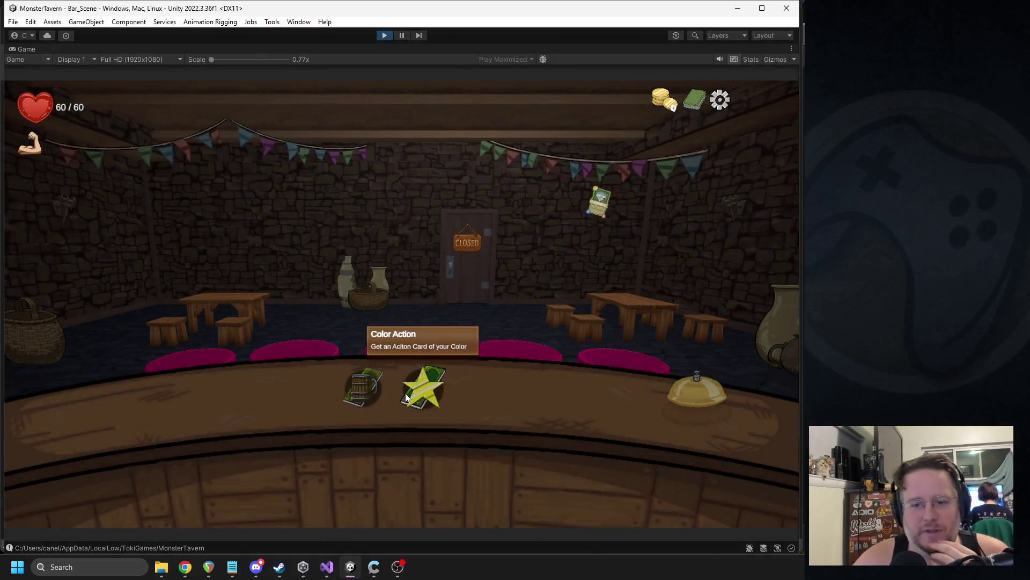
click(423, 390)
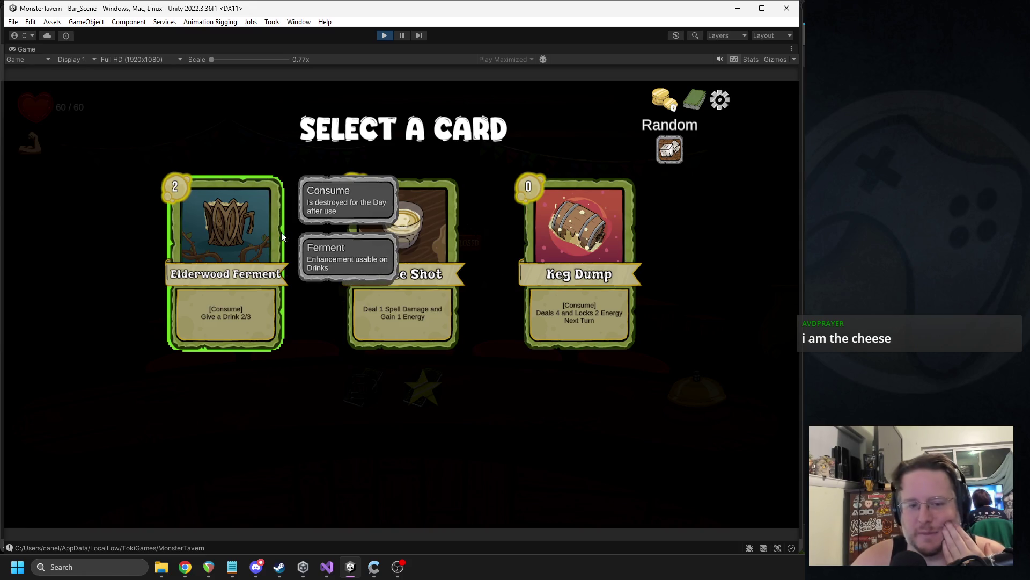
click(249, 249)
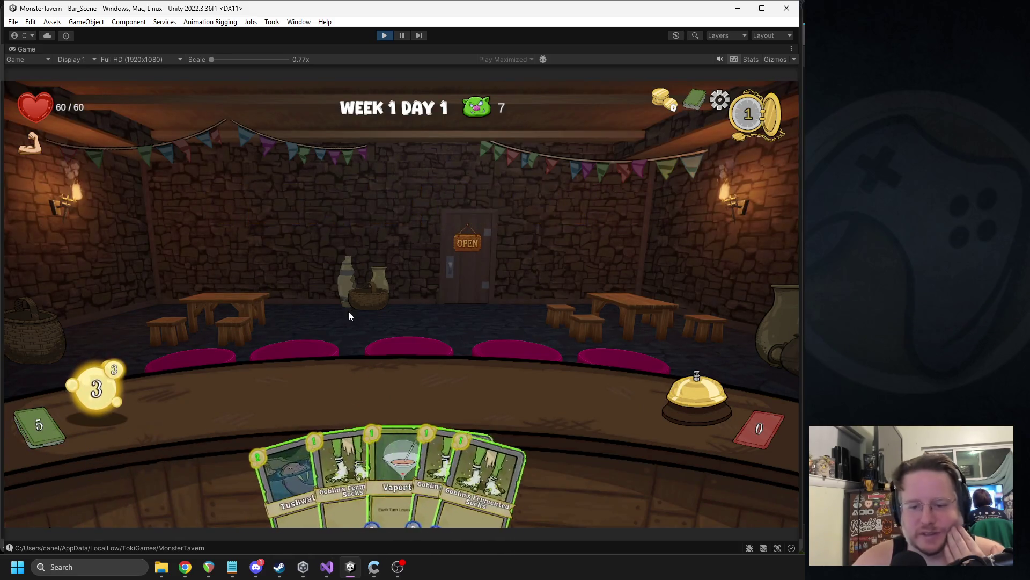
drag(392, 434, 368, 333)
- Place several Goblin's Fermented Socks drinks on the counter and pour Elderwood Ferment onto the first
drag(374, 473, 375, 398)
drag(430, 473, 610, 386)
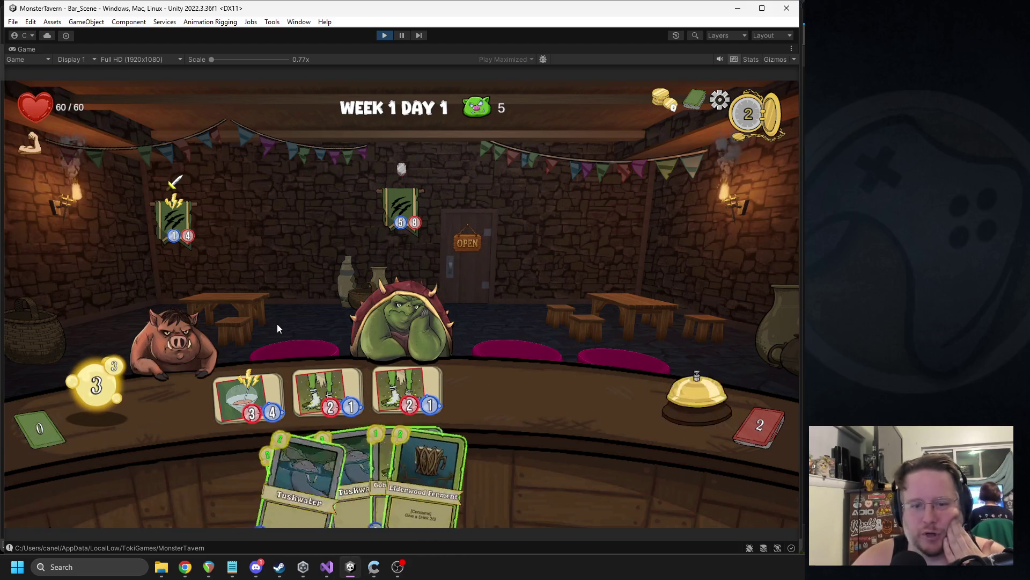
drag(430, 437, 245, 397)
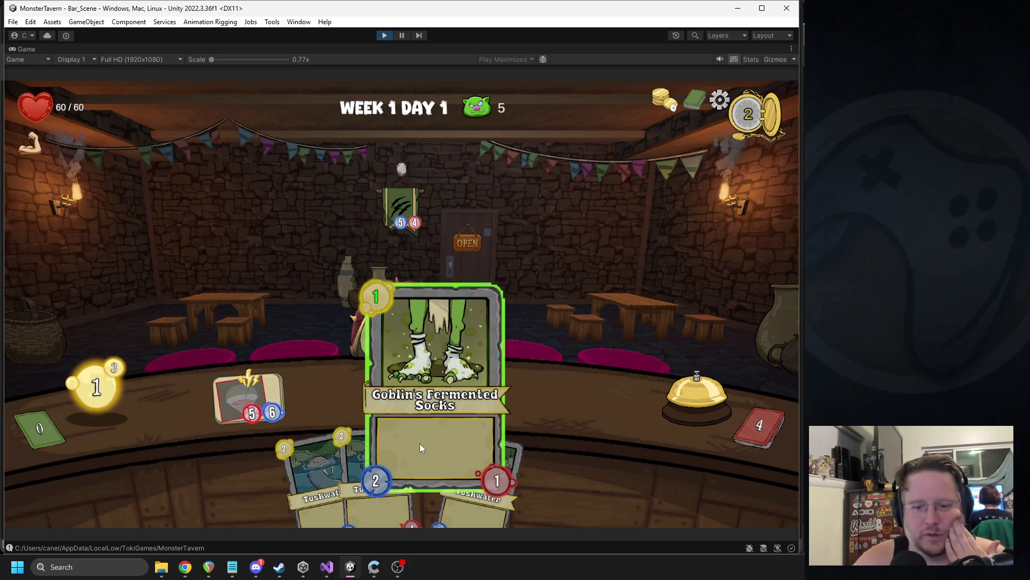
drag(421, 448, 329, 394)
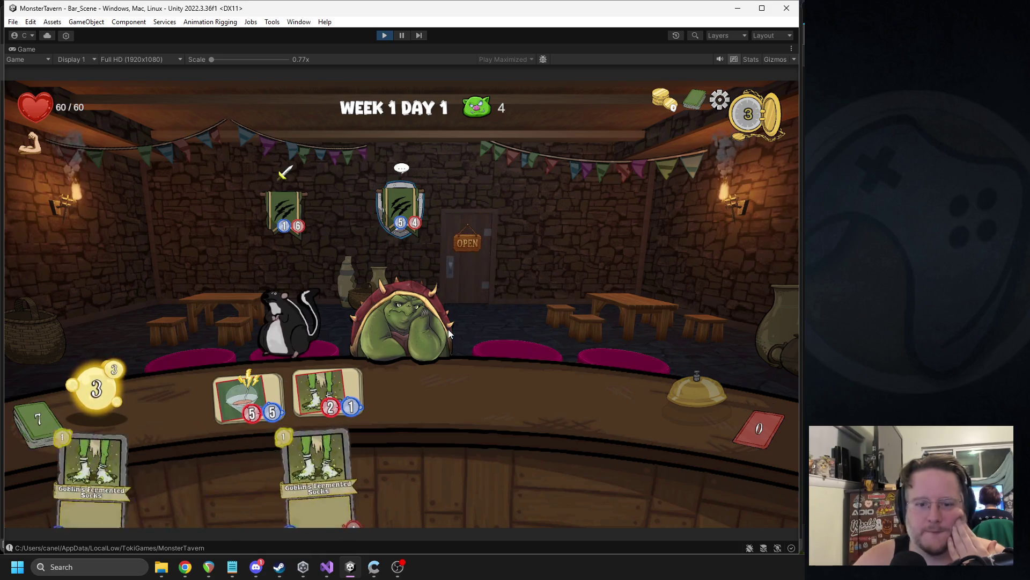
drag(395, 467, 411, 395)
mouse_move(343, 467)
mouse_down()
mouse_move(474, 390)
mouse_move(486, 395)
mouse_up()
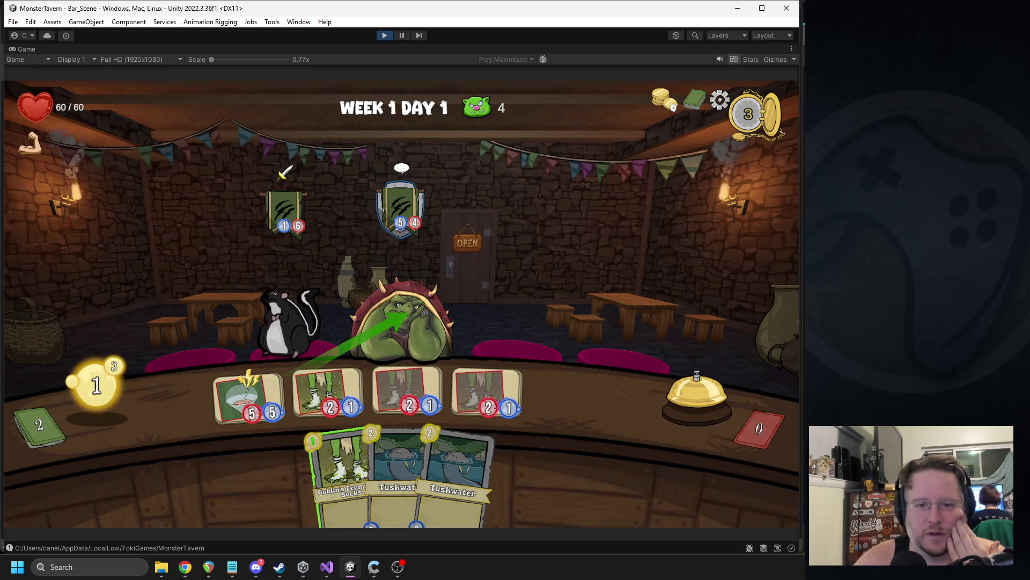
- Serve drinks to the shelled green and pig customers, restock the counter with Socks, and end the turn
drag(382, 321, 390, 321)
drag(344, 467, 250, 397)
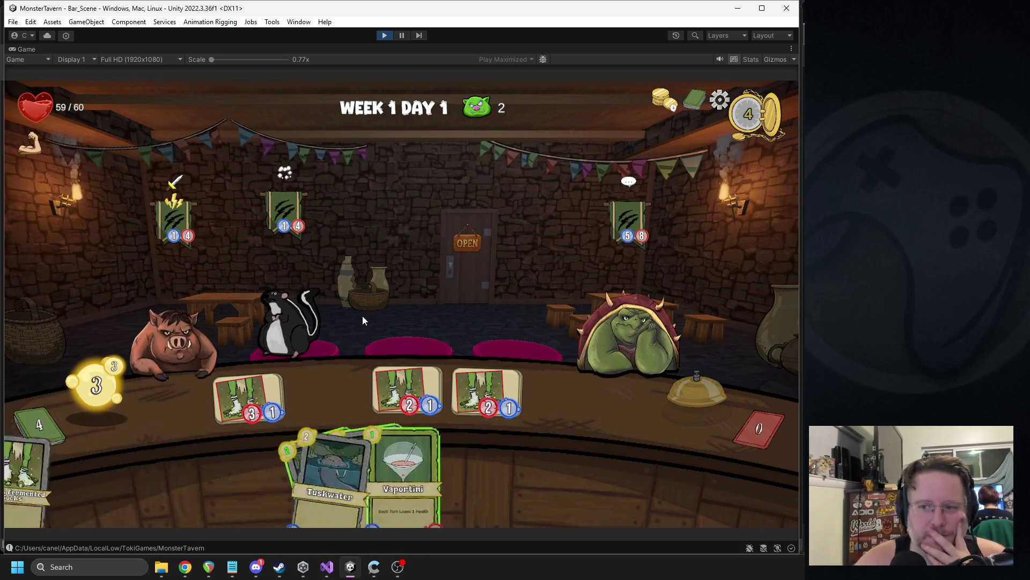
drag(408, 392, 268, 301)
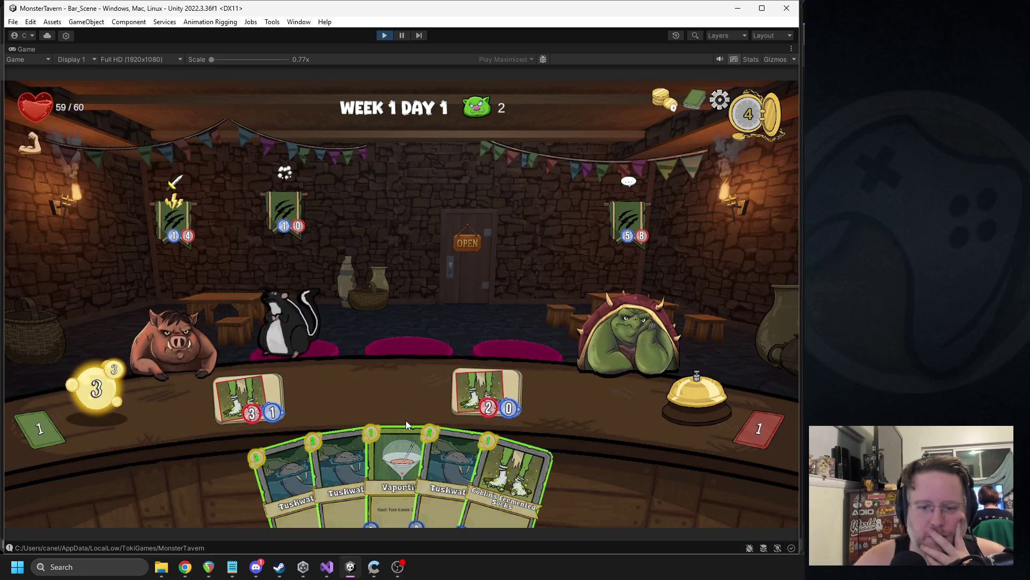
drag(397, 472, 344, 377)
drag(494, 467, 408, 392)
mouse_move(247, 395)
mouse_down()
mouse_move(190, 309)
mouse_move(177, 327)
mouse_up()
click(696, 395)
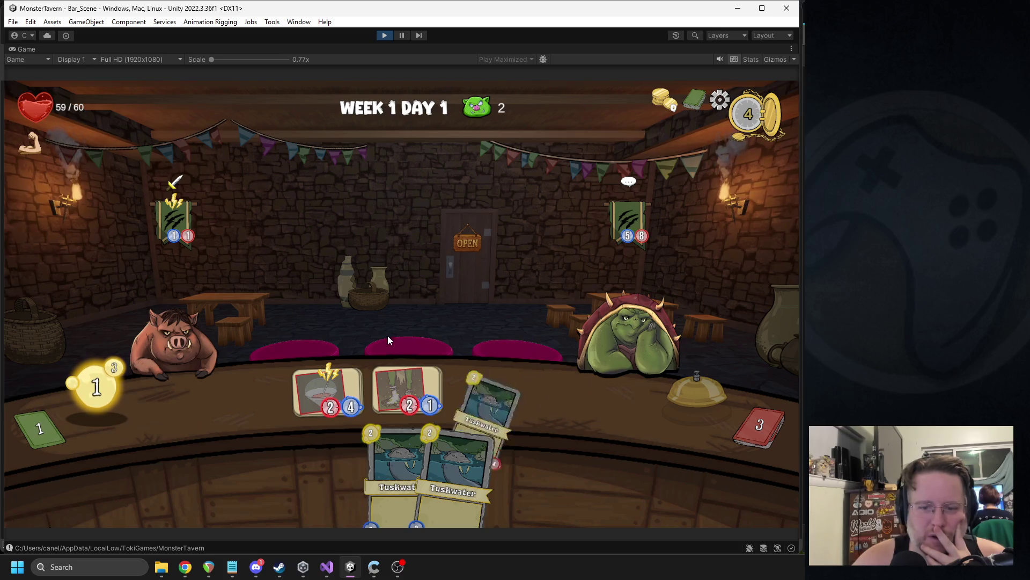
- Put Socks and Tuskwater drinks on the counter, aim a card at an order, and end the turn
mouse_move(331, 388)
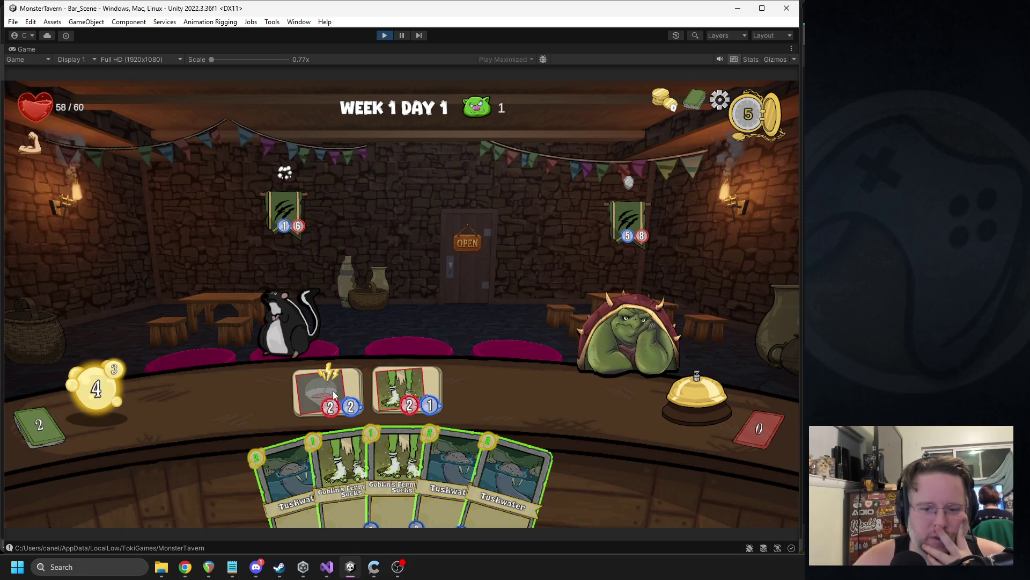
mouse_move(340, 467)
mouse_down()
mouse_move(239, 404)
mouse_move(458, 385)
mouse_move(485, 394)
mouse_up()
drag(472, 469, 558, 392)
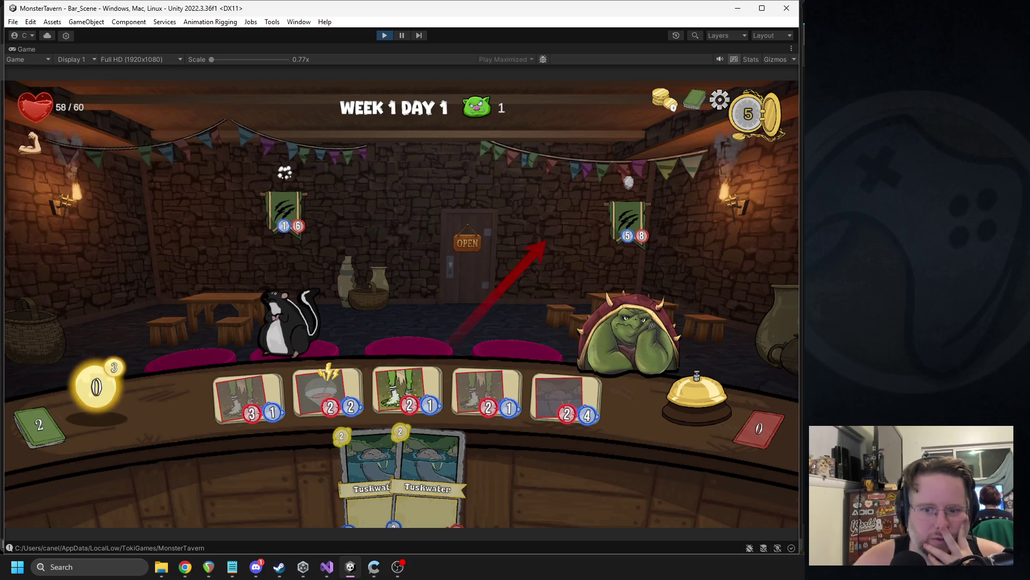
click(316, 289)
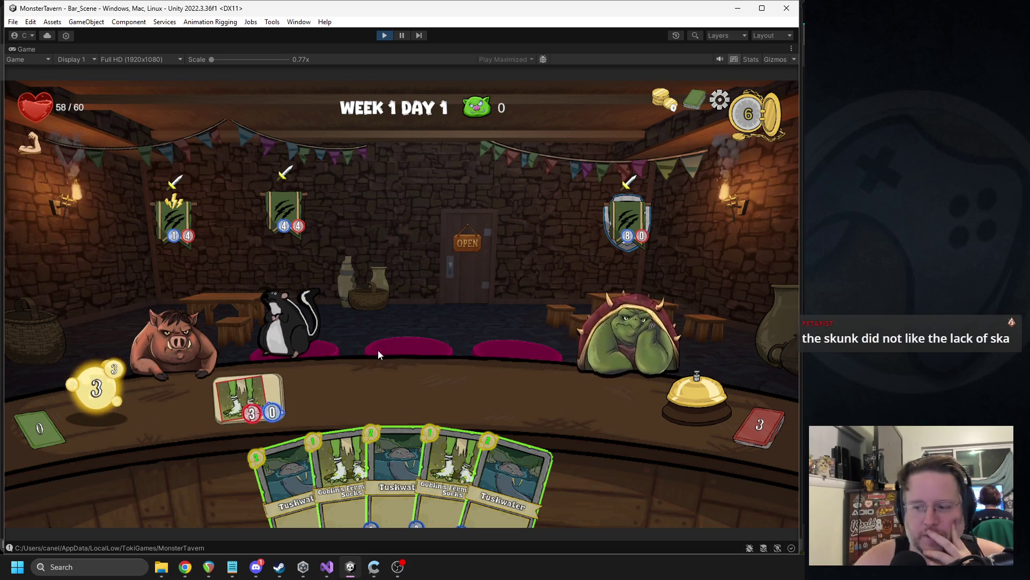
drag(443, 414, 252, 397)
drag(372, 437, 336, 397)
click(696, 394)
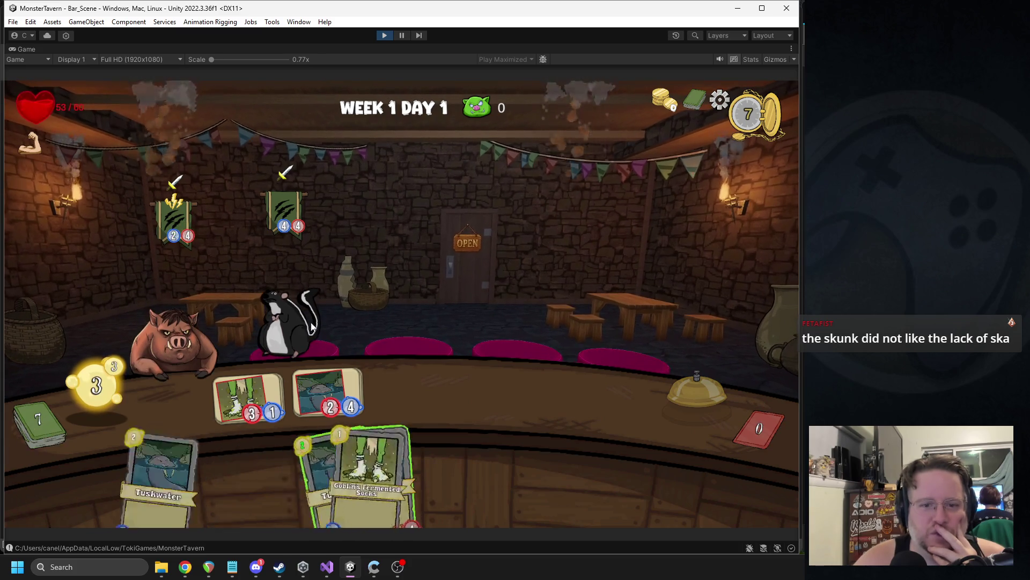
- Serve Tuskwater to the skunk, add Vaportini and Socks, then end the turn twice to close the day
mouse_move(286, 203)
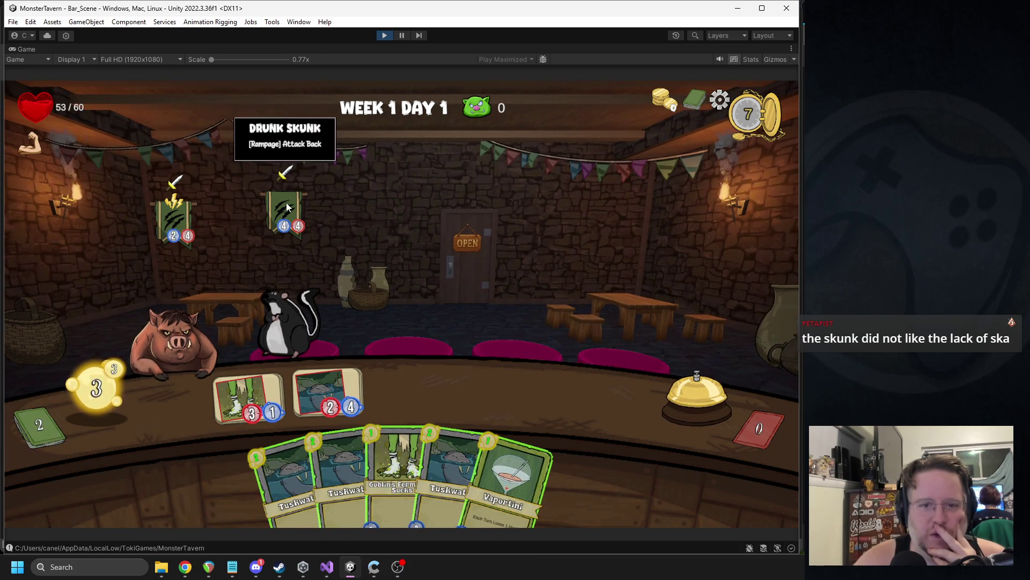
drag(325, 391, 290, 328)
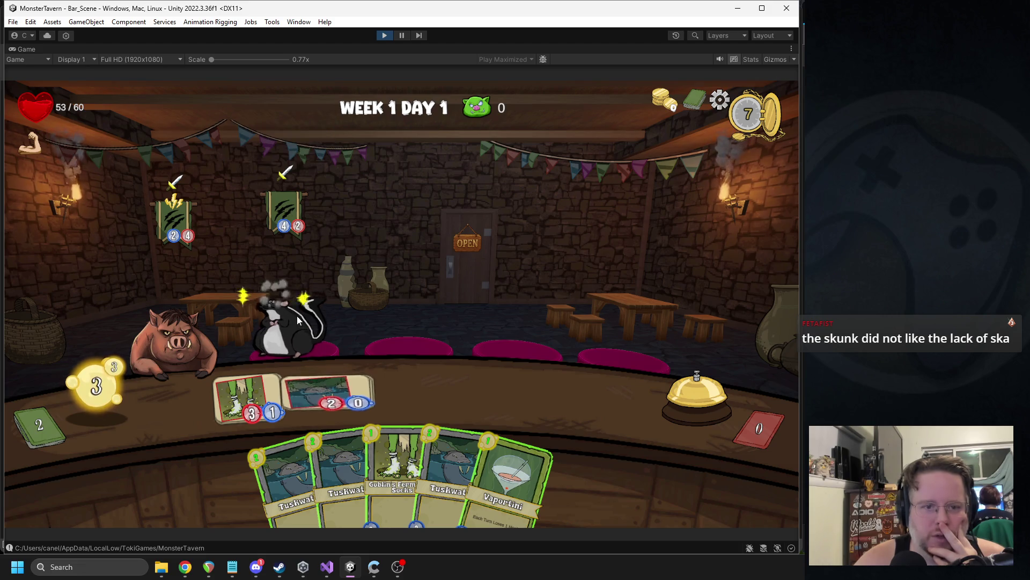
drag(500, 454, 272, 394)
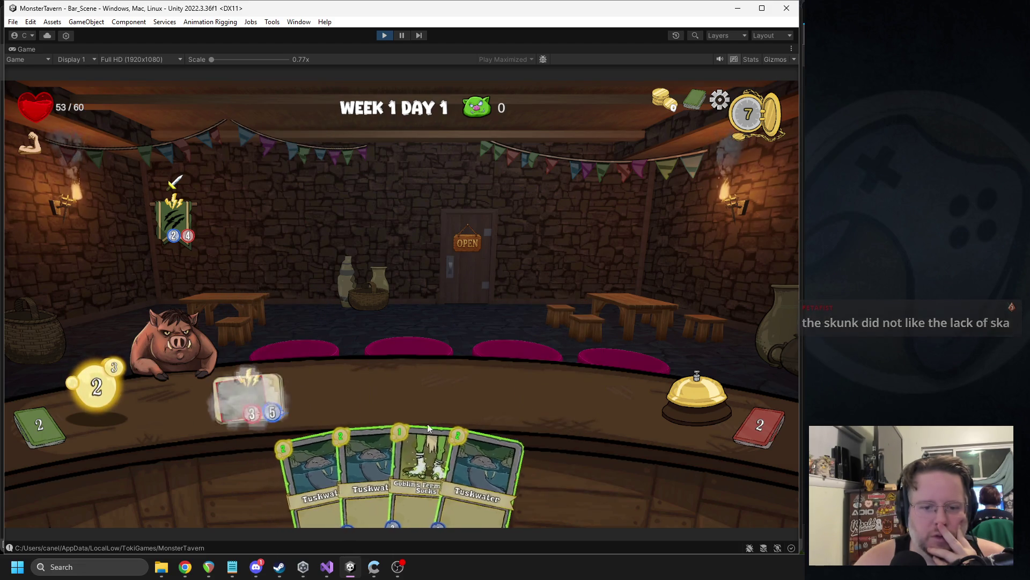
drag(431, 424, 330, 394)
click(685, 390)
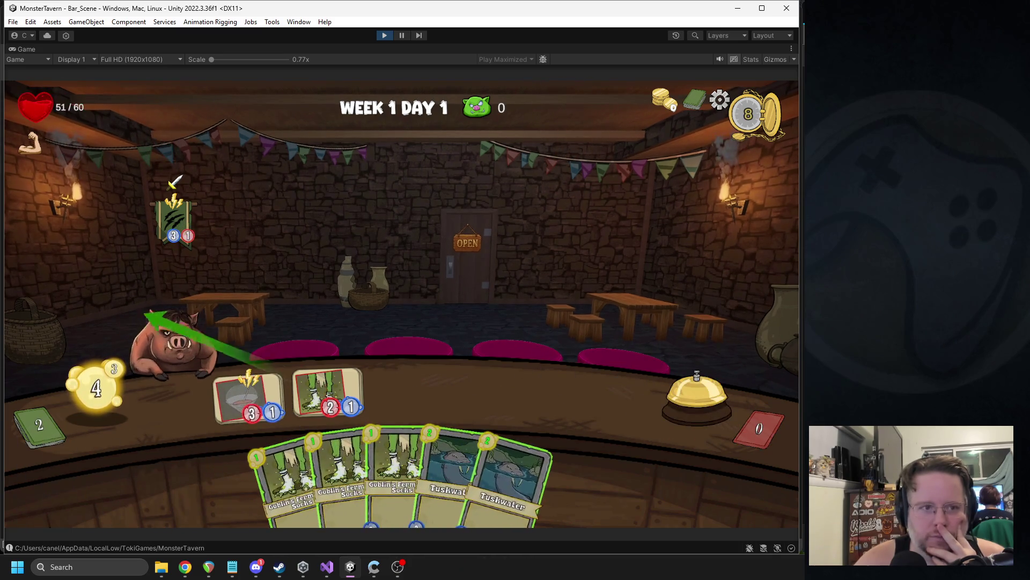
click(666, 401)
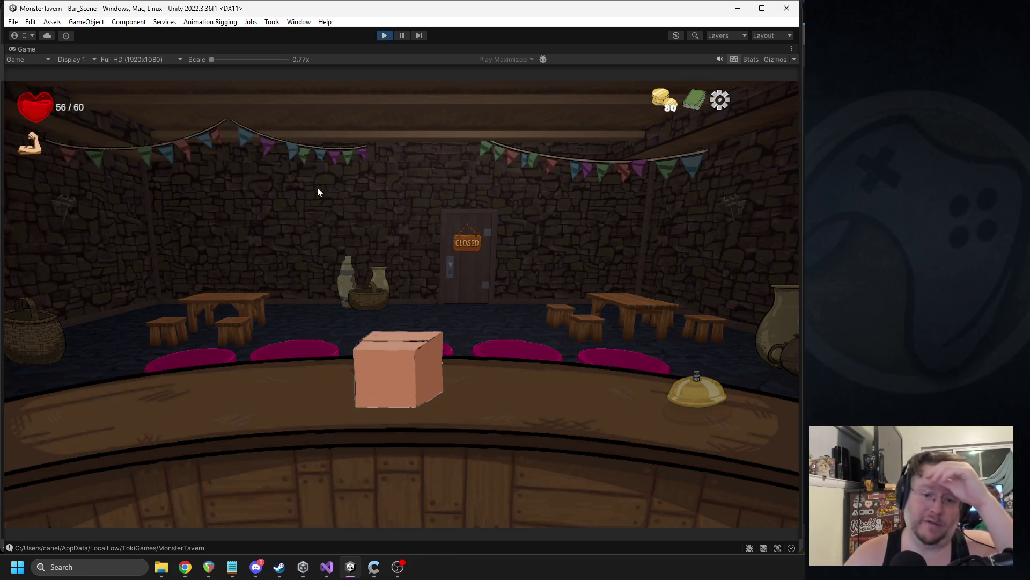
- Open the reward box, transform Goblin's Fermented Socks into Elderwood Ferment, and take Vomit Bucket
click(401, 374)
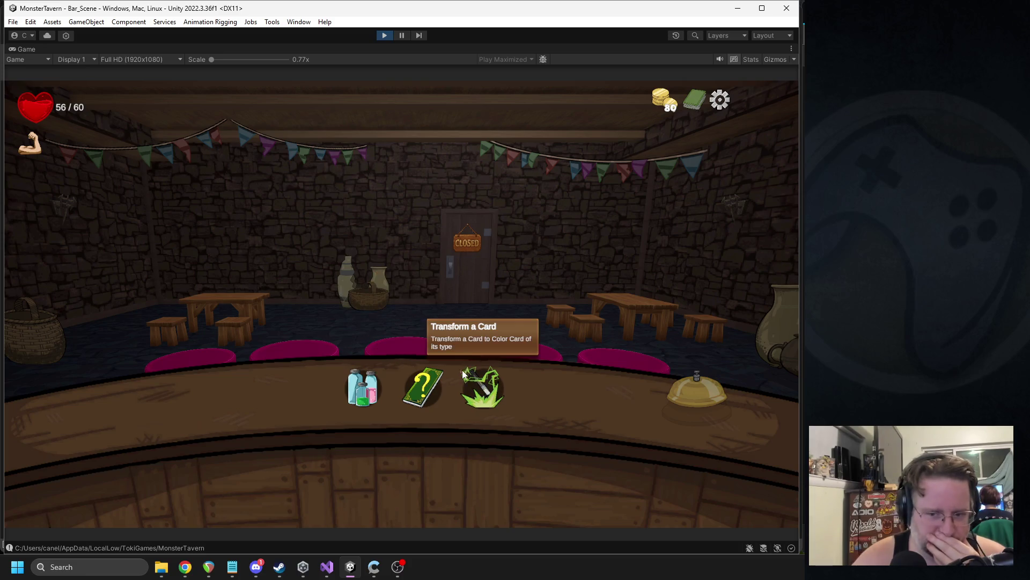
click(484, 389)
click(409, 196)
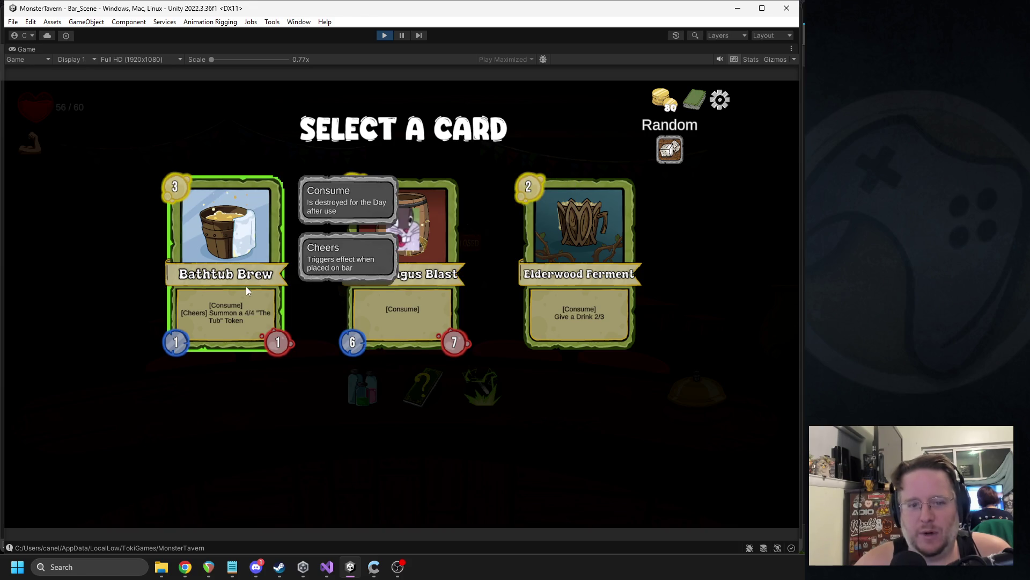
click(568, 249)
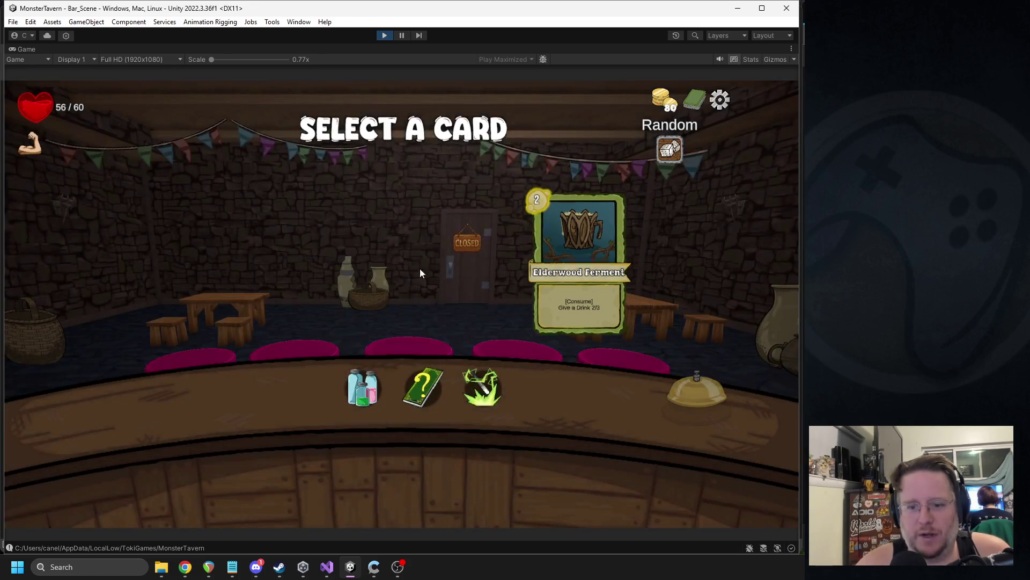
click(427, 384)
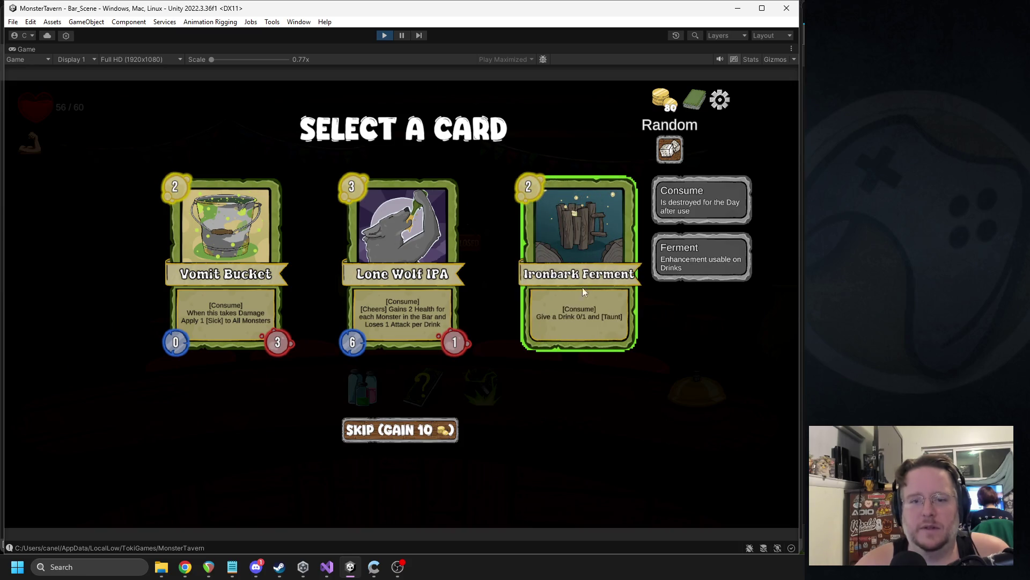
click(255, 252)
- Buy Cool Flip to cut Elderwood Ferment's cost by 1, empower Vaportini with Hags Hair, and start Day 2
click(369, 391)
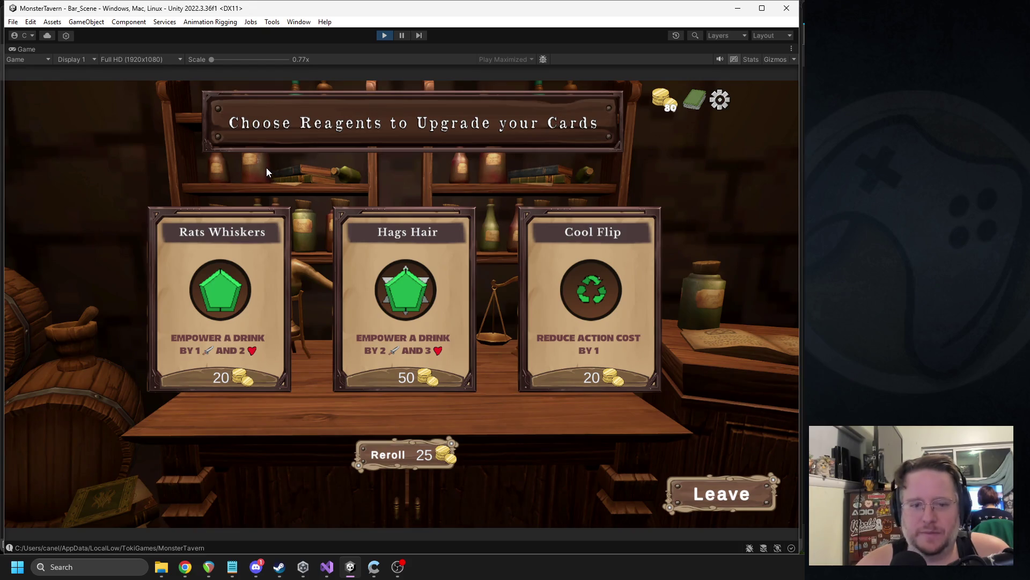
click(647, 236)
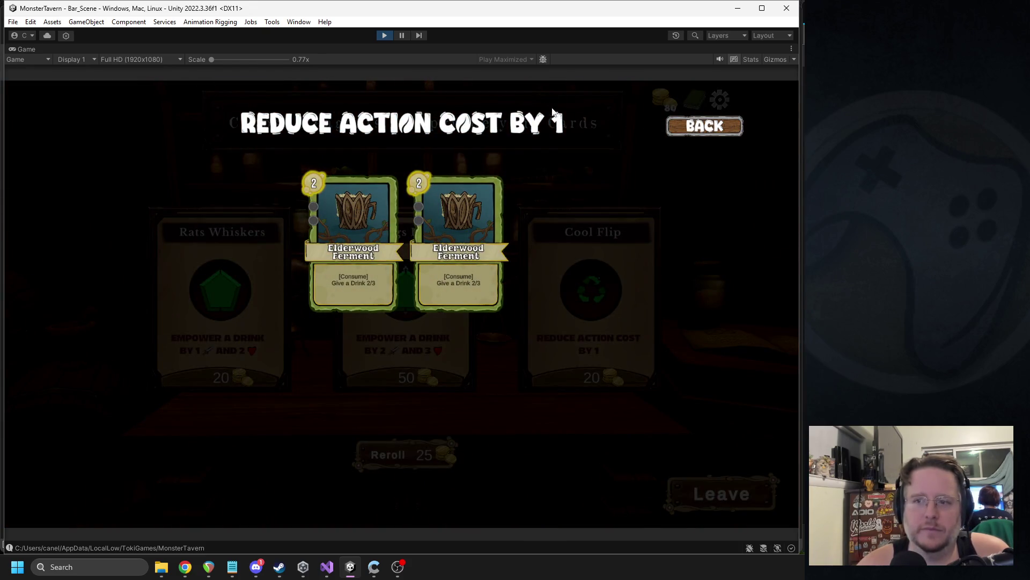
click(684, 133)
click(604, 261)
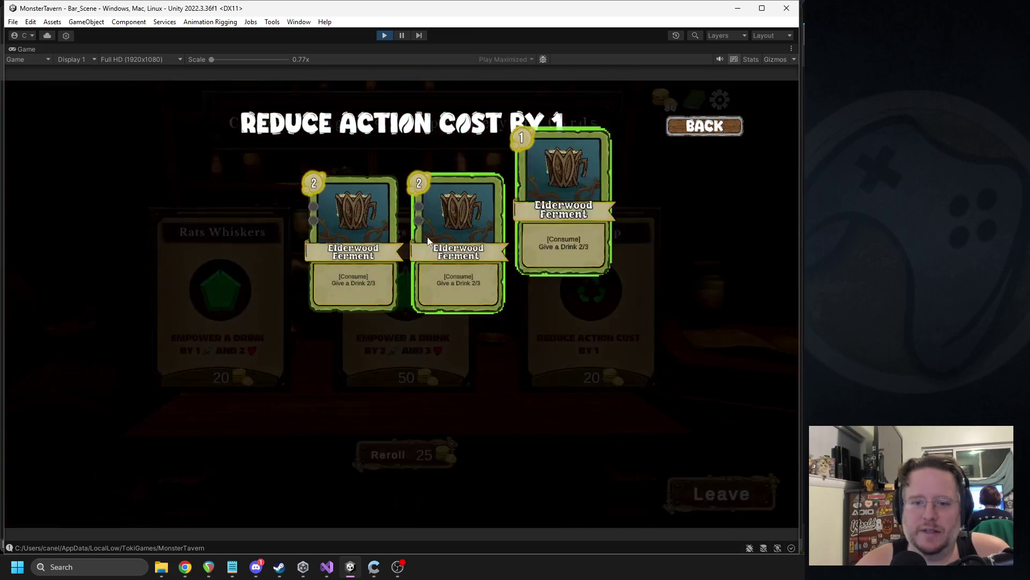
click(393, 250)
click(469, 322)
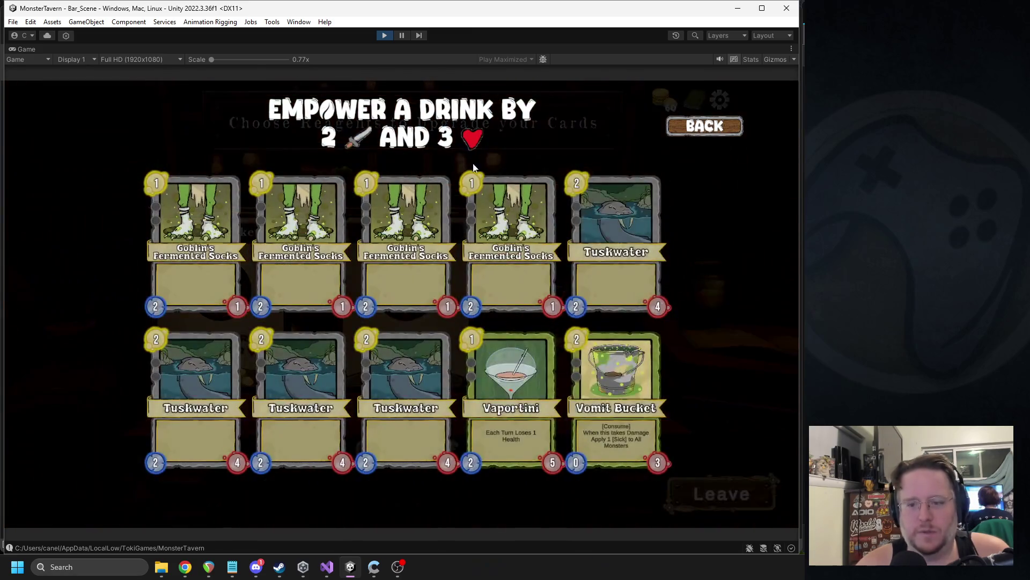
click(504, 371)
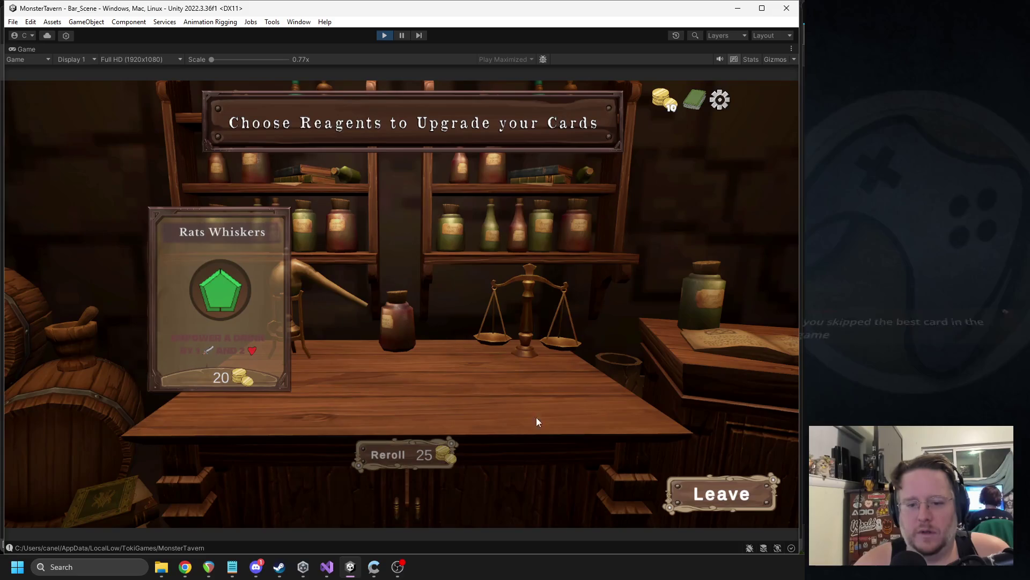
click(678, 492)
click(682, 394)
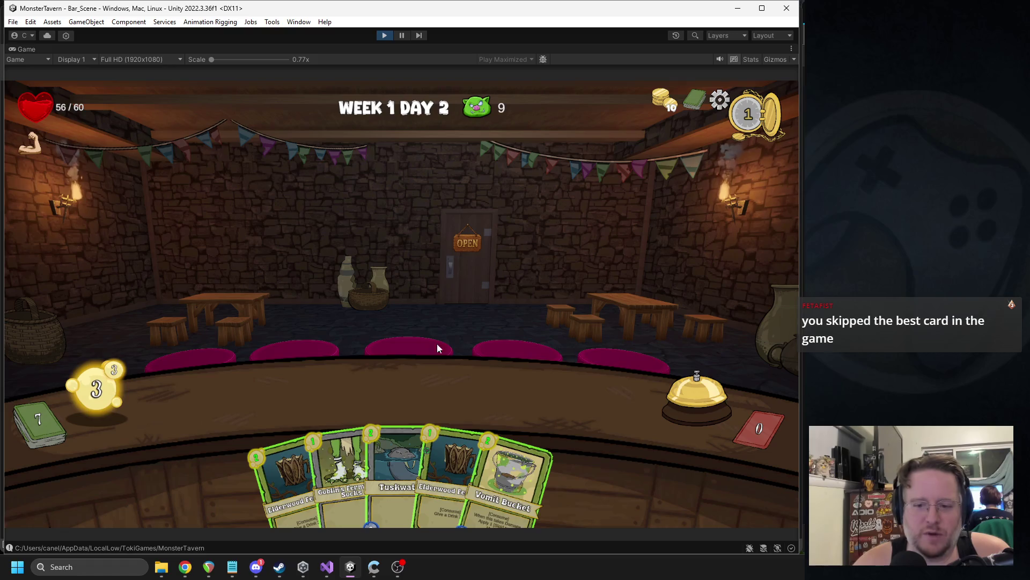
- Serve a Vomit Bucket with Elderwood Ferment to a customer and Tuskwater to the skunk
drag(520, 466, 243, 395)
drag(486, 467, 248, 400)
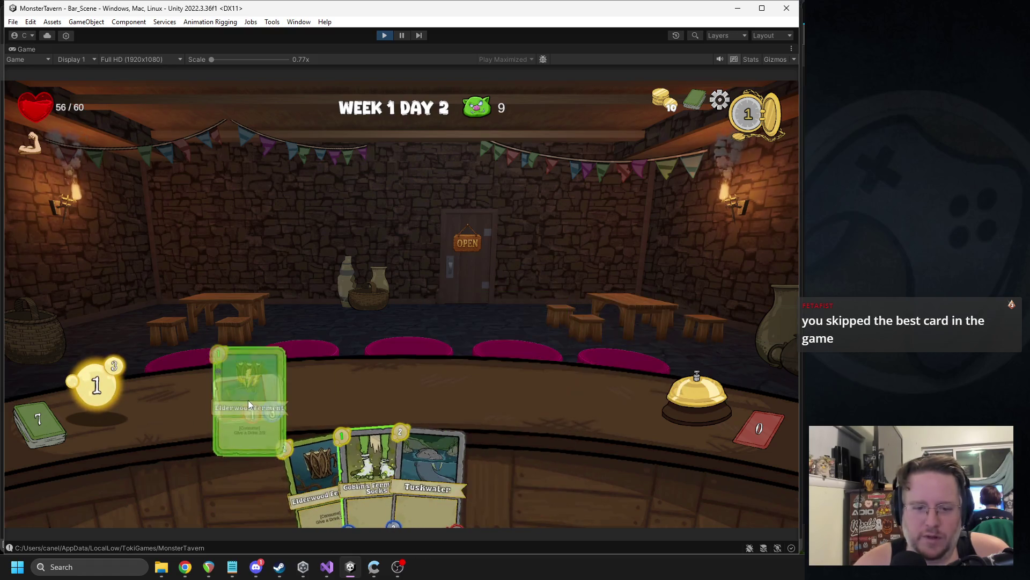
click(712, 379)
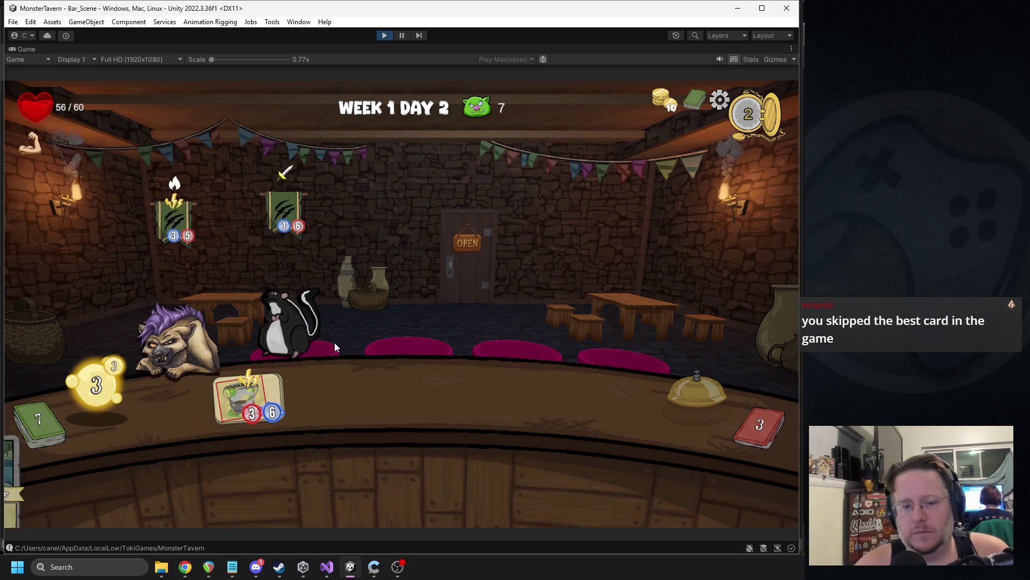
mouse_move(252, 395)
mouse_down()
mouse_move(343, 301)
mouse_move(317, 316)
mouse_up()
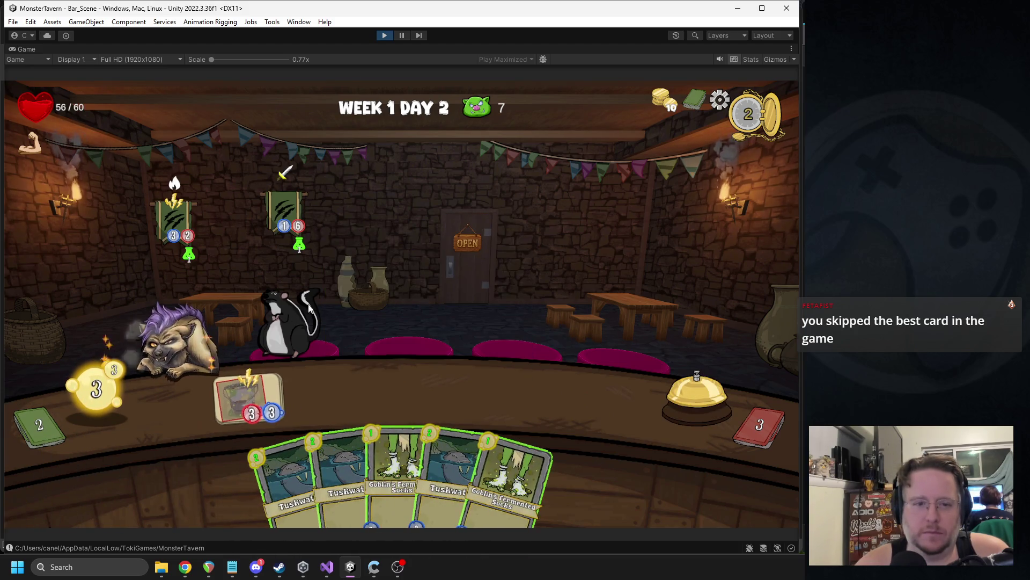
mouse_move(394, 472)
mouse_down()
mouse_move(327, 392)
mouse_move(437, 391)
mouse_move(430, 456)
mouse_move(408, 394)
mouse_up()
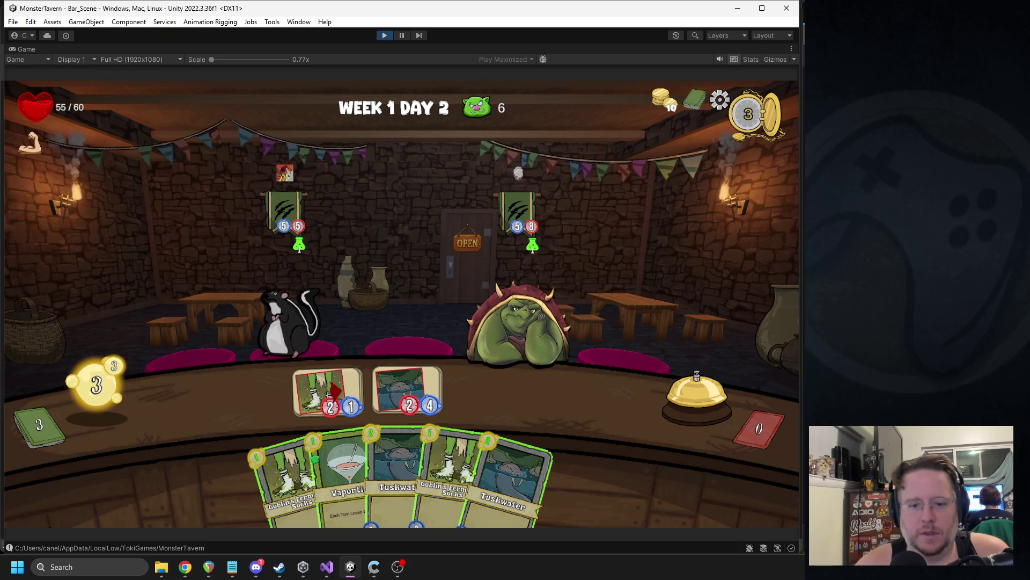
drag(310, 321, 301, 322)
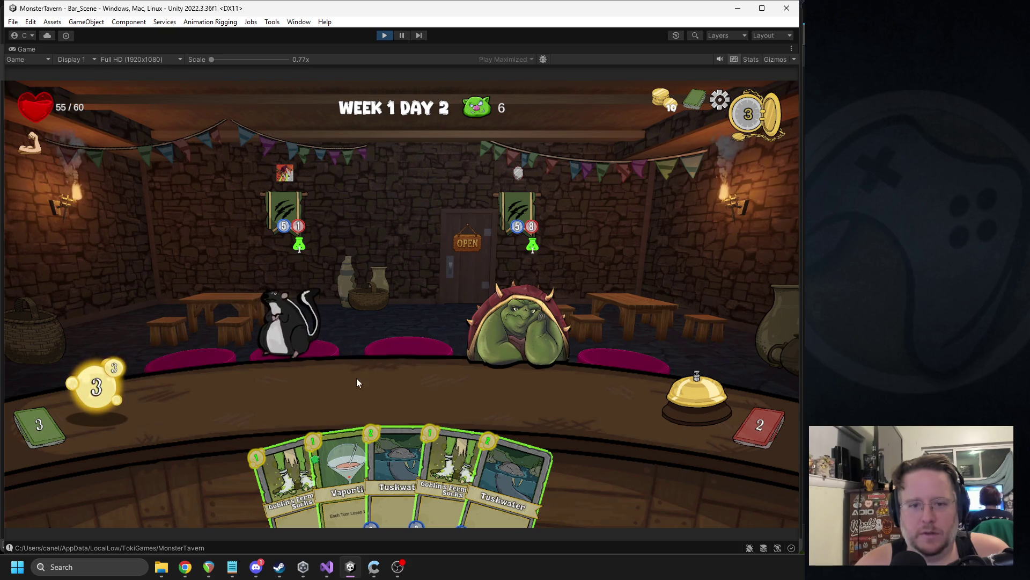
- Fill the counter with Vaportini and Socks drinks, serve the hyena, then stop Play mode
mouse_move(287, 176)
mouse_move(322, 456)
mouse_down()
mouse_move(248, 395)
mouse_move(327, 392)
mouse_up()
drag(414, 450, 420, 388)
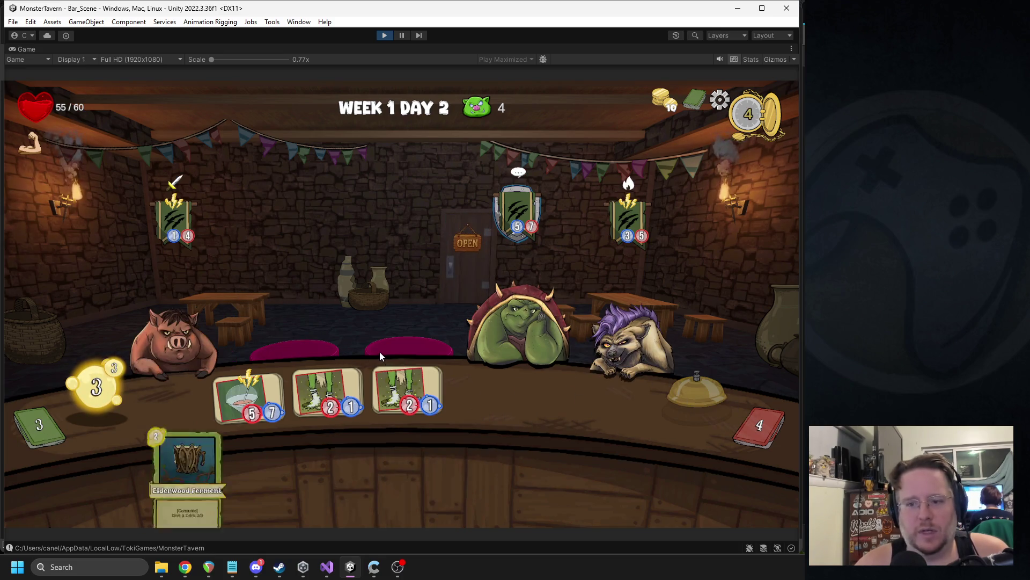
mouse_move(290, 477)
mouse_down()
mouse_move(248, 397)
mouse_move(541, 296)
mouse_up()
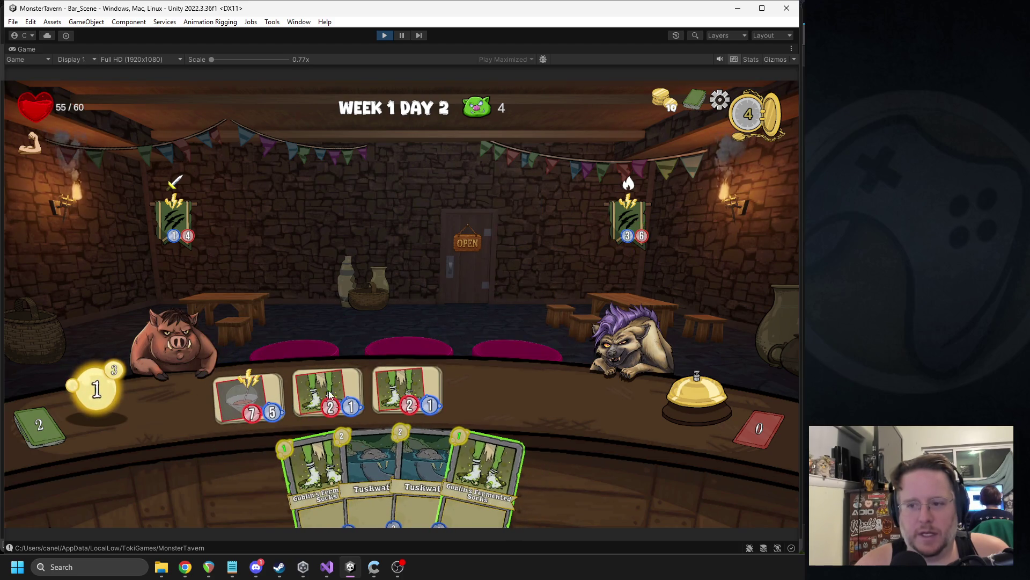
drag(316, 472, 488, 392)
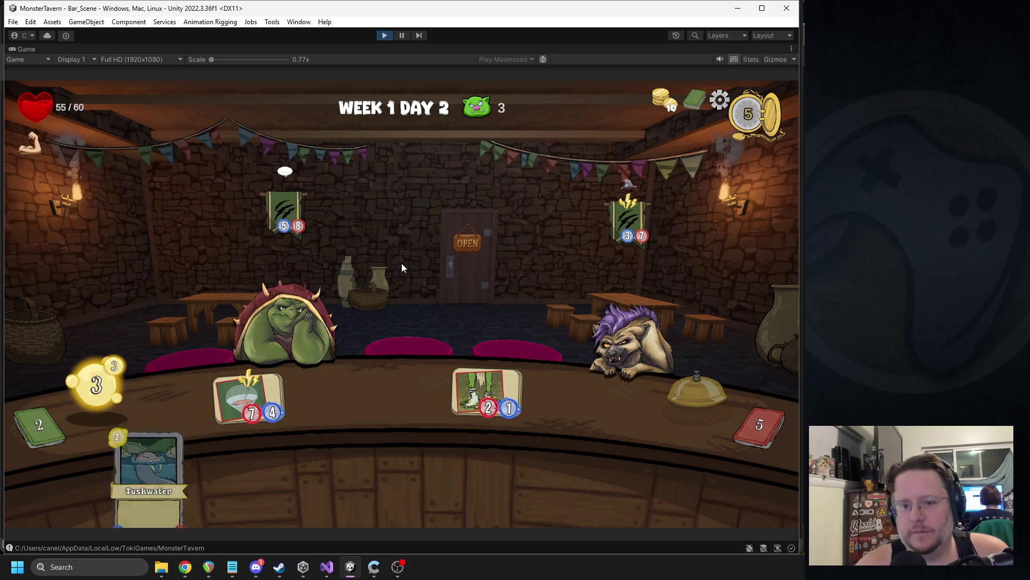
mouse_move(250, 395)
mouse_down()
mouse_move(666, 300)
mouse_move(659, 321)
mouse_up()
drag(483, 472, 343, 395)
drag(499, 472, 426, 398)
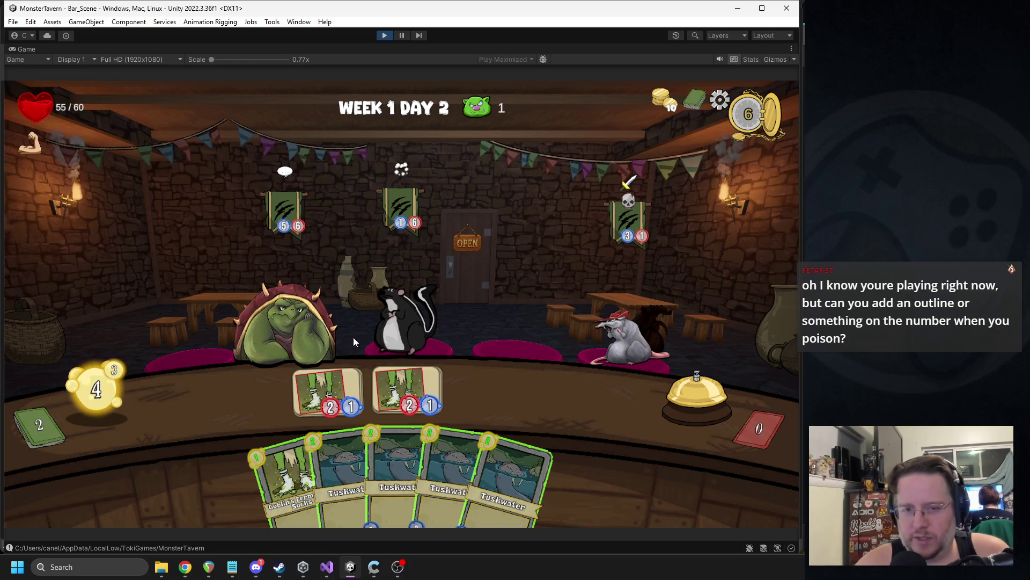
click(384, 35)
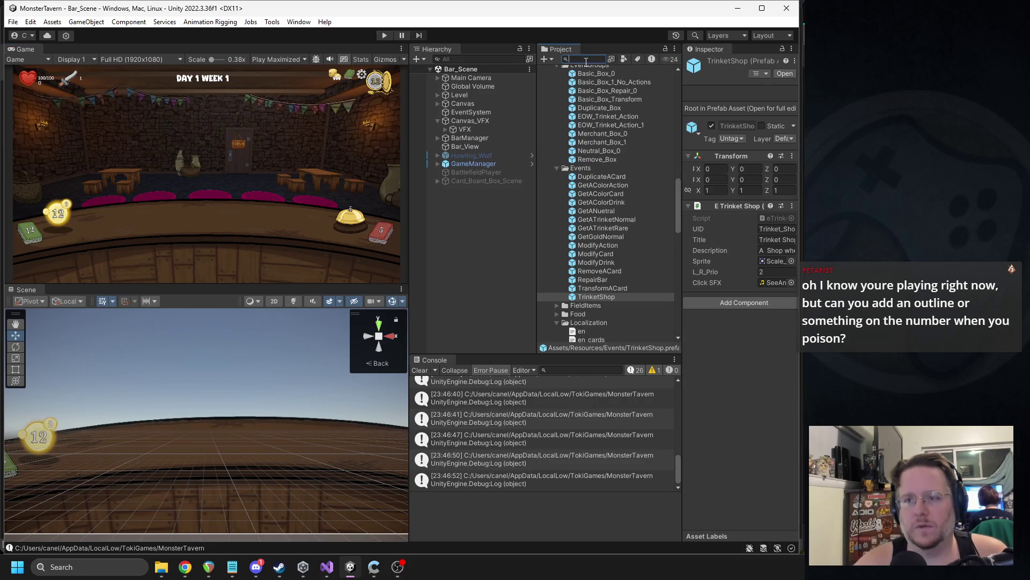
- Search the Project for Monster_UI, open the prefab, and select its mueSick poison indicator
text(monster_U)
double_click(568, 111)
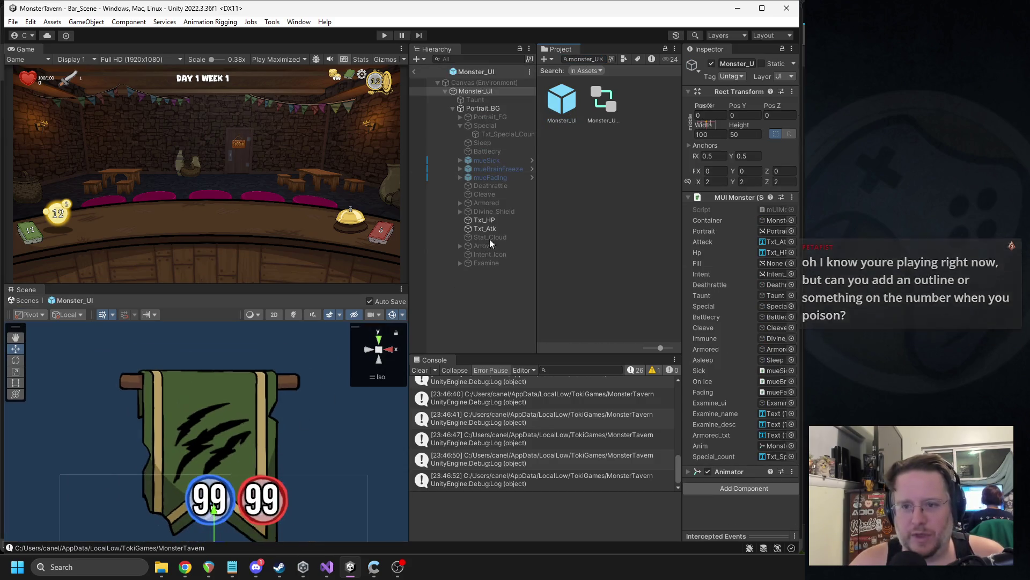
click(485, 161)
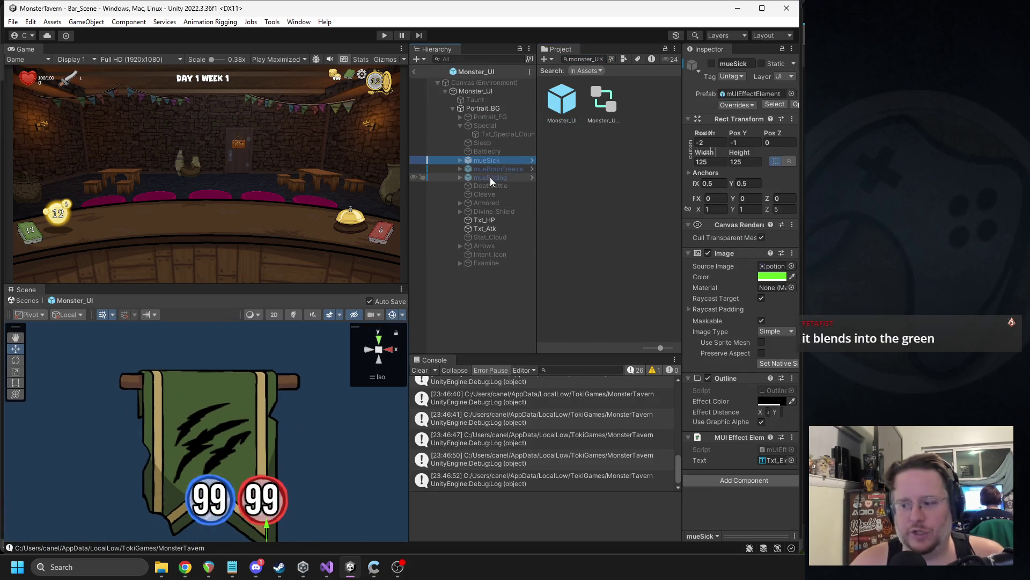
click(491, 177)
click(502, 168)
click(481, 161)
- Activate mueSick and frame its green flask with the 22 count in the Scene view
click(711, 64)
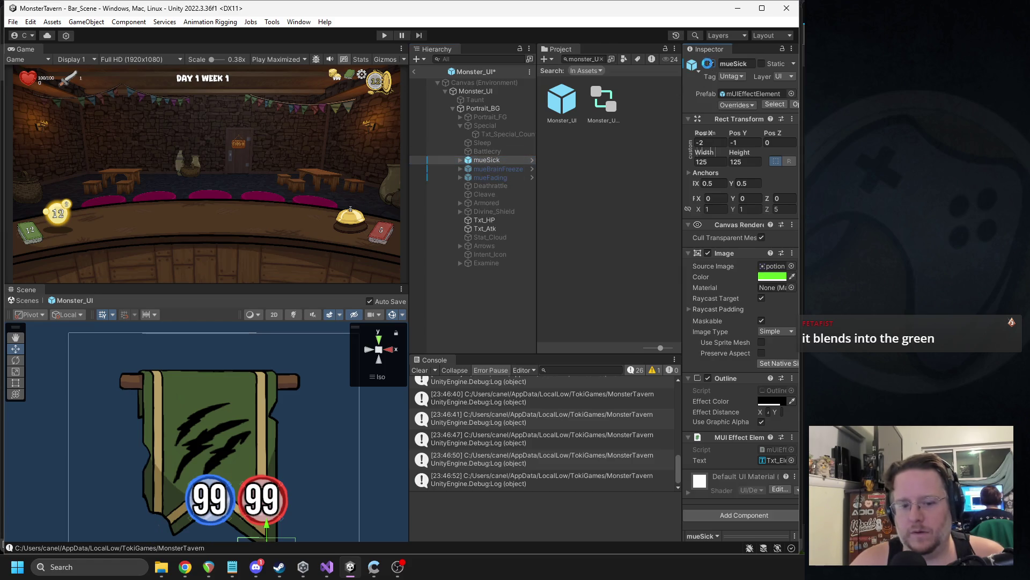
key(f)
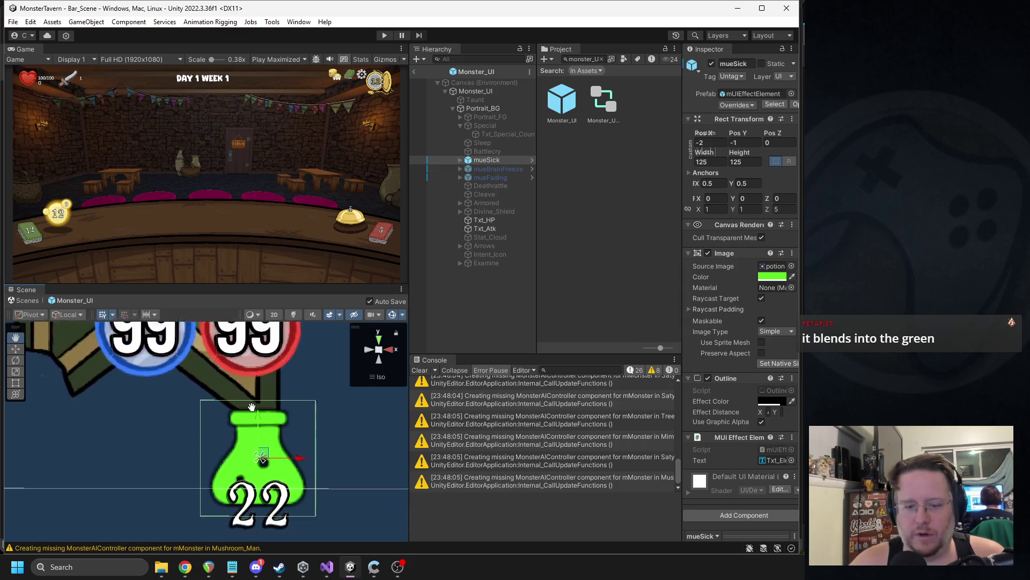
scroll(274, 456, up, 3)
scroll(266, 430, down, 3)
scroll(261, 426, down, 5)
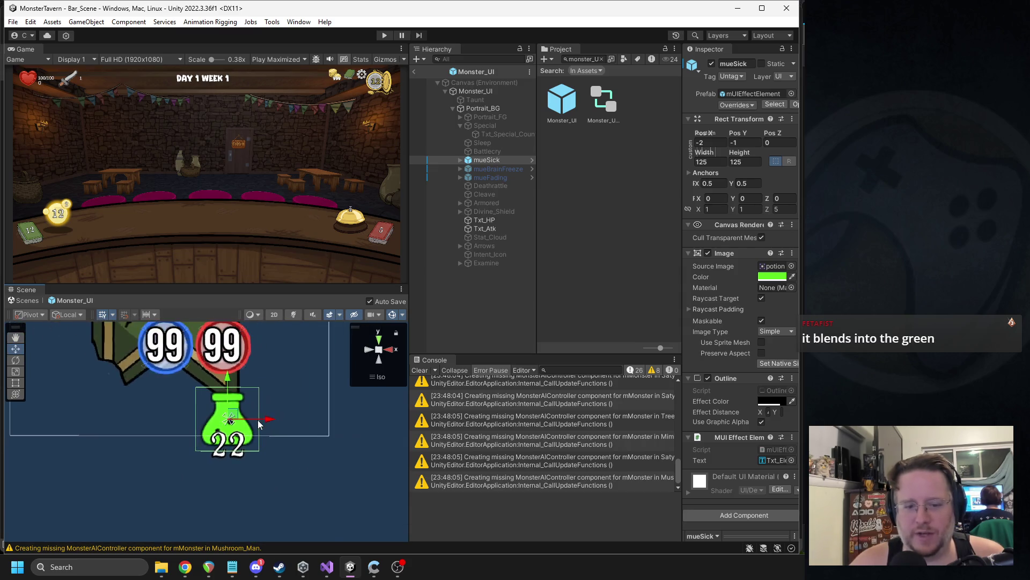
scroll(248, 425, up, 3)
scroll(246, 425, up, 2)
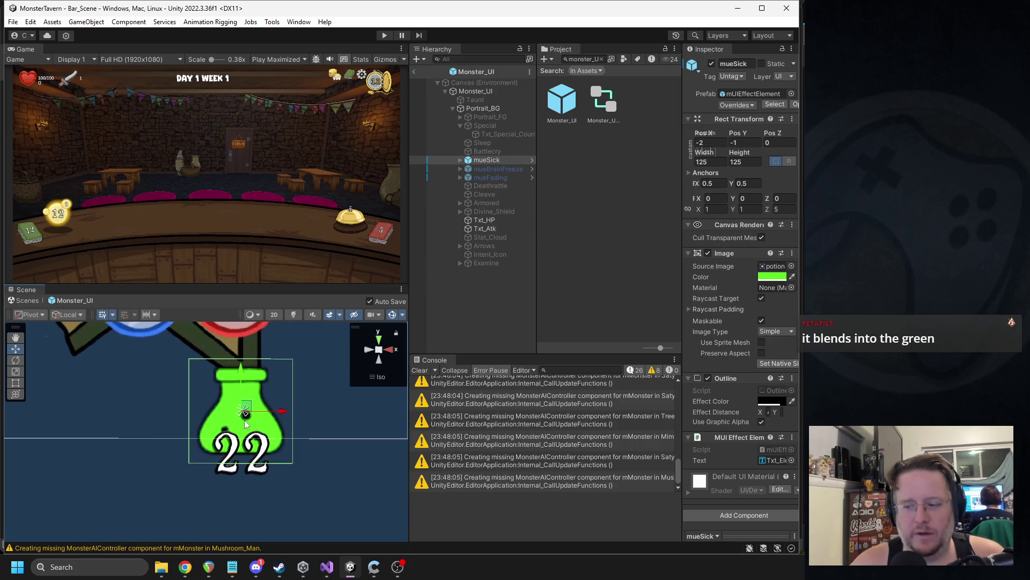
- Select mueSick's Txt_Elemnt count text and start thickening its outline
click(460, 159)
click(489, 169)
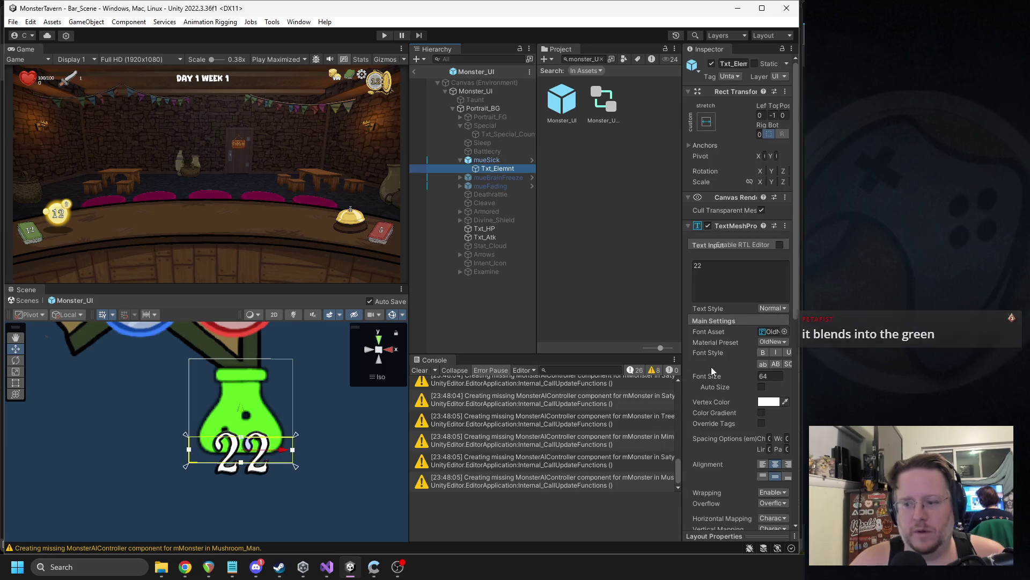
scroll(746, 375, down, 10)
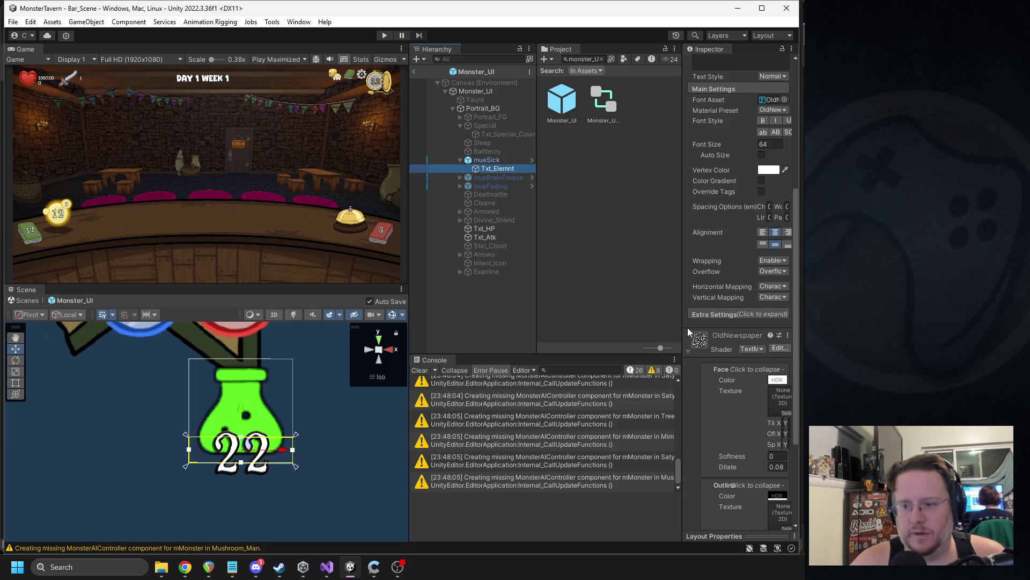
drag(682, 329, 584, 330)
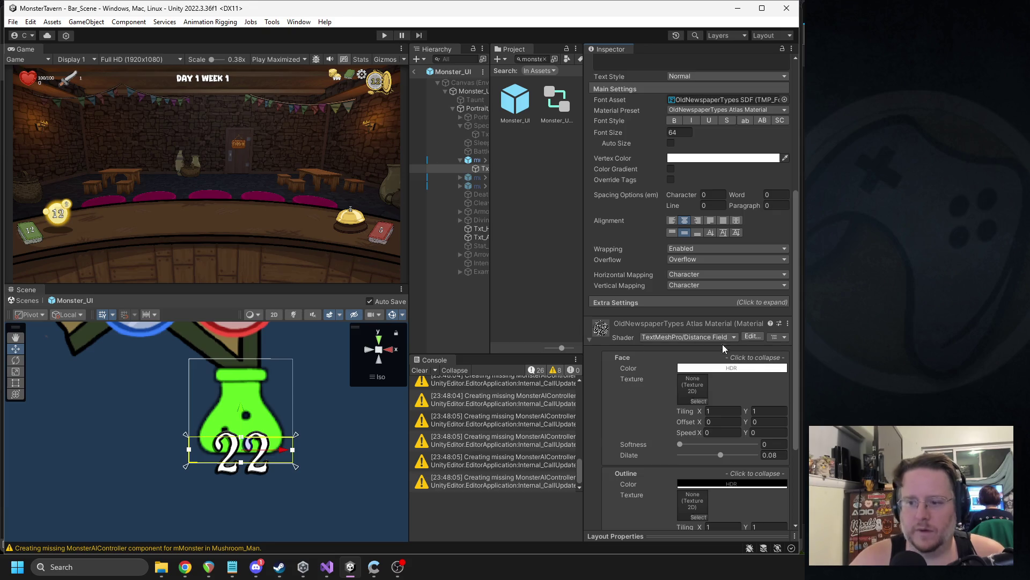
scroll(723, 343, down, 5)
drag(706, 432, 708, 433)
scroll(764, 264, up, 5)
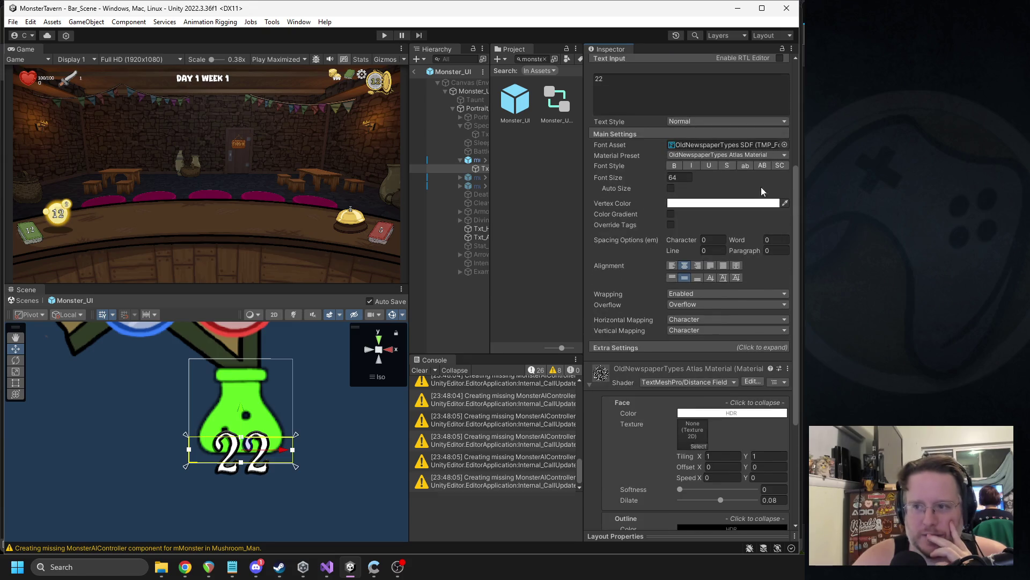
- Set the 22 counter's font to Belshaw-ALDA SDF and its Outline Thickness to 0.413
click(783, 150)
click(551, 212)
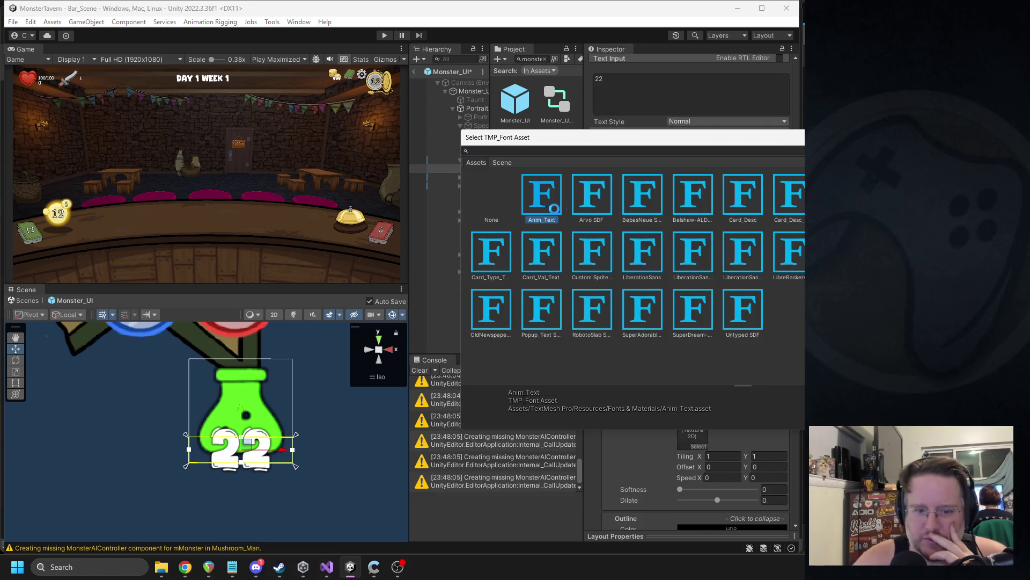
click(642, 201)
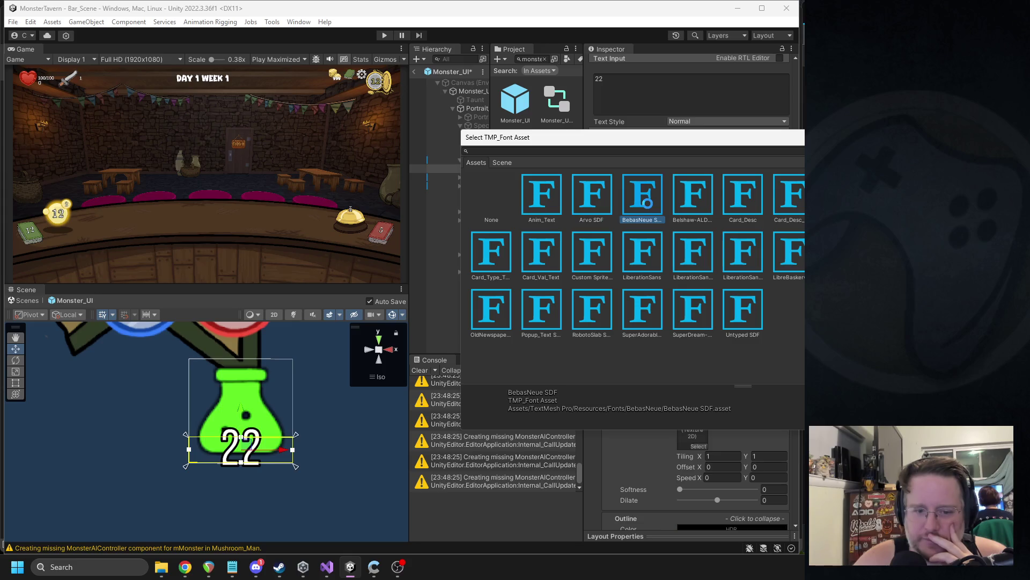
click(699, 210)
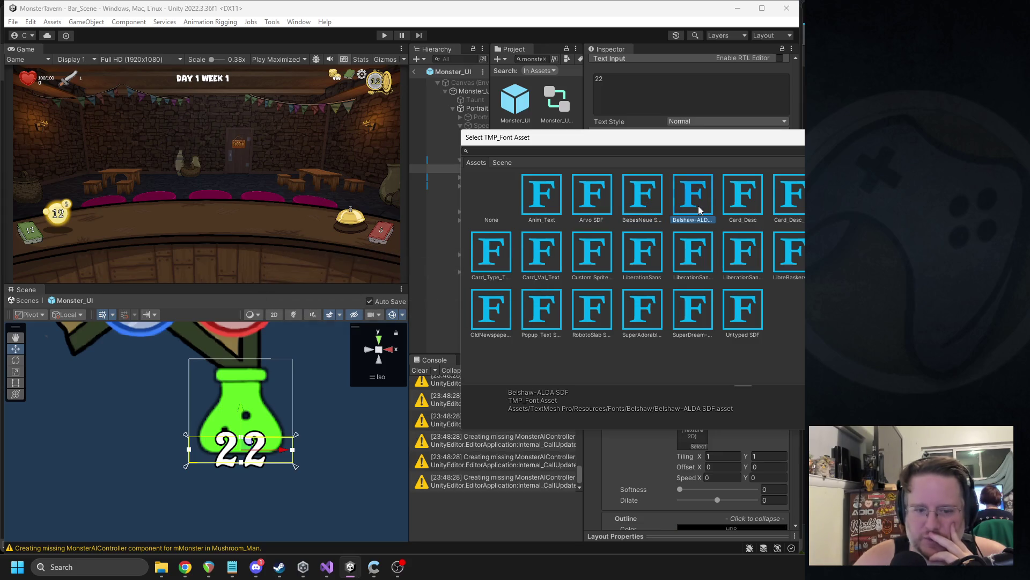
double_click(693, 206)
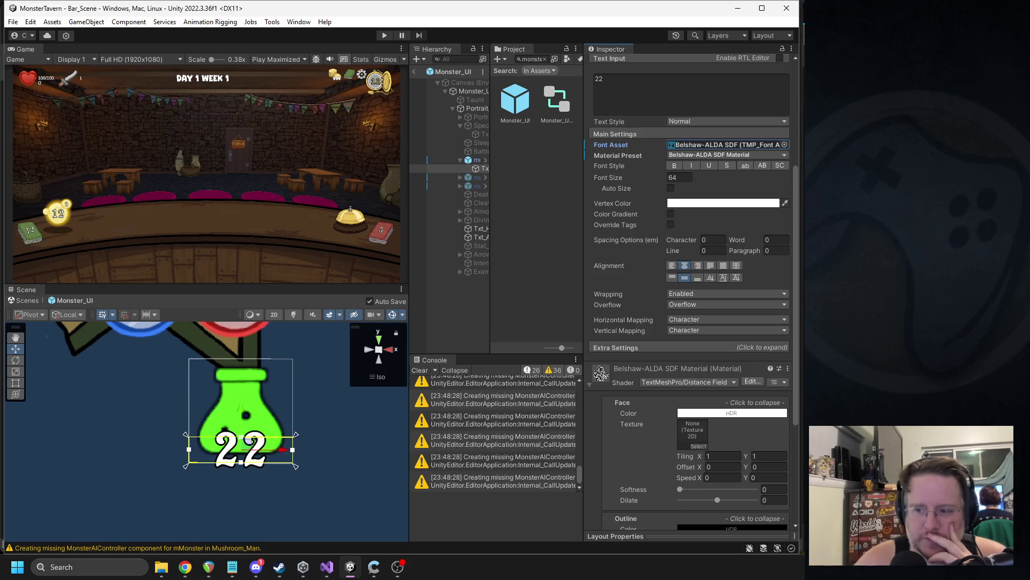
scroll(733, 396, down, 5)
mouse_move(703, 433)
mouse_down()
mouse_move(726, 434)
mouse_move(716, 435)
mouse_up()
- Move the 22 text up so it sits over the potion
scroll(206, 410, down, 2)
scroll(206, 410, down, 3)
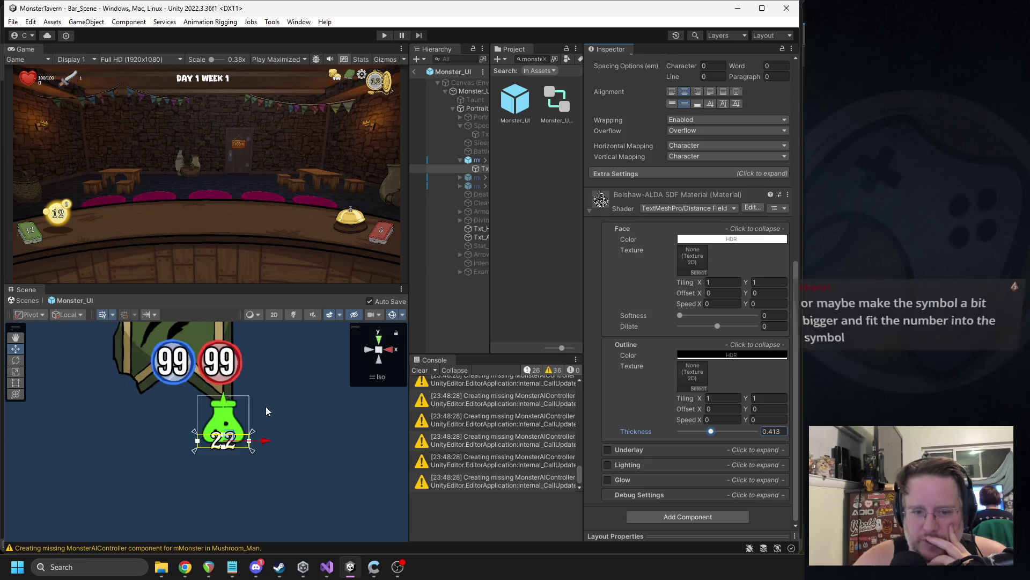
scroll(263, 407, up, 4)
scroll(265, 401, up, 3)
drag(250, 462, 247, 439)
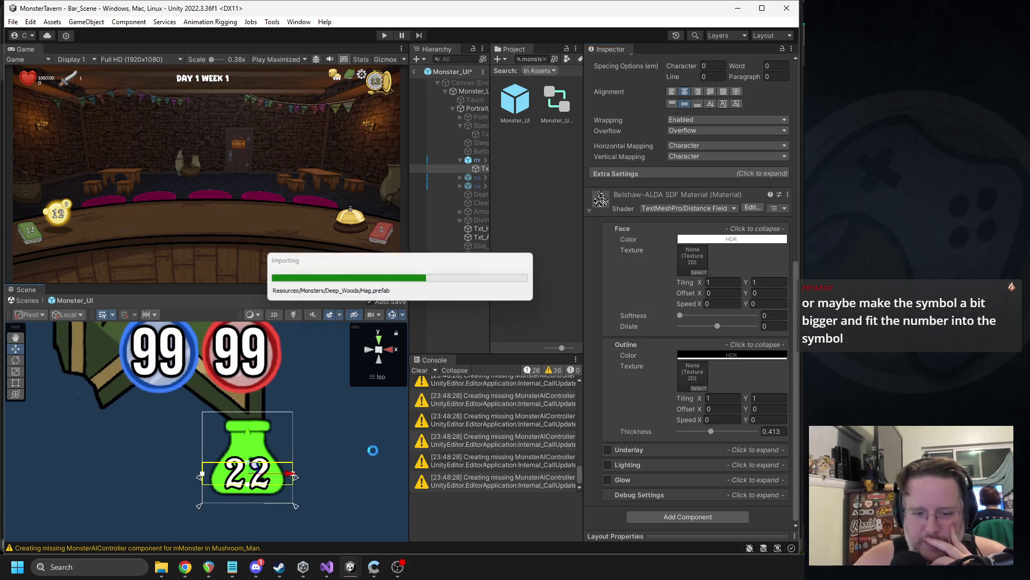
scroll(250, 418, down, 5)
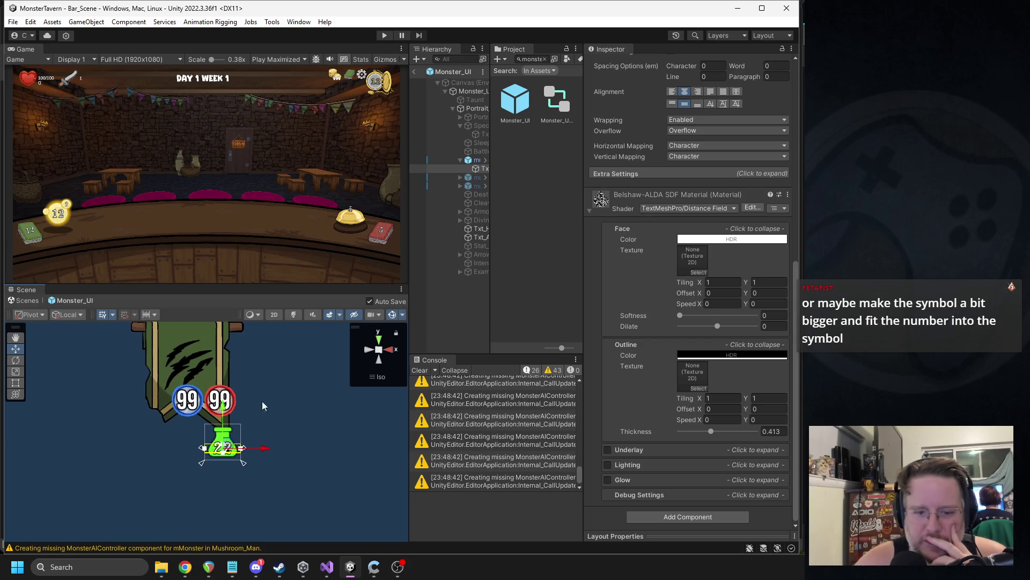
- Exit the Monster_UI prefab to Bar_Scene, clear the project search, and expand Canvas
mouse_move(490, 167)
mouse_down()
mouse_move(542, 170)
mouse_move(515, 172)
mouse_up()
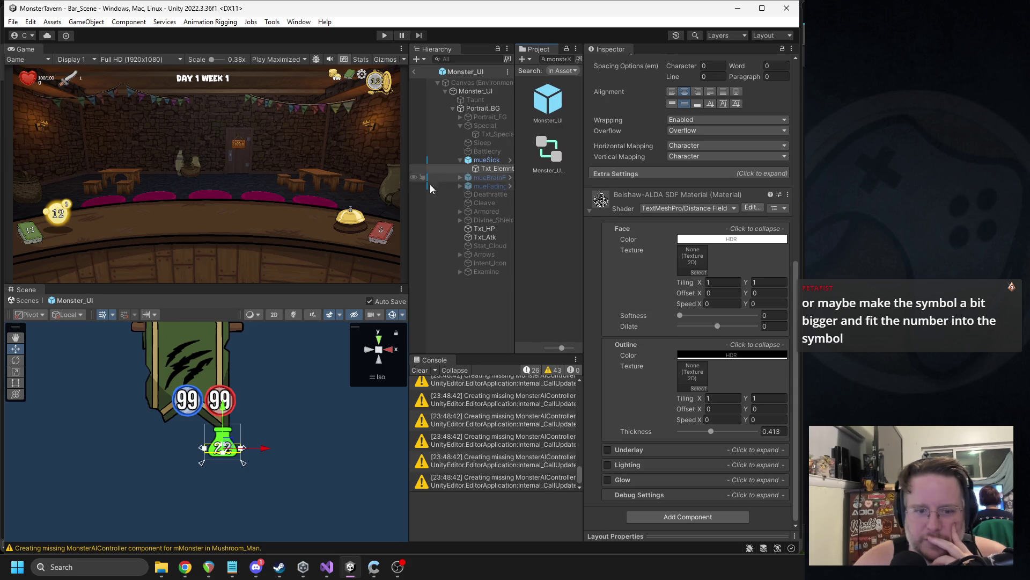
click(461, 160)
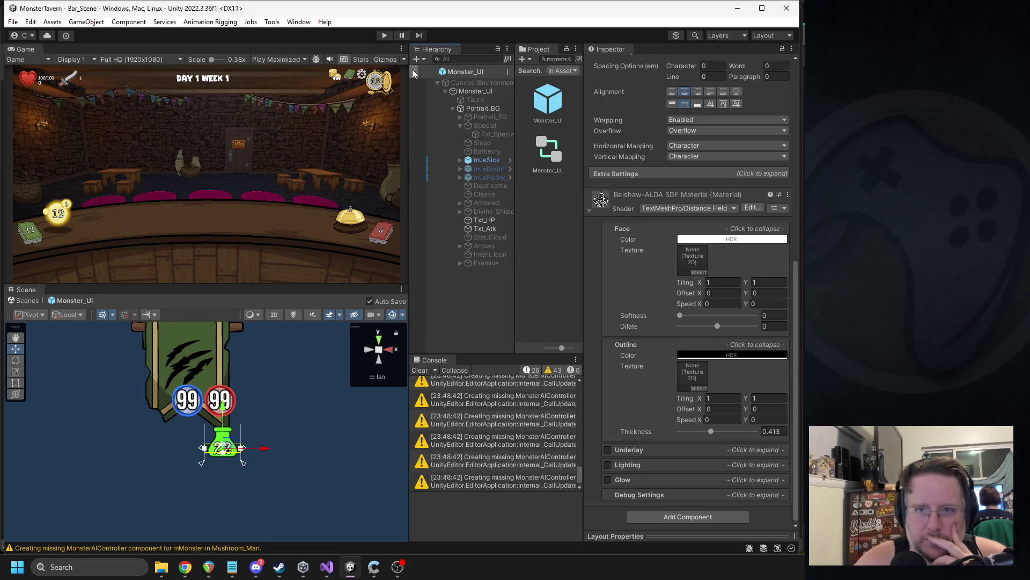
click(413, 72)
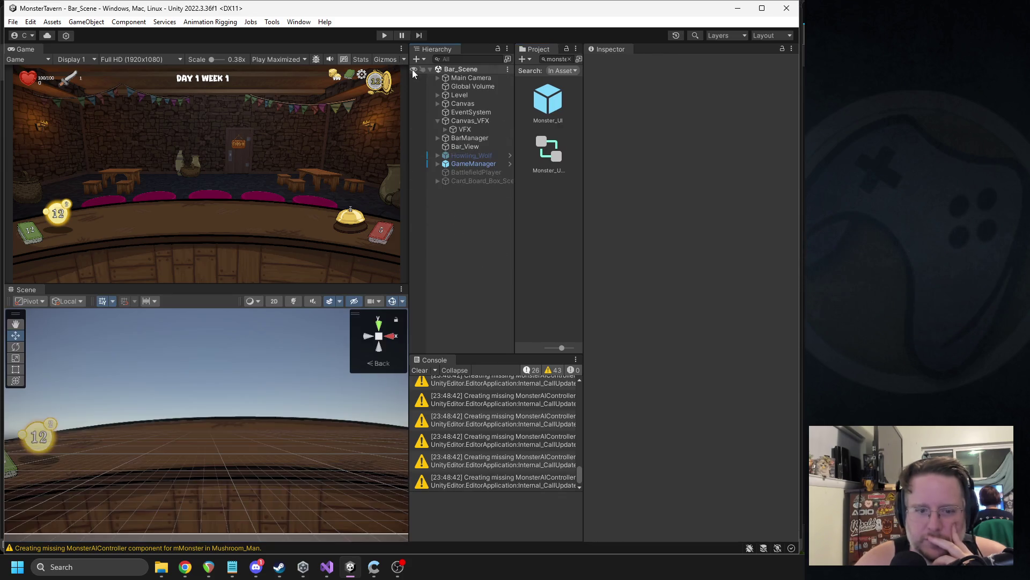
click(569, 59)
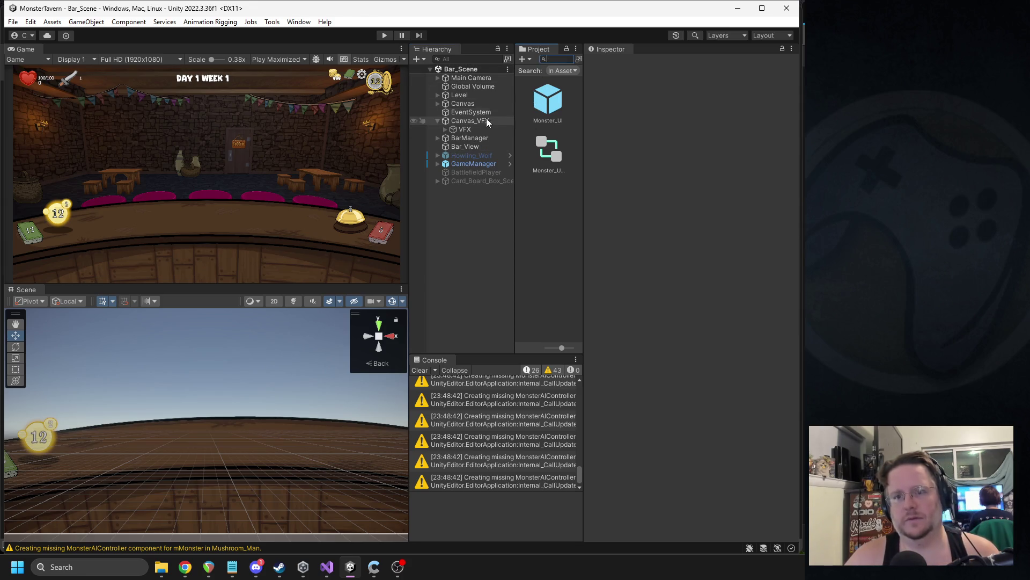
click(445, 130)
click(438, 121)
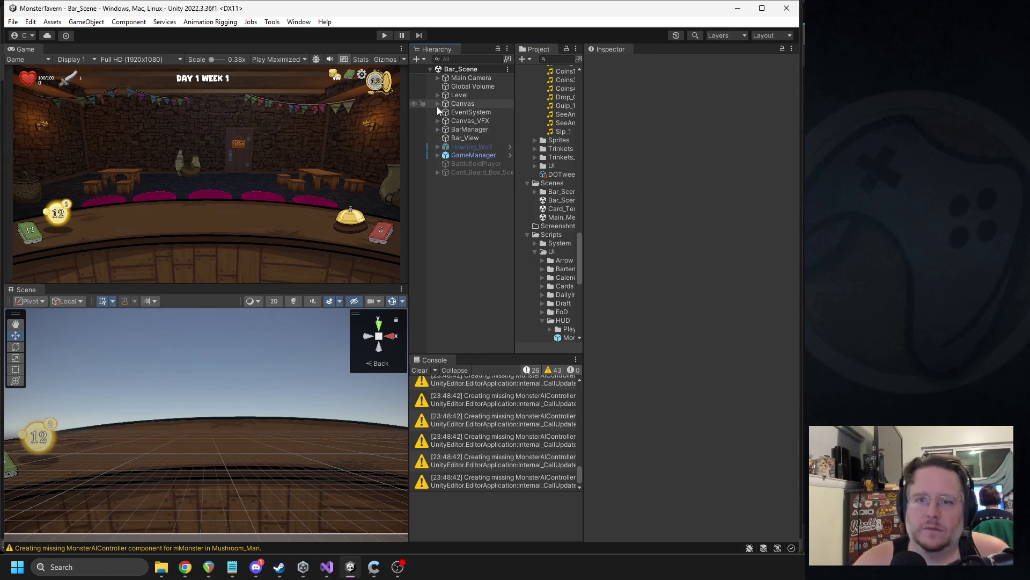
click(438, 104)
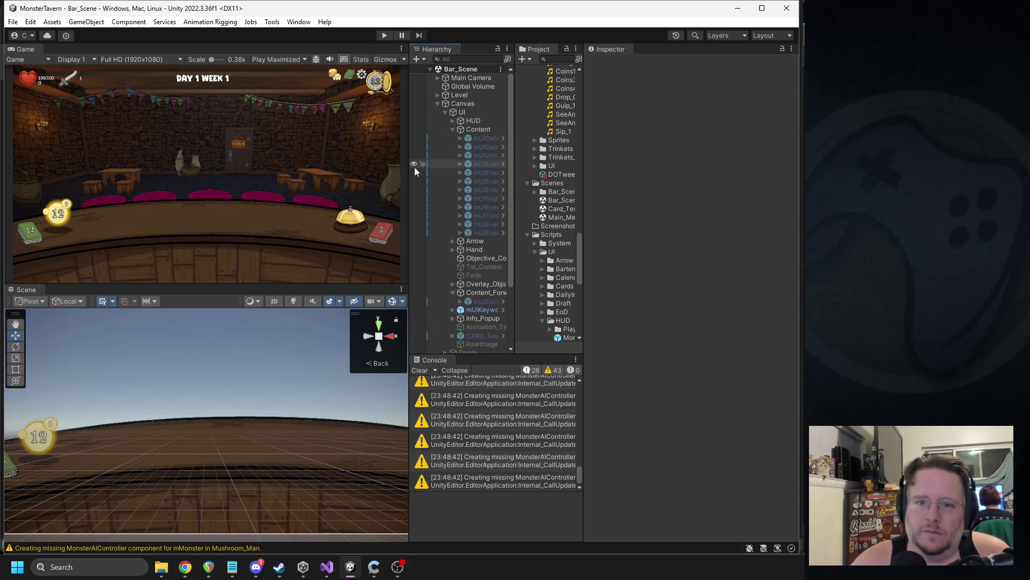
- Expand Canvas > UI > HUD > PlayerField and open mUIFieldItemSlot_3 in Prefab Mode
scroll(472, 177, down, 3)
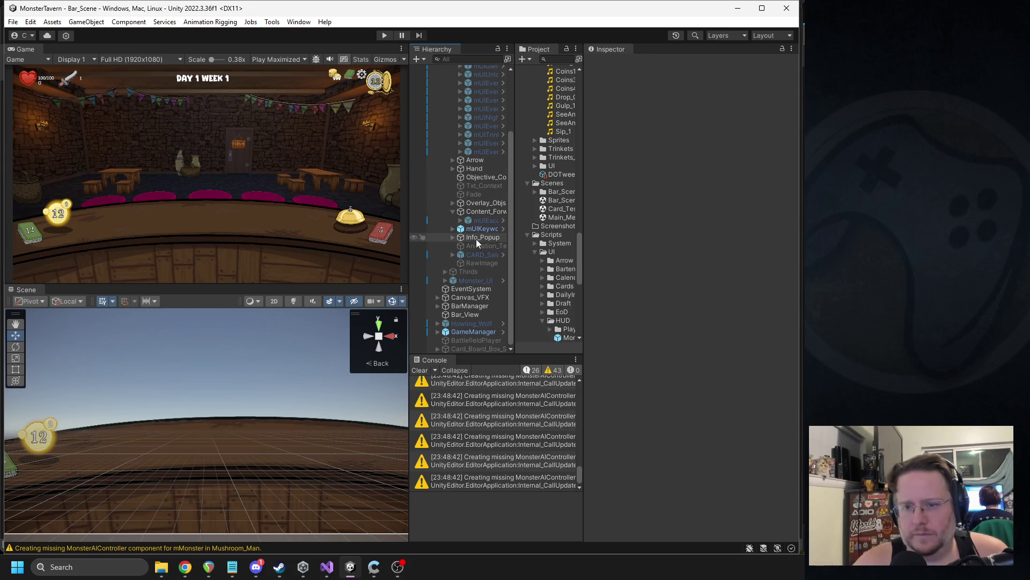
scroll(465, 200, up, 3)
click(453, 129)
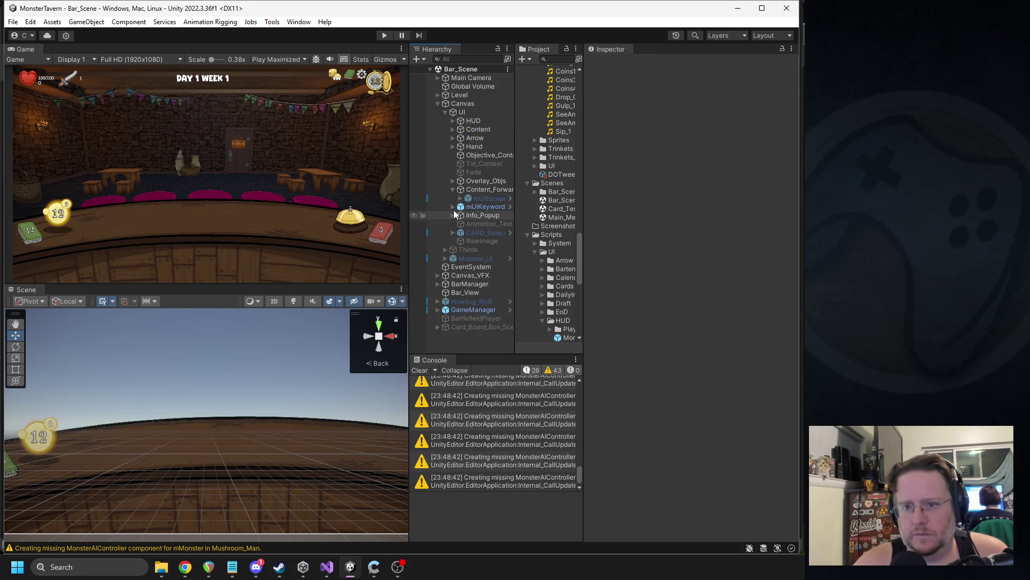
click(453, 121)
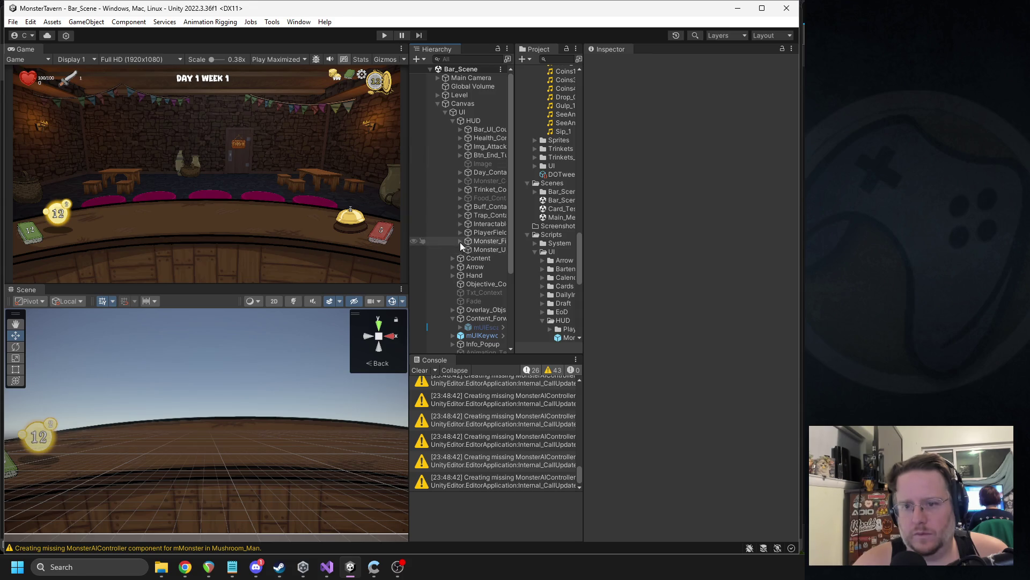
click(460, 233)
click(483, 248)
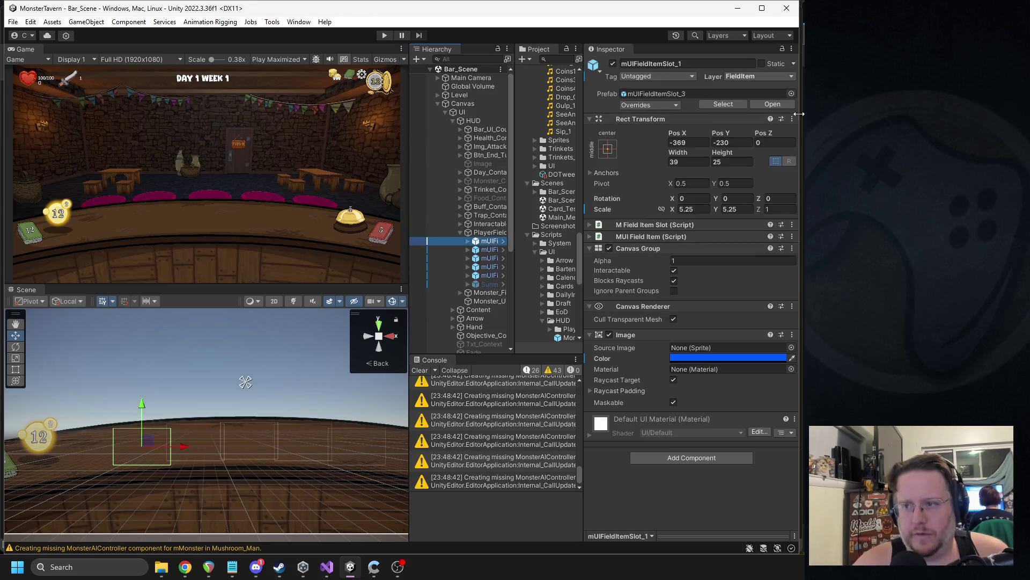
click(503, 249)
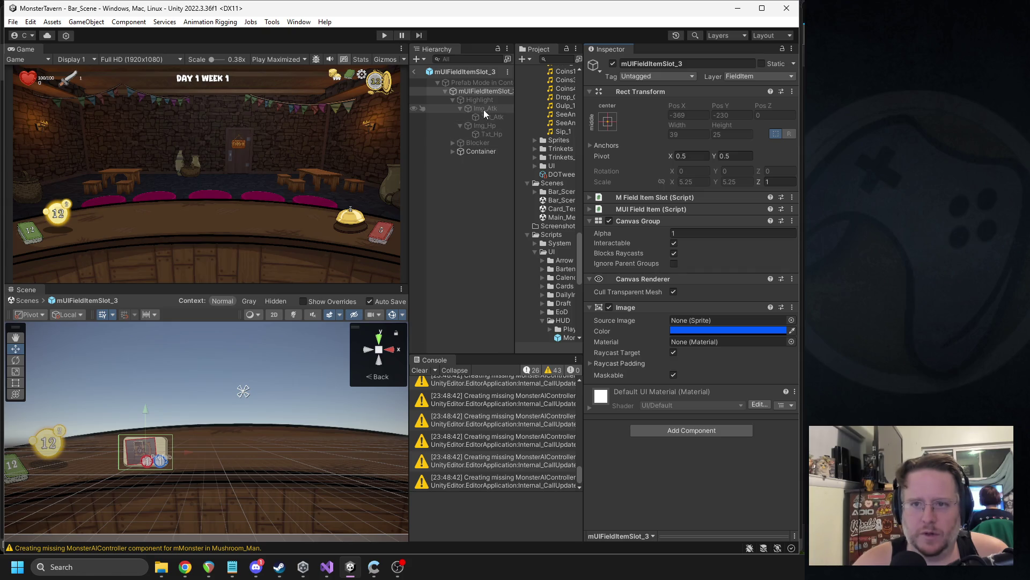
- Expand Container > Drink, select the mueSick potion element, and frame it with F
click(452, 99)
click(453, 116)
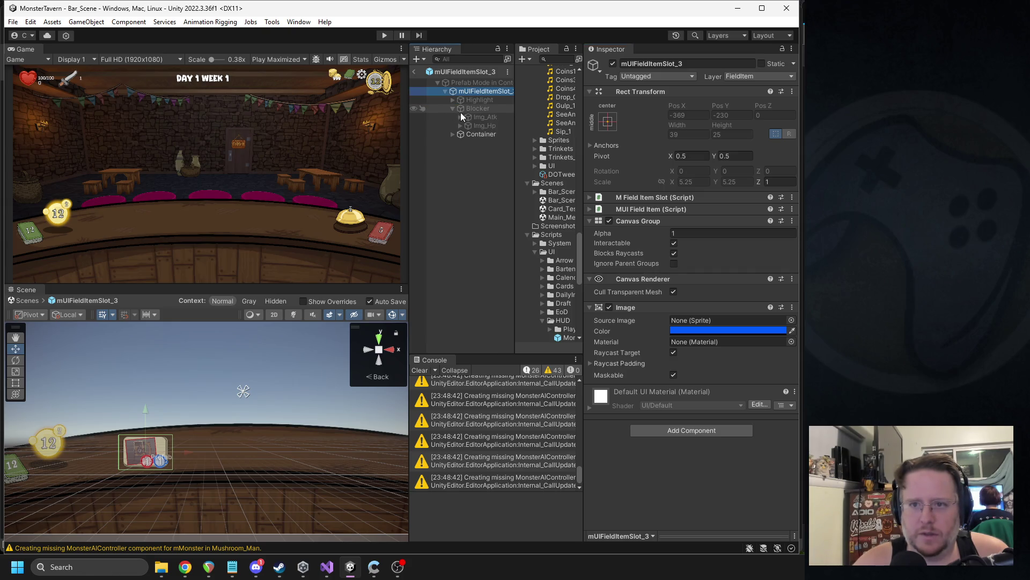
click(473, 108)
click(453, 109)
click(454, 108)
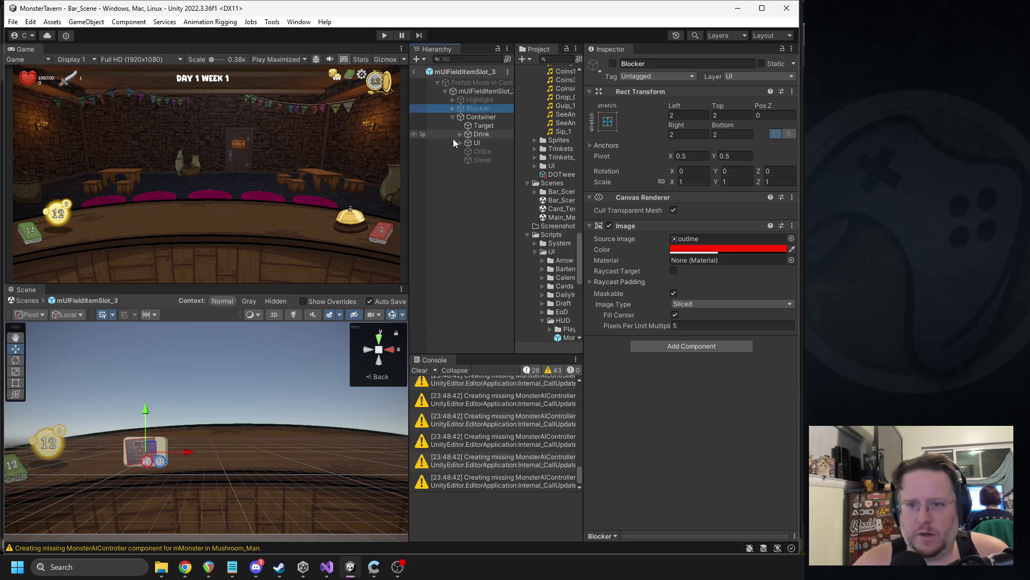
click(460, 135)
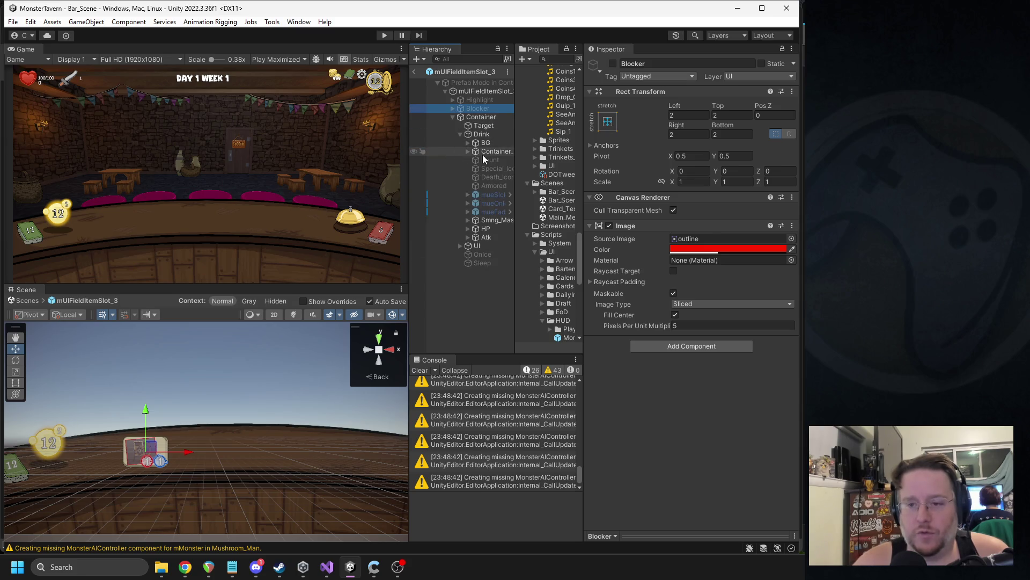
click(468, 195)
click(484, 196)
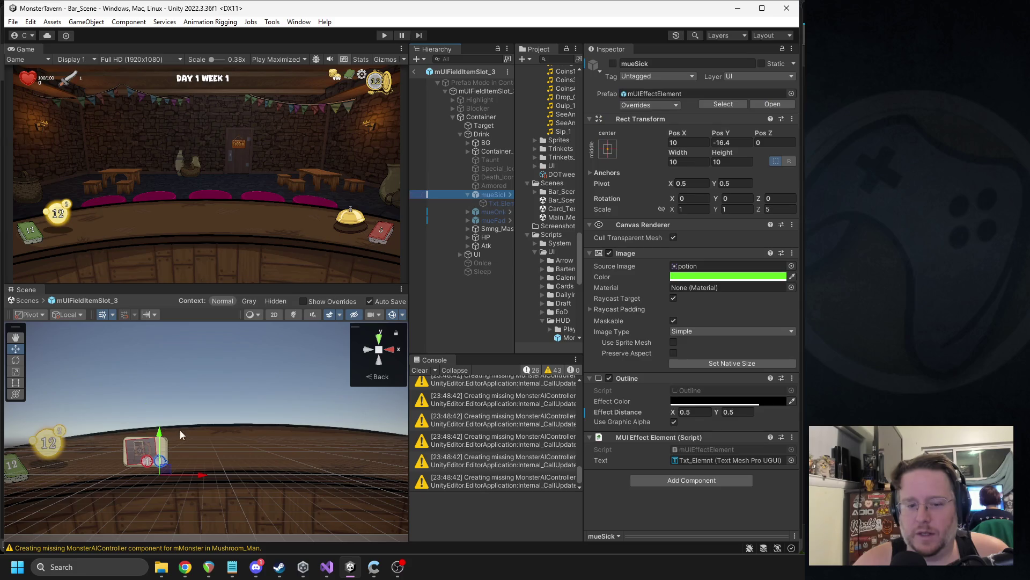
key(f)
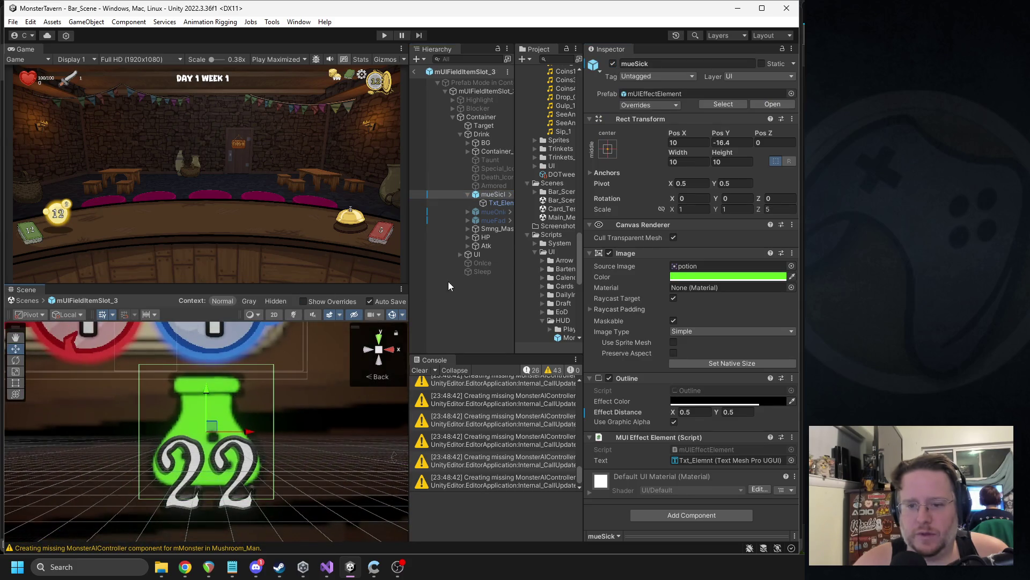
- Set the mueSick potion's Rect Transform Width and Height to 13 after trying 12, then select Txt_Elemnt
click(499, 203)
click(221, 437)
scroll(222, 438, down, 5)
double_click(676, 161)
text(12)
double_click(721, 161)
text(12)
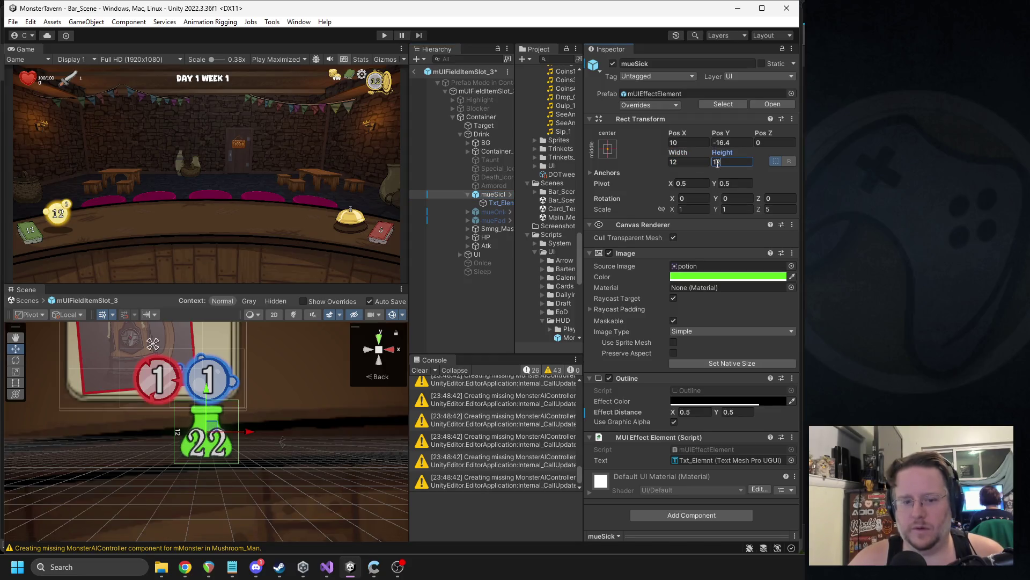
double_click(688, 162)
text(13)
double_click(735, 162)
text(13)
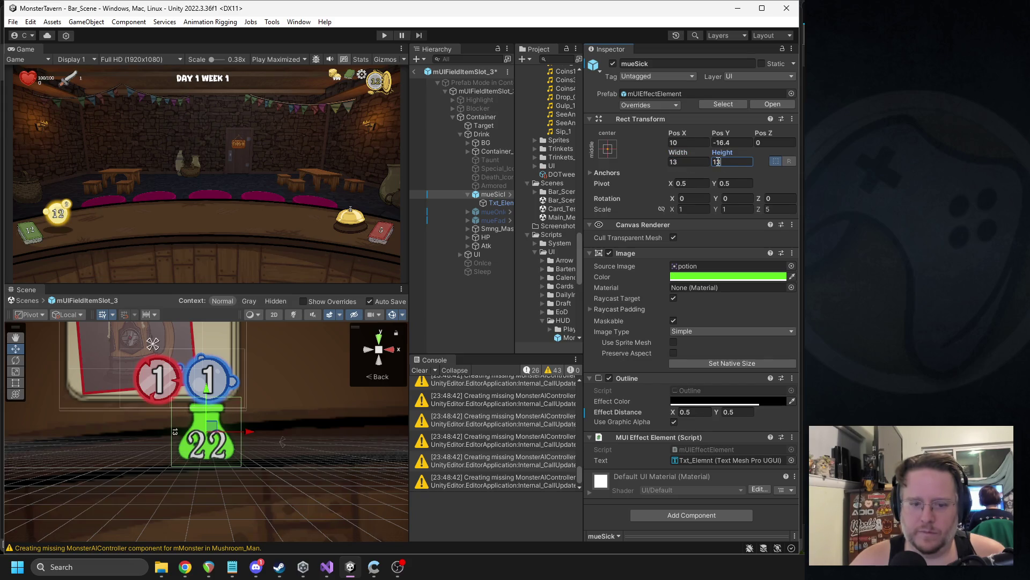
click(501, 202)
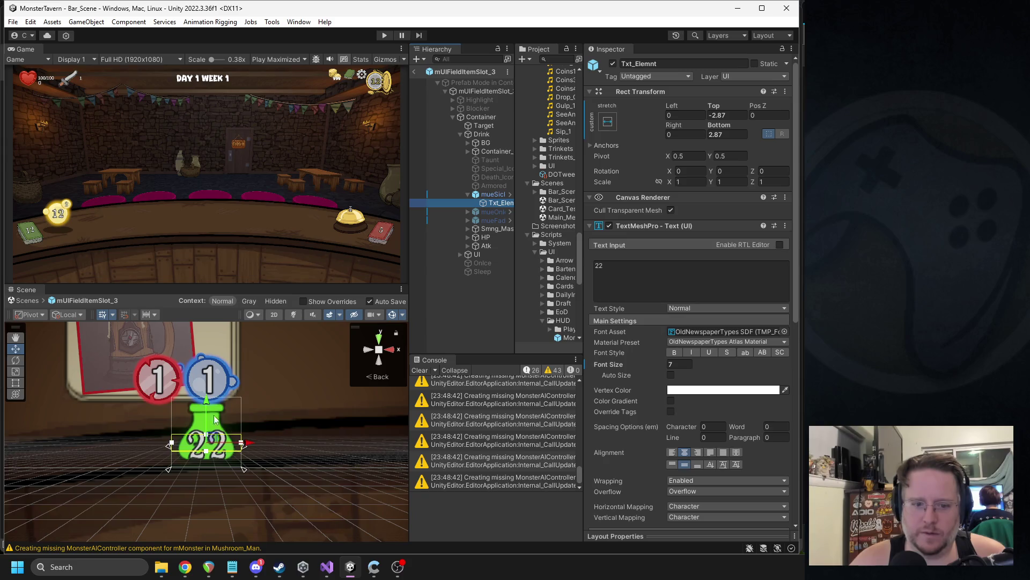
- Switch the 22 poison counter text to the Belshaw-ALDA SDF font and nudge it slightly lower
drag(207, 402, 207, 400)
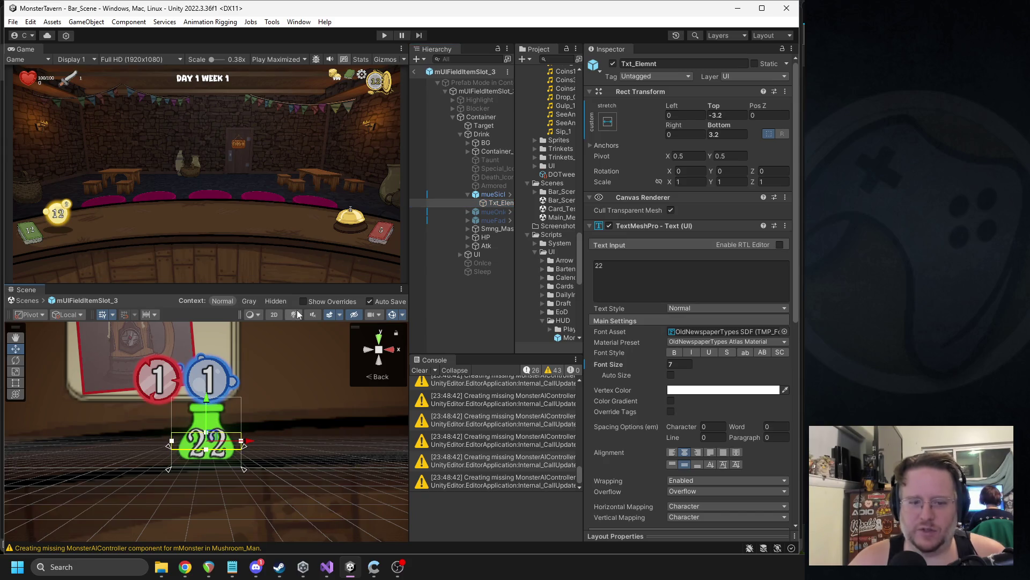
scroll(249, 366, down, 4)
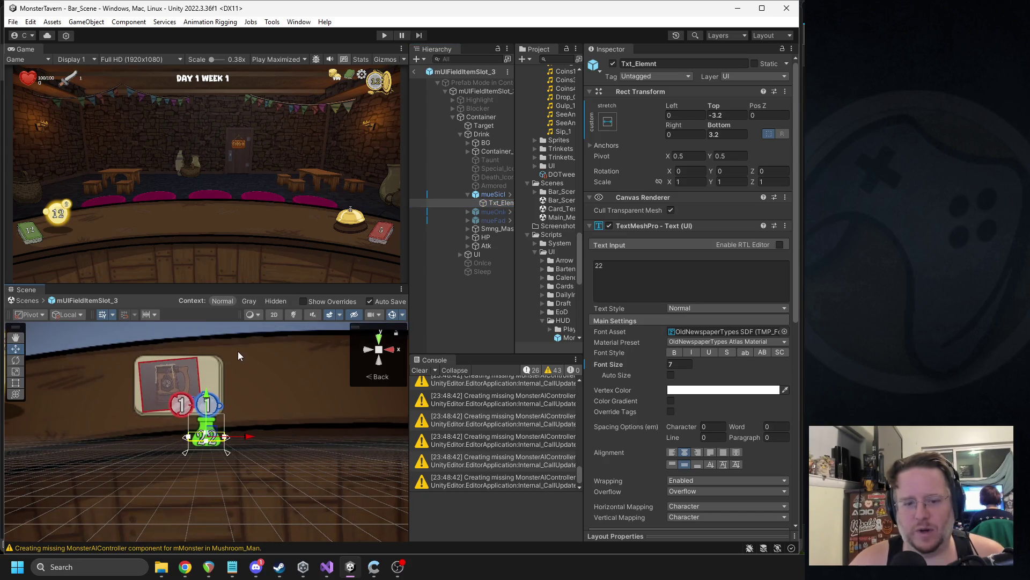
key(Left)
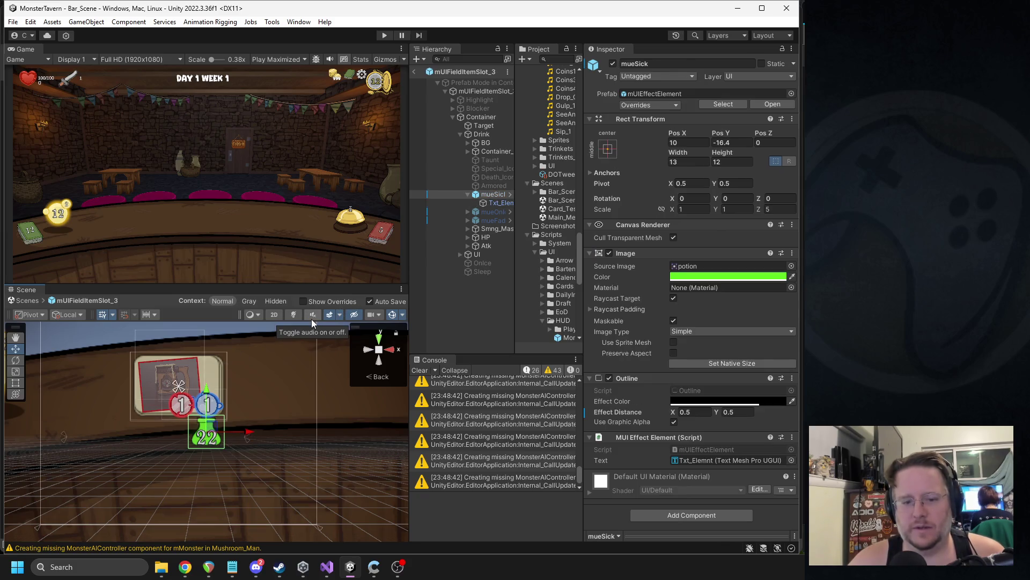
key(Down)
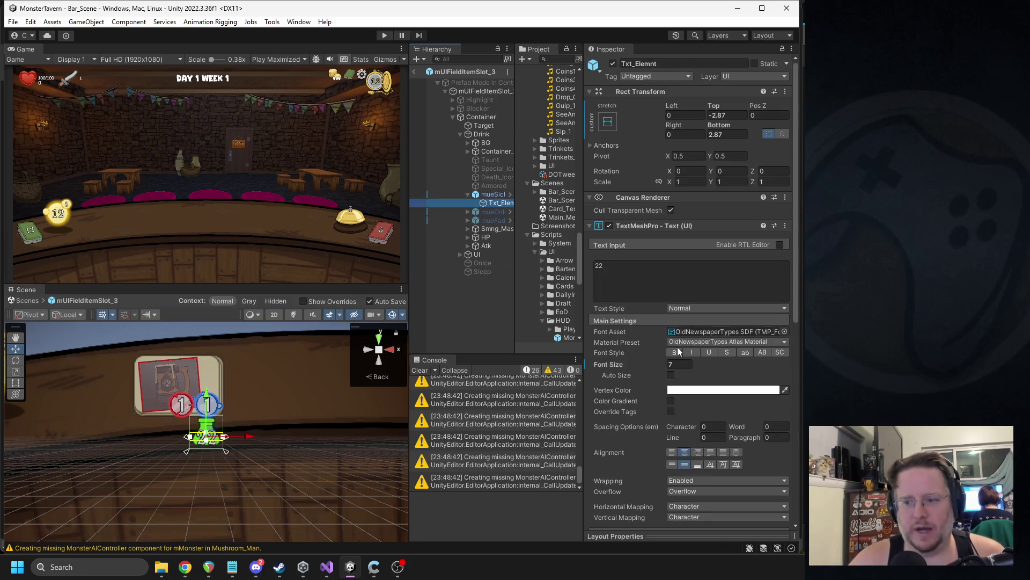
click(784, 332)
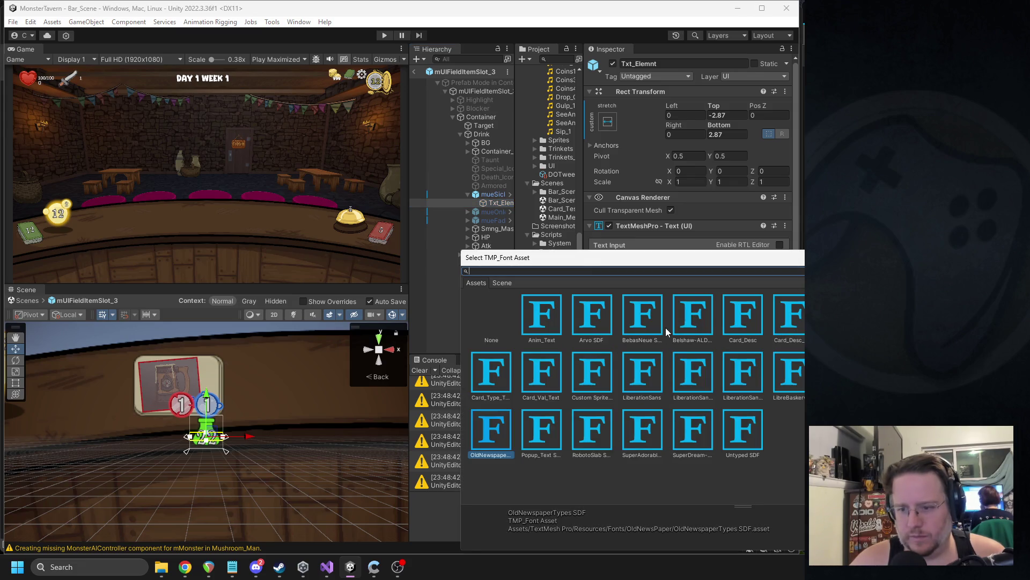
double_click(644, 322)
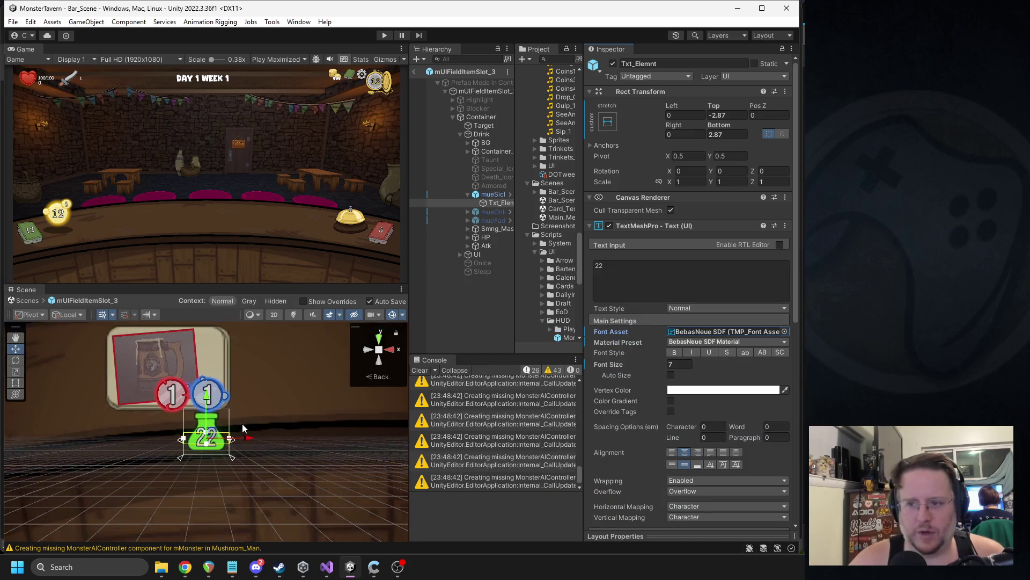
scroll(242, 428, up, 3)
click(784, 331)
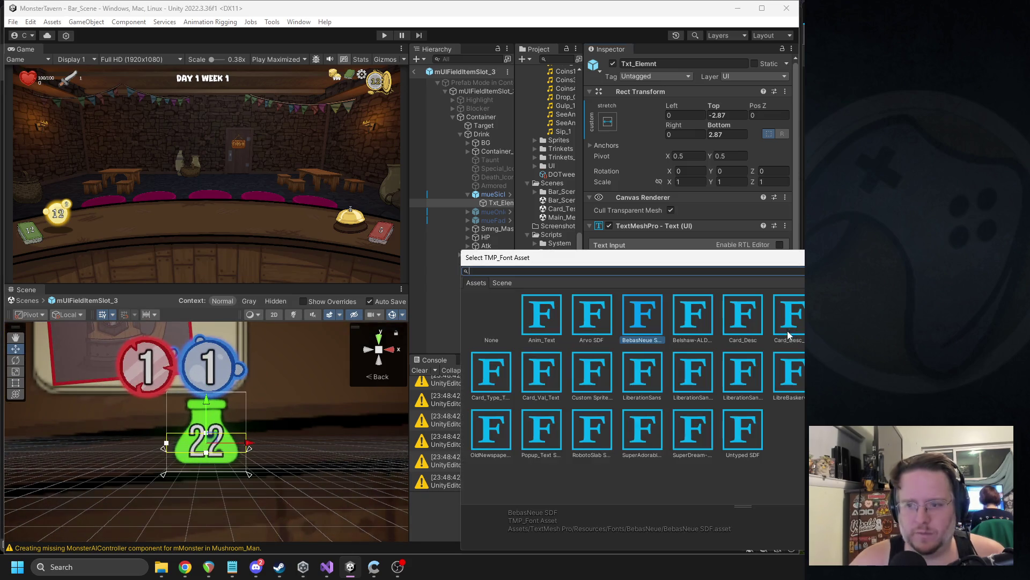
double_click(697, 328)
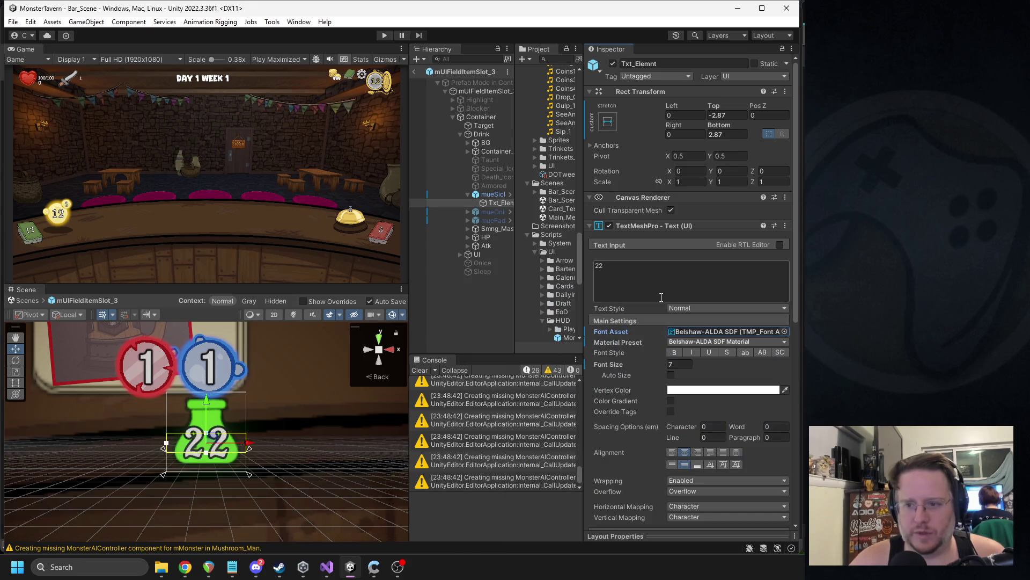
drag(208, 403, 208, 407)
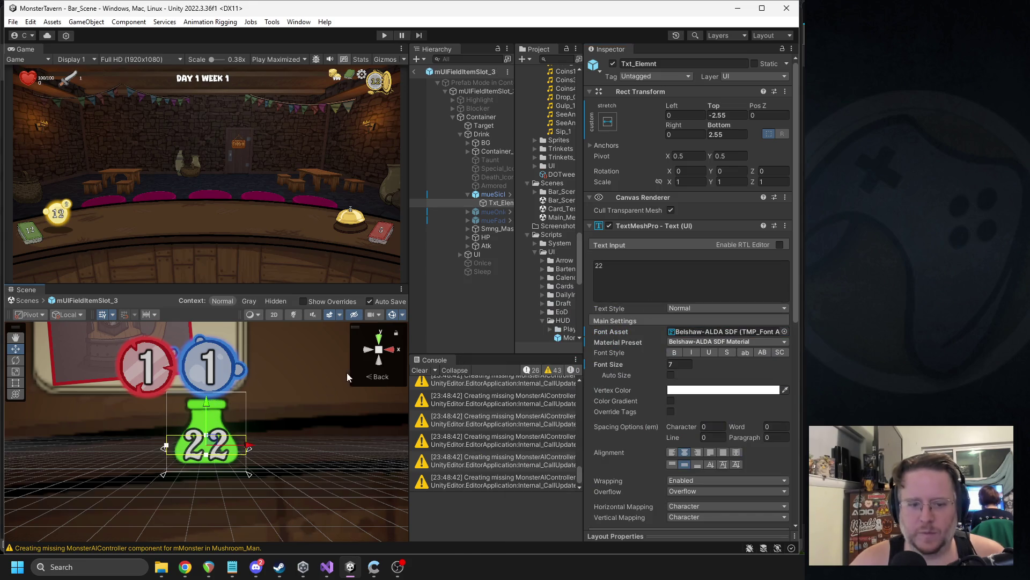
- Resize the mueSick potion icon to 11 by 11, then leave the prefab and play-test
scroll(208, 406, down, 2)
click(456, 194)
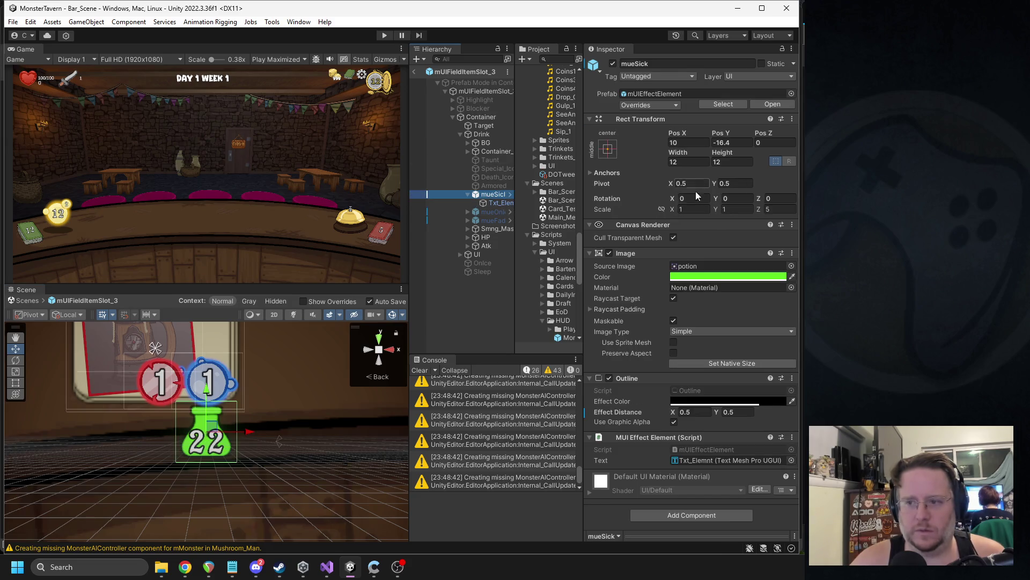
click(677, 161)
text(11)
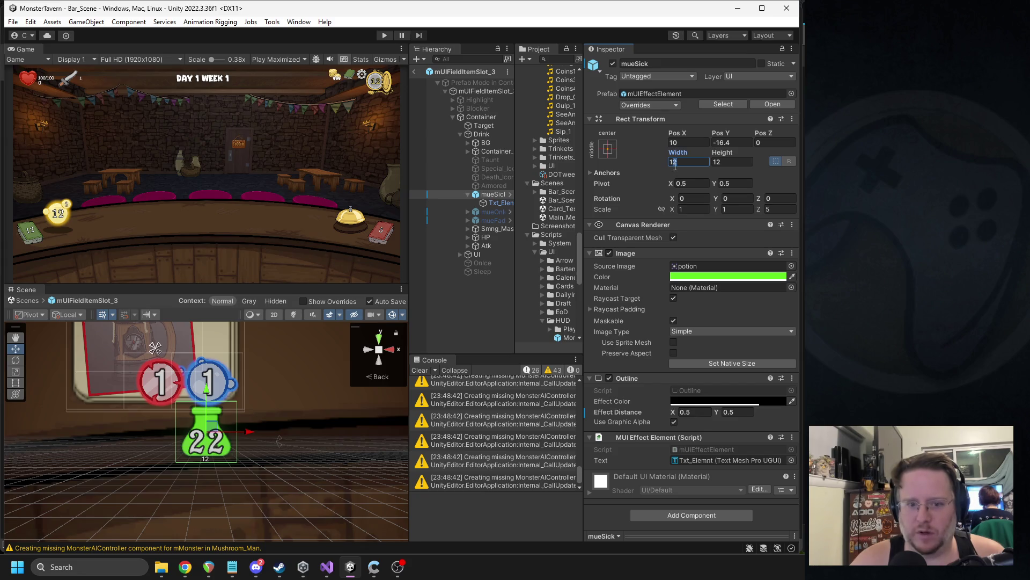
key(Tab)
text(11)
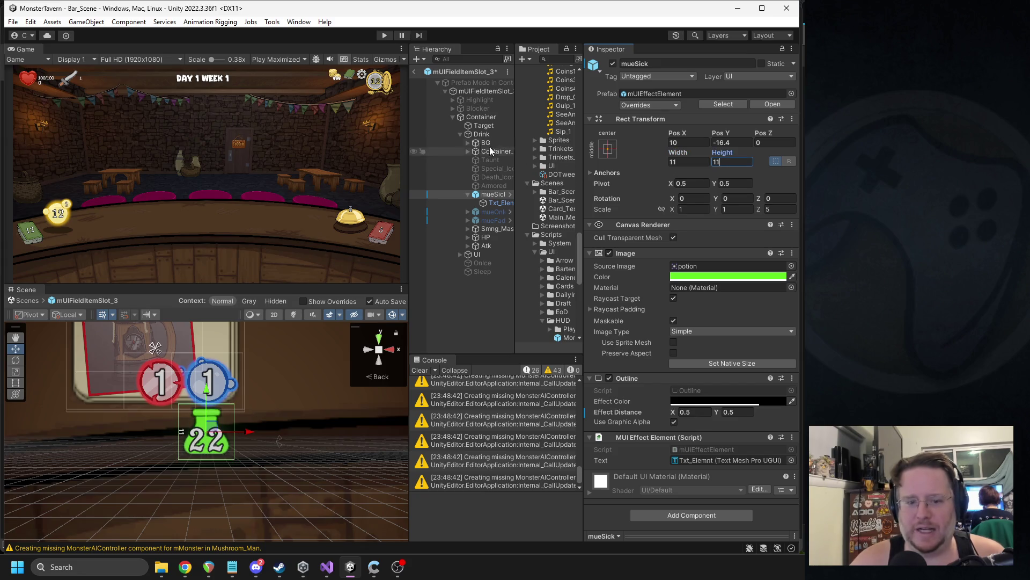
click(414, 72)
click(384, 36)
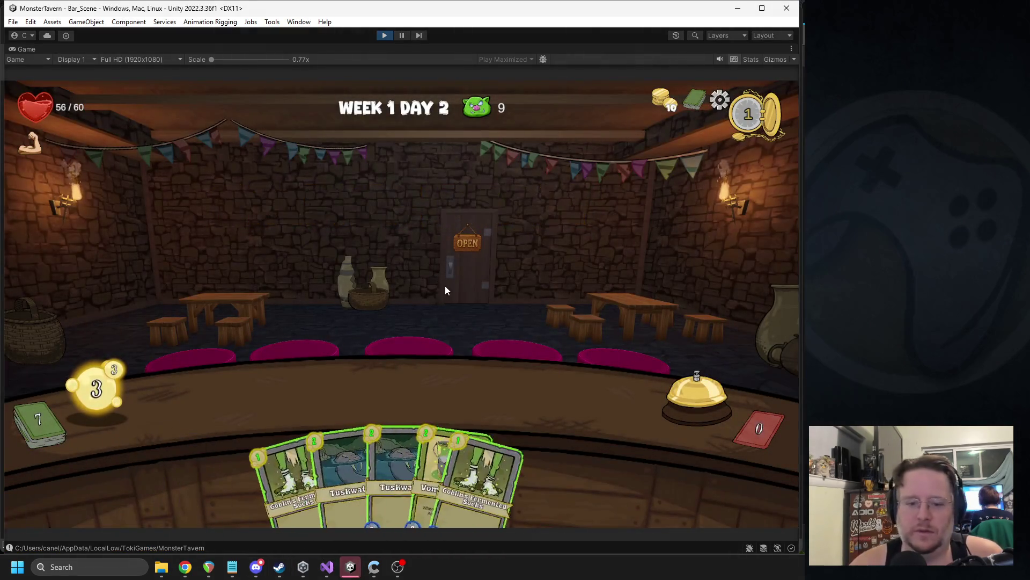
mouse_move(456, 473)
mouse_down()
mouse_move(254, 403)
mouse_move(337, 392)
mouse_up()
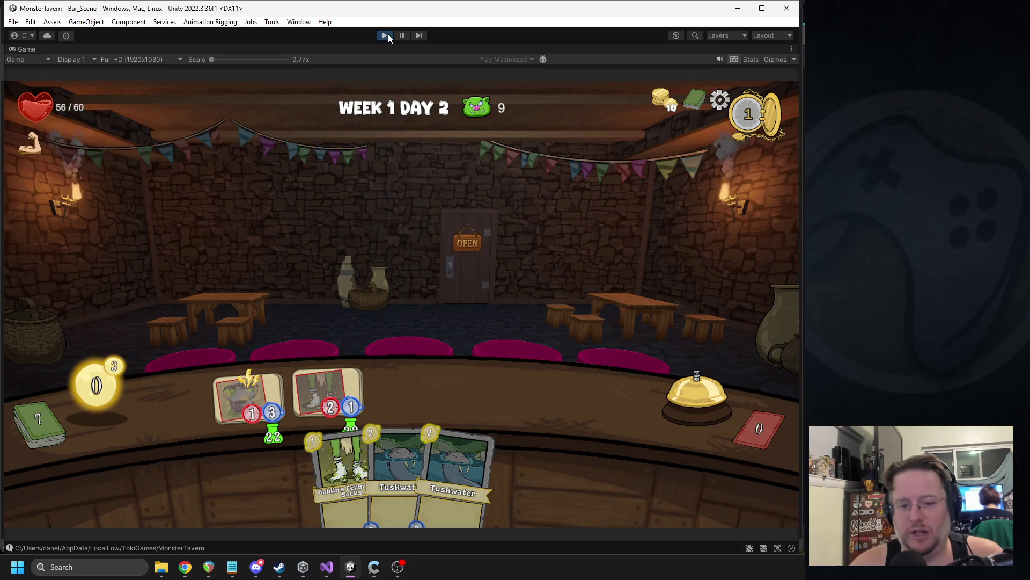
click(386, 36)
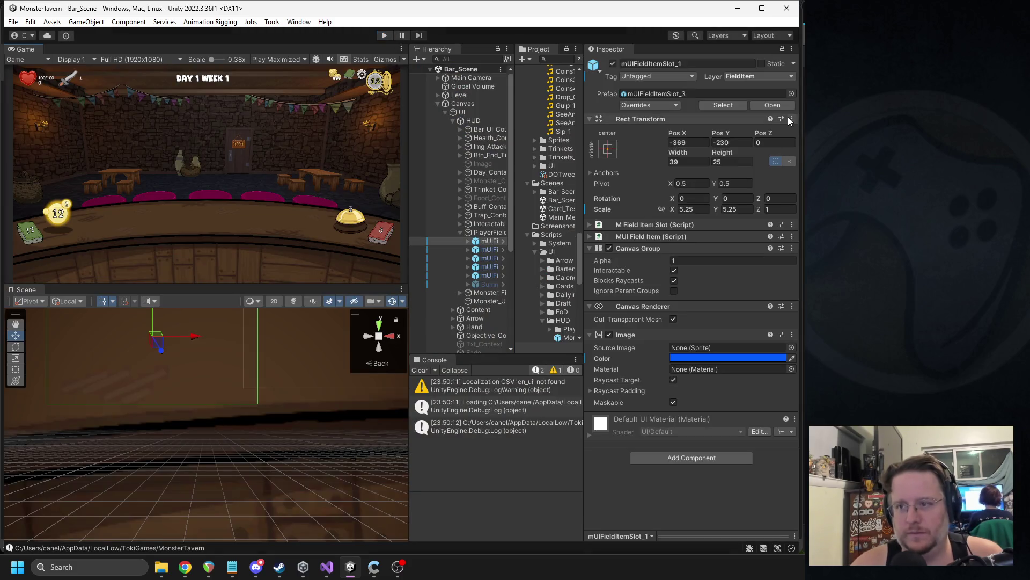
click(493, 194)
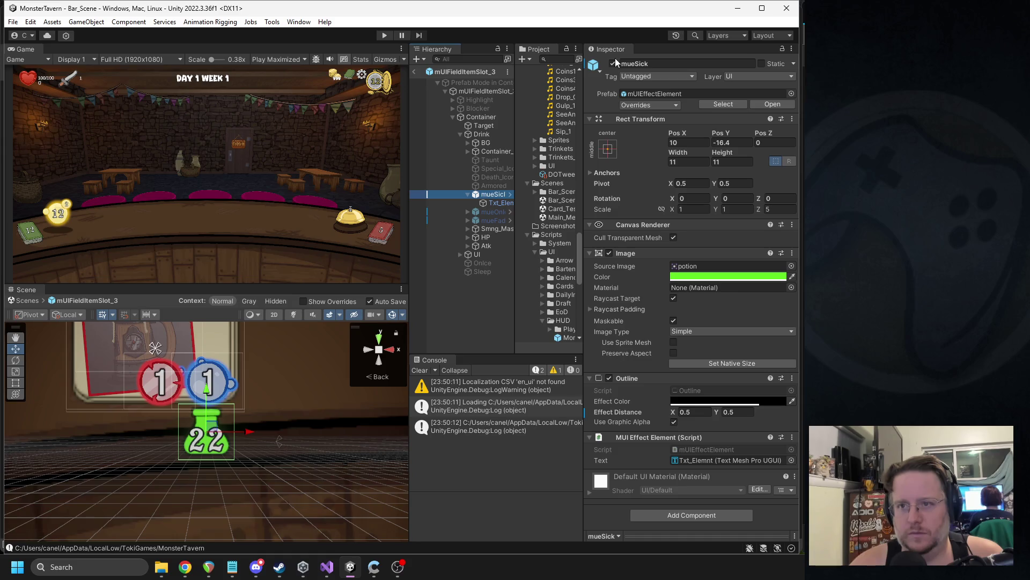
click(413, 72)
key(ctrl+p)
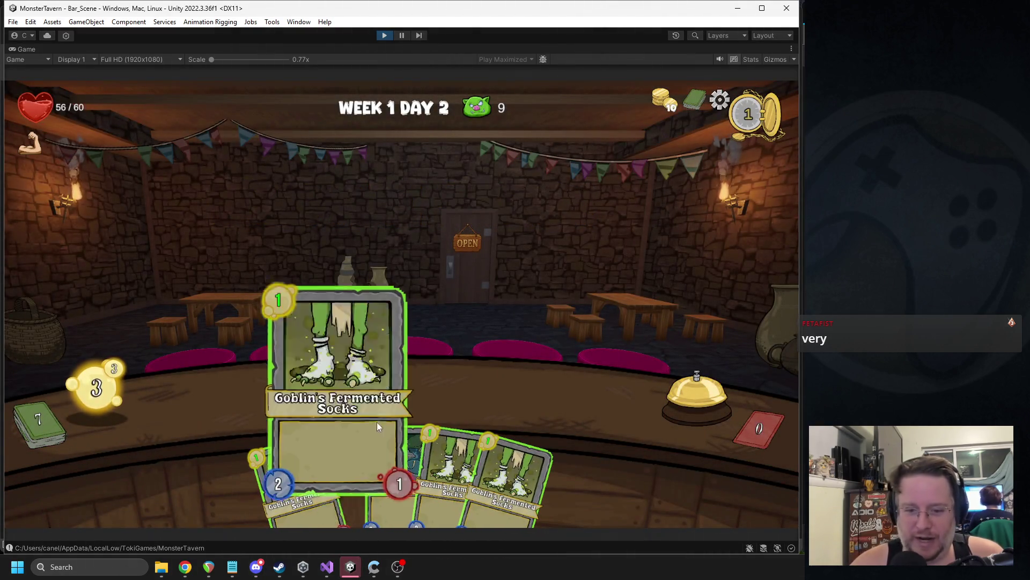
drag(410, 442, 265, 388)
drag(311, 467, 331, 398)
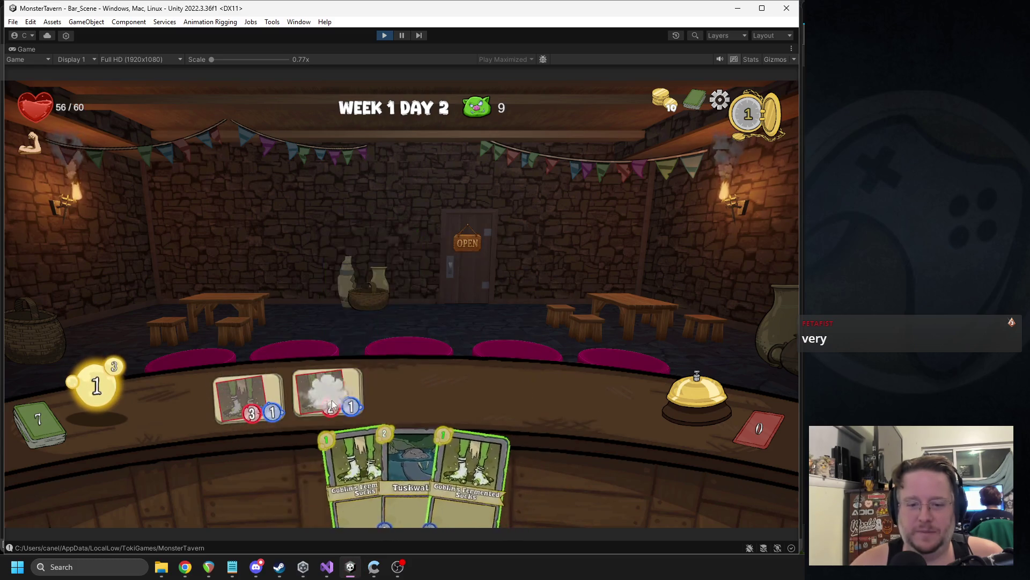
mouse_move(413, 404)
mouse_down()
mouse_move(320, 455)
mouse_move(413, 383)
mouse_move(407, 394)
mouse_up()
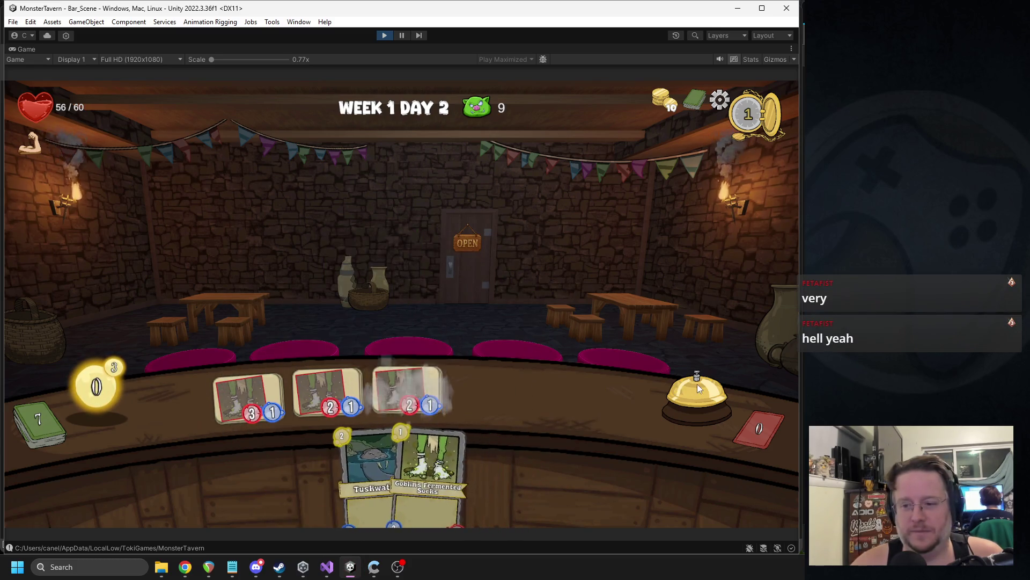
click(697, 385)
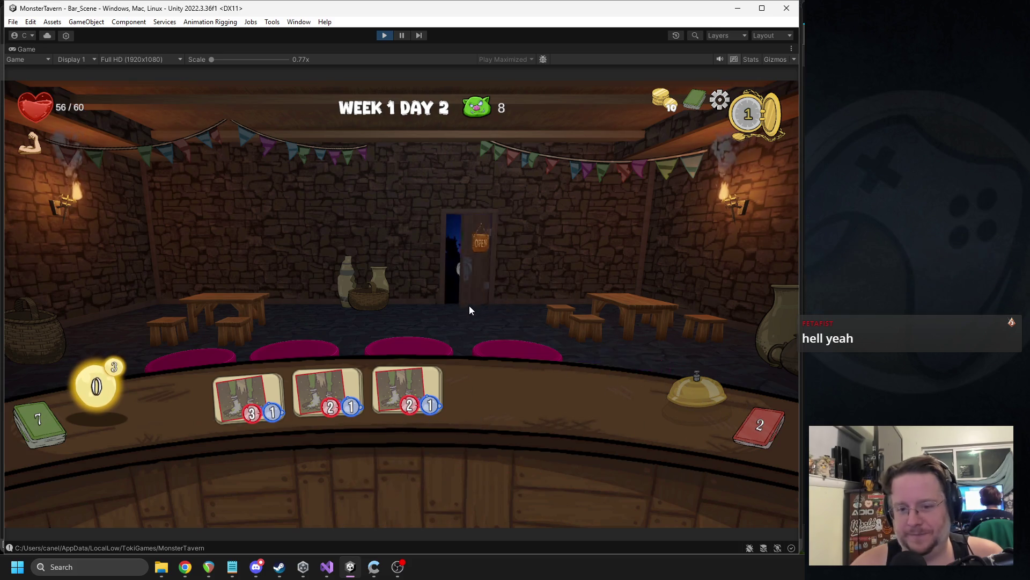
click(388, 35)
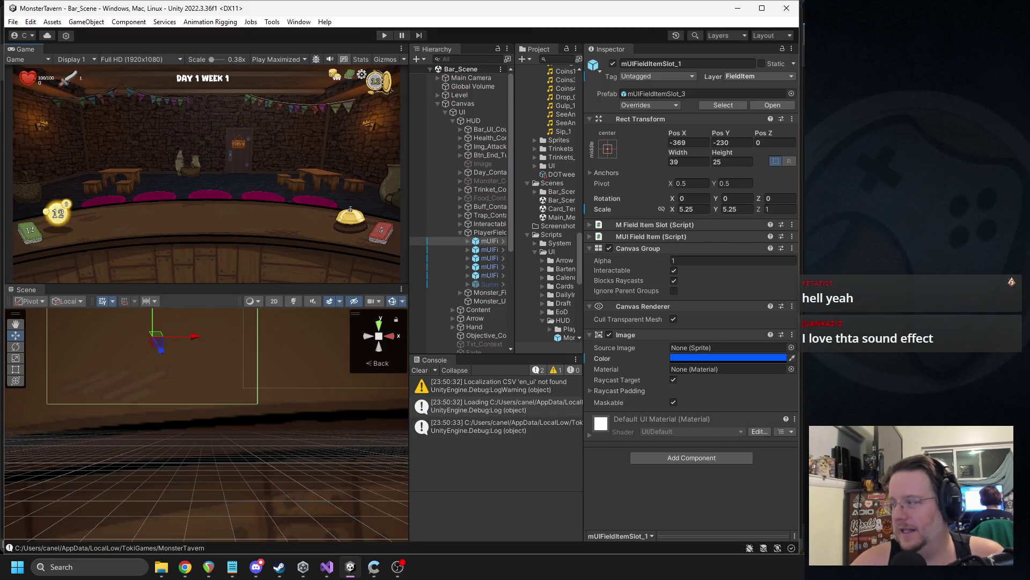
- Search for the Monster_UI prefab and open it for editing
key(alt+Tab)
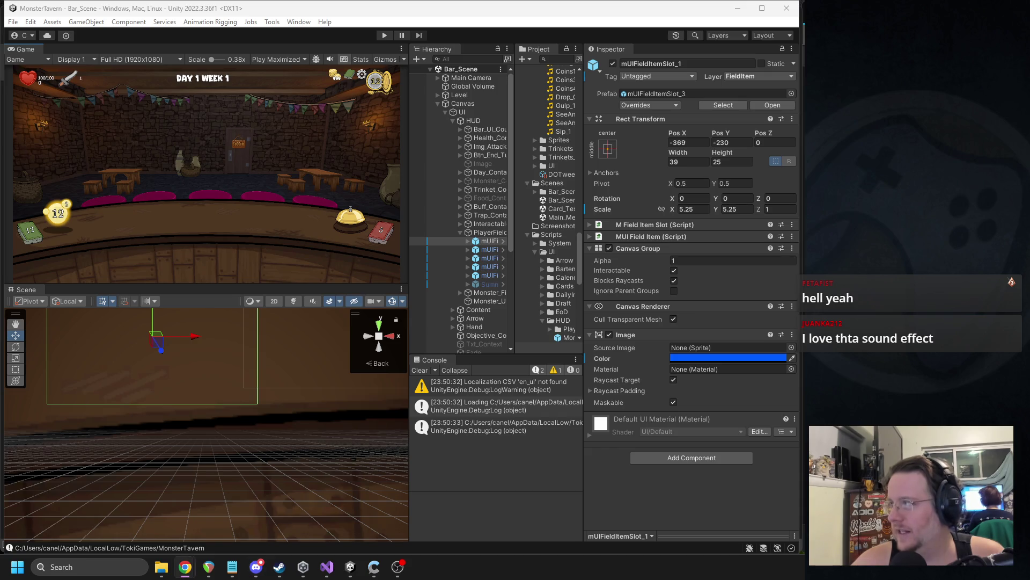
mouse_move(650, 161)
mouse_down()
mouse_move(553, 149)
mouse_move(558, 123)
mouse_up()
click(555, 59)
text(monster_ui)
click(555, 102)
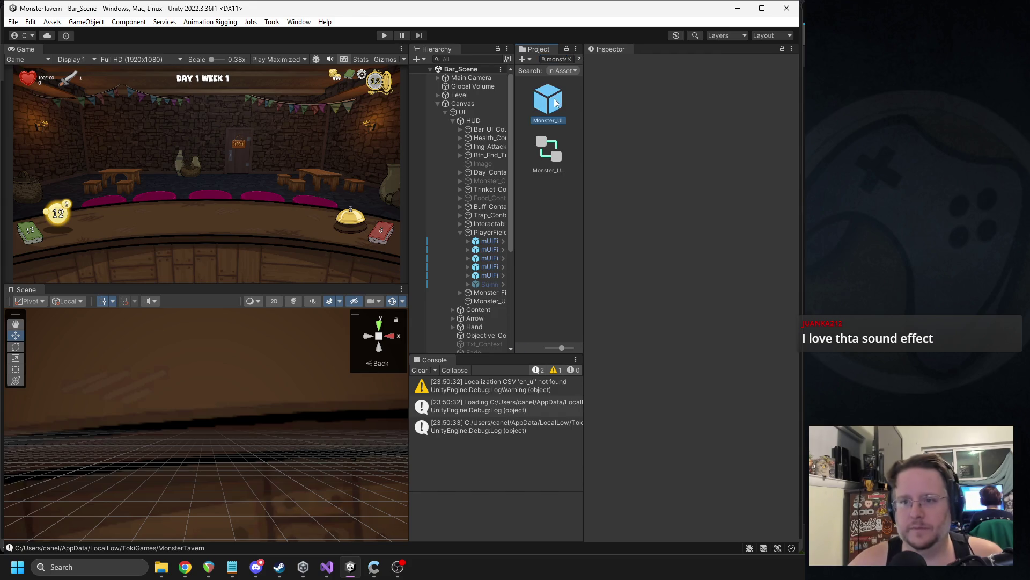
double_click(555, 103)
- Set the poison counter number's font size to 88 and thicken its outline
click(460, 159)
click(498, 169)
click(678, 364)
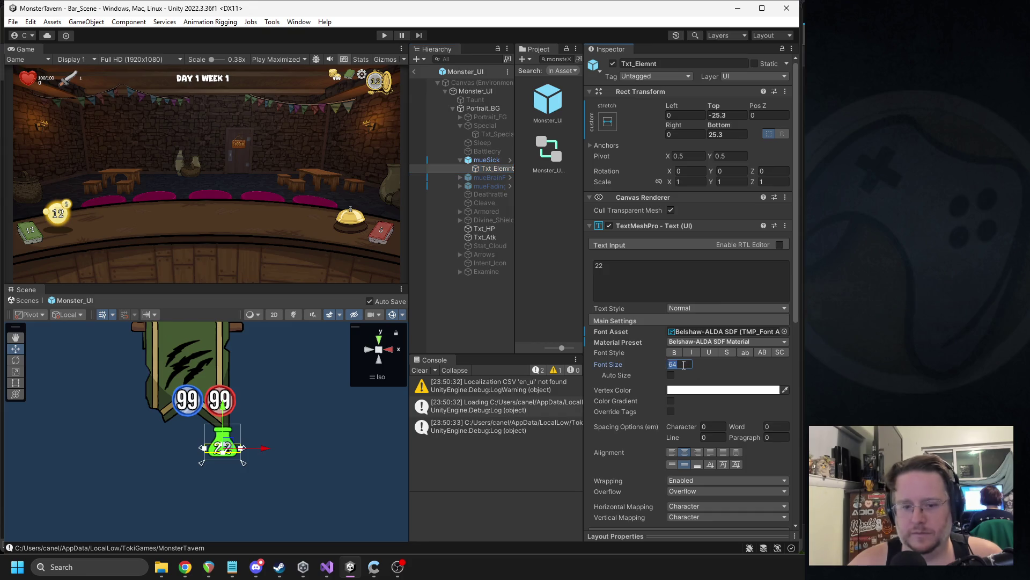
text(80)
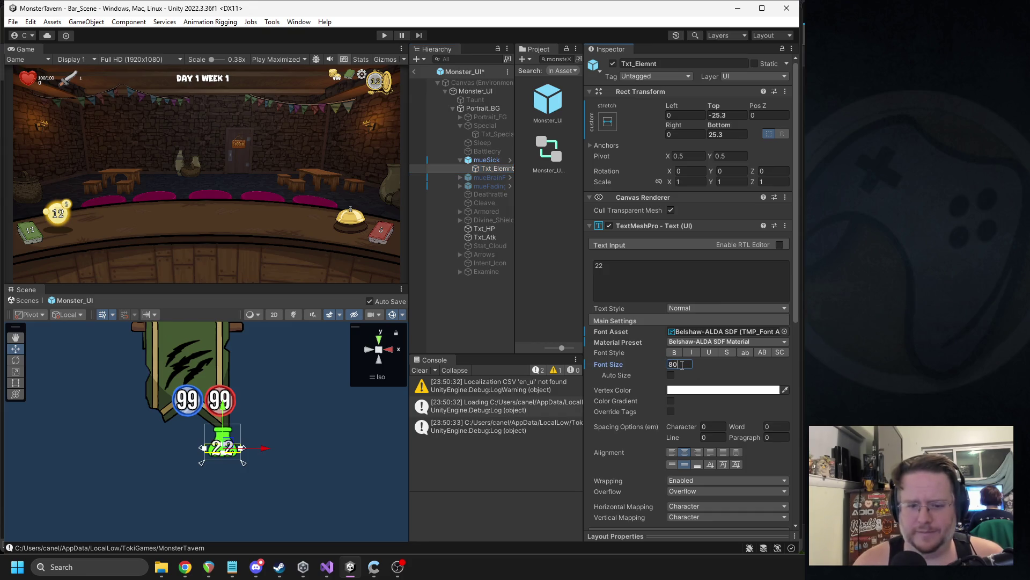
scroll(314, 451, up, 8)
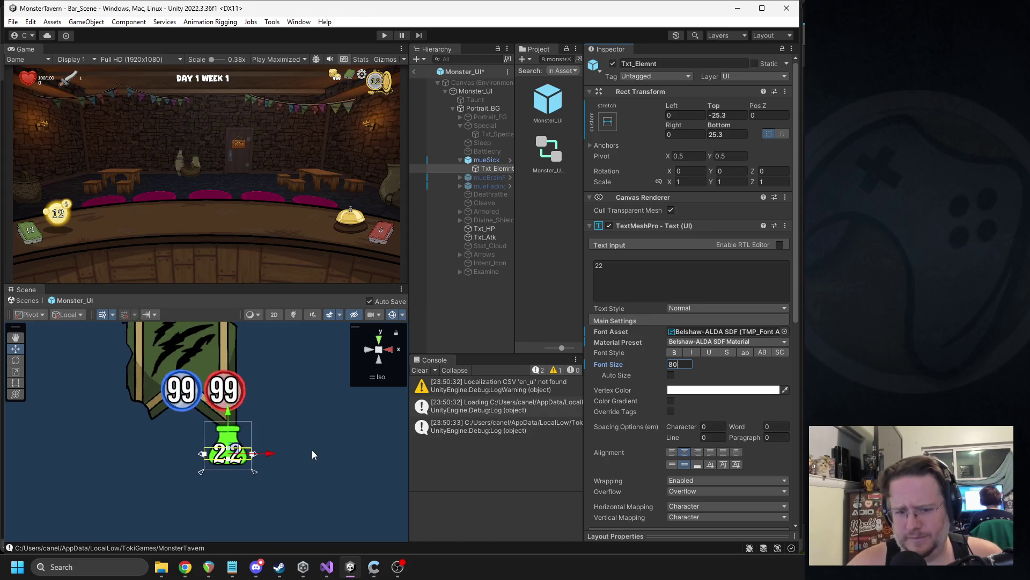
drag(266, 433, 238, 414)
scroll(699, 441, down, 10)
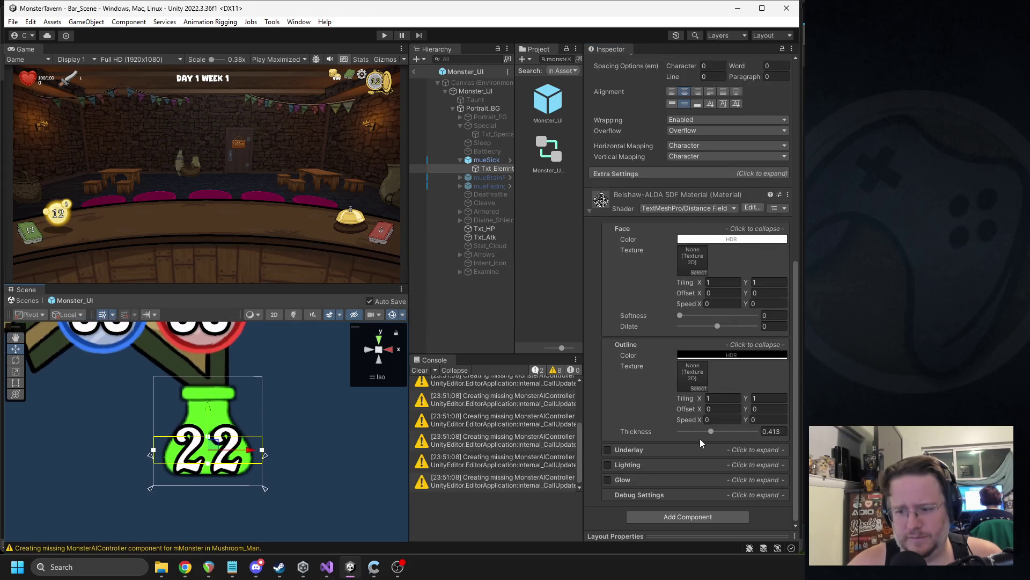
drag(706, 432, 719, 436)
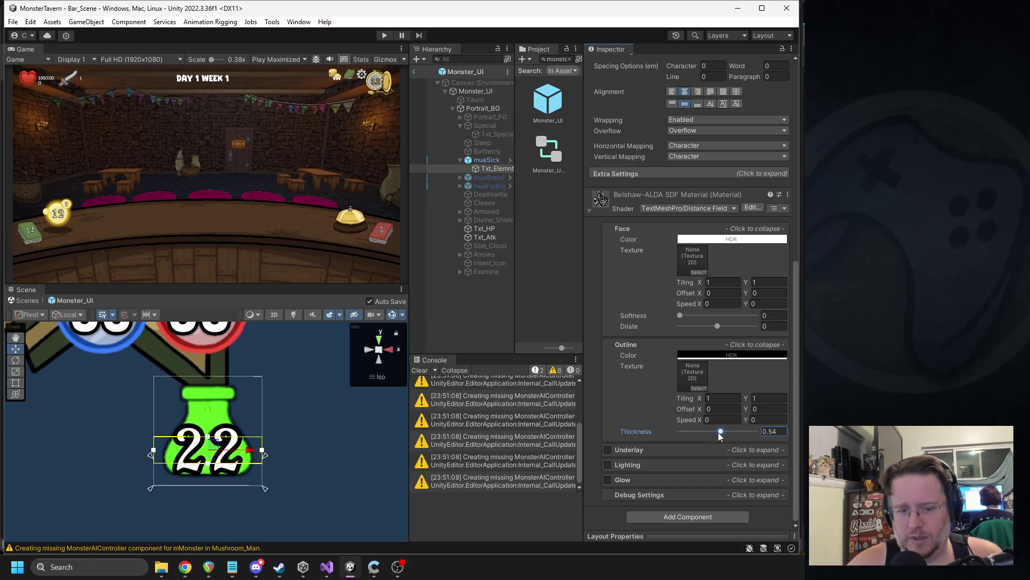
scroll(705, 262, up, 5)
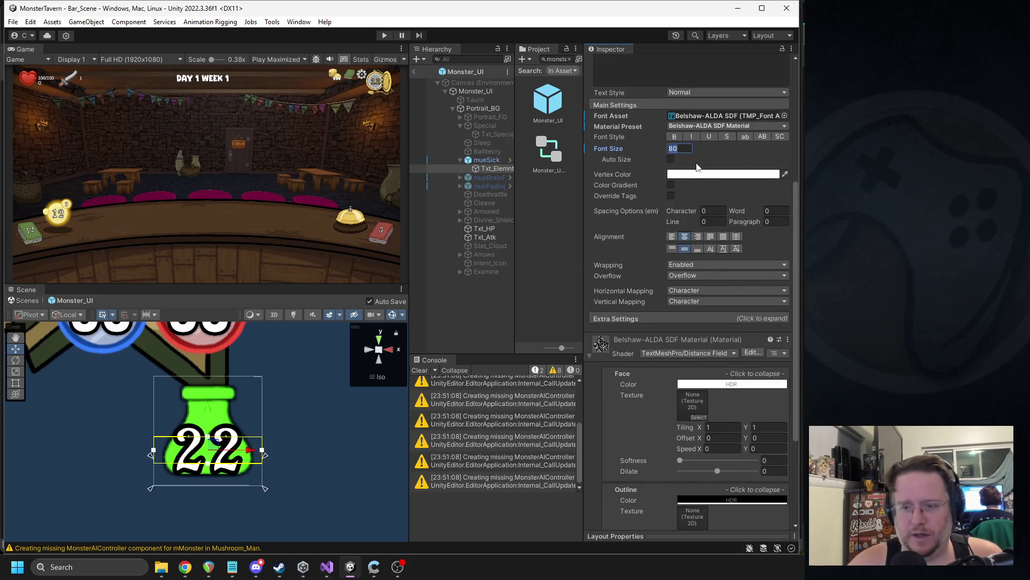
text(88)
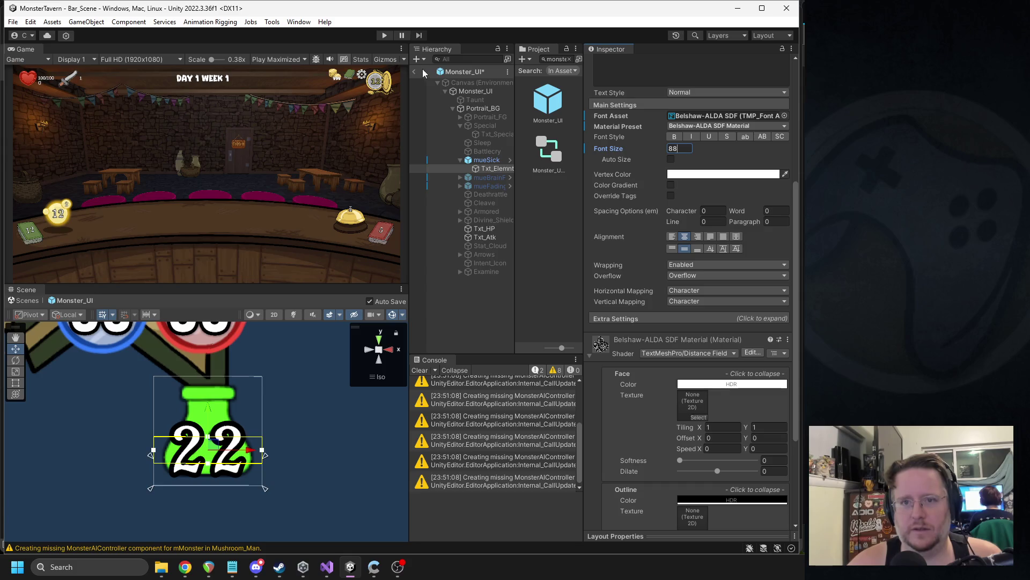
- Exit the Monster_UI prefab and open the FIDrink script in the code editor
click(414, 72)
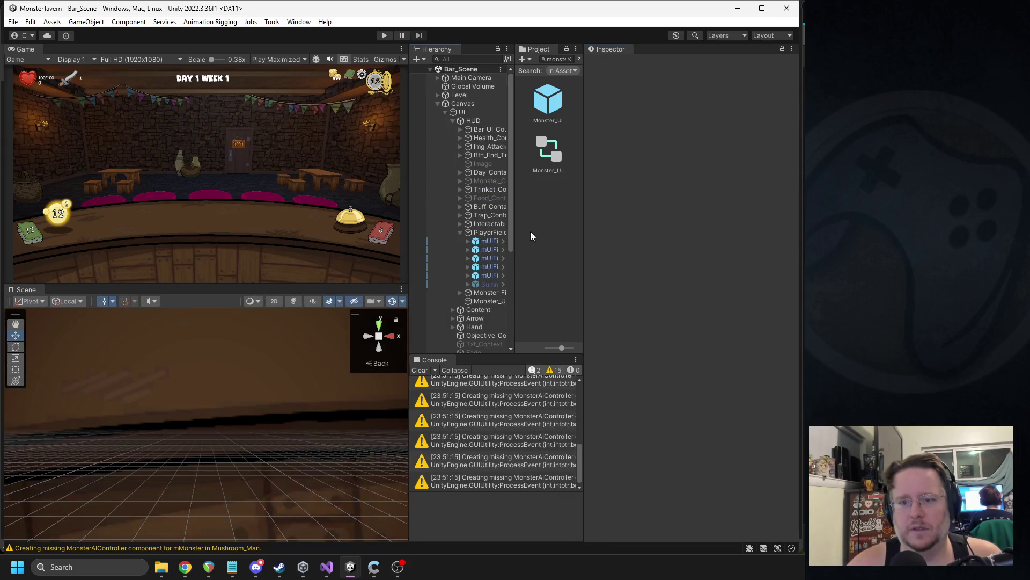
double_click(544, 117)
click(486, 159)
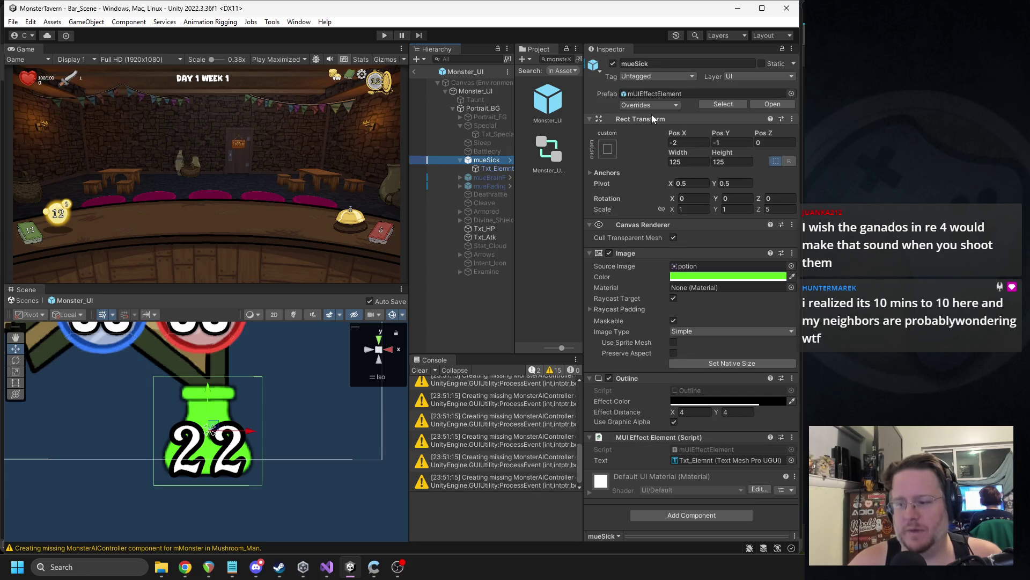
click(414, 71)
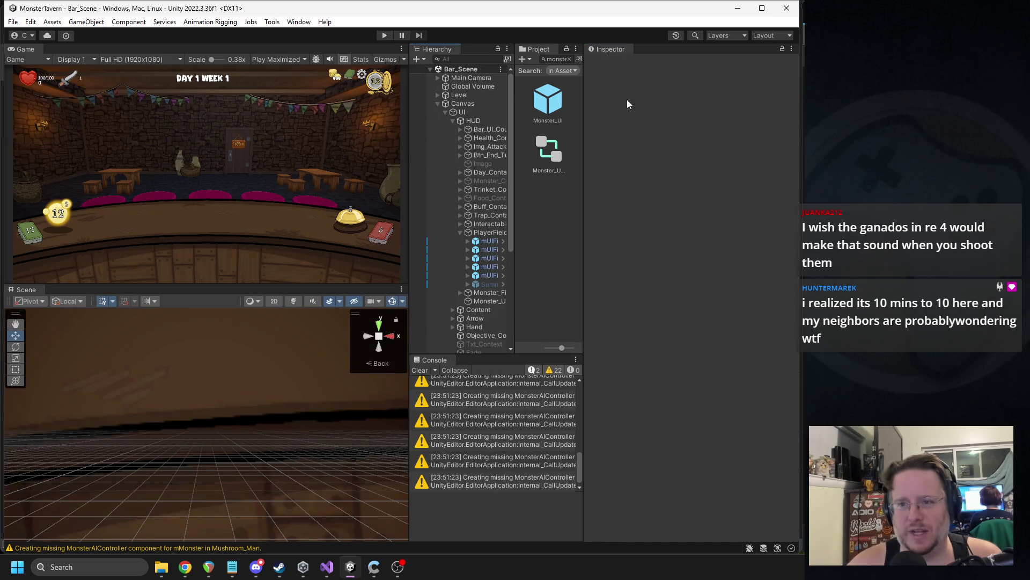
drag(585, 128, 665, 132)
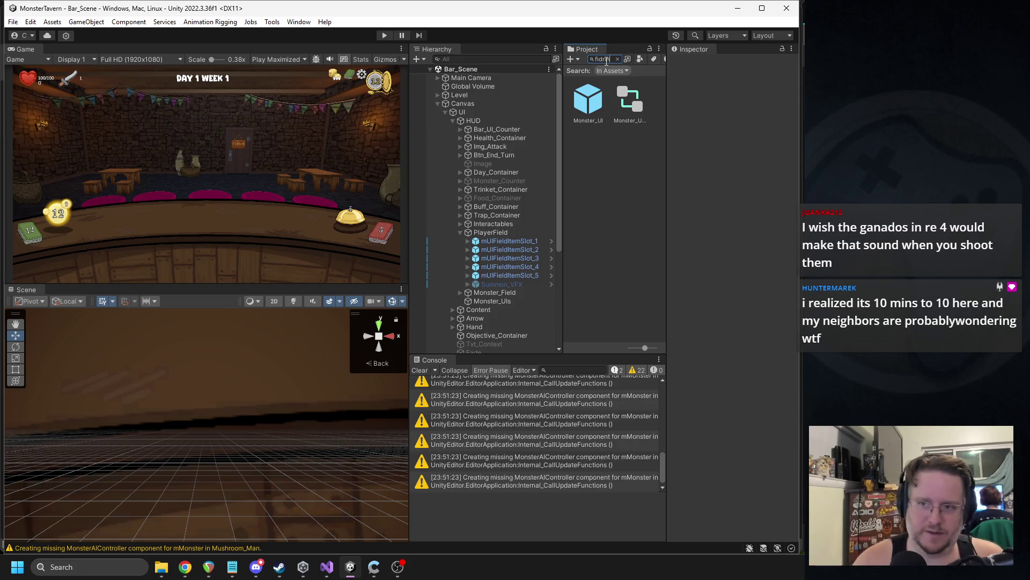
text(k)
double_click(599, 96)
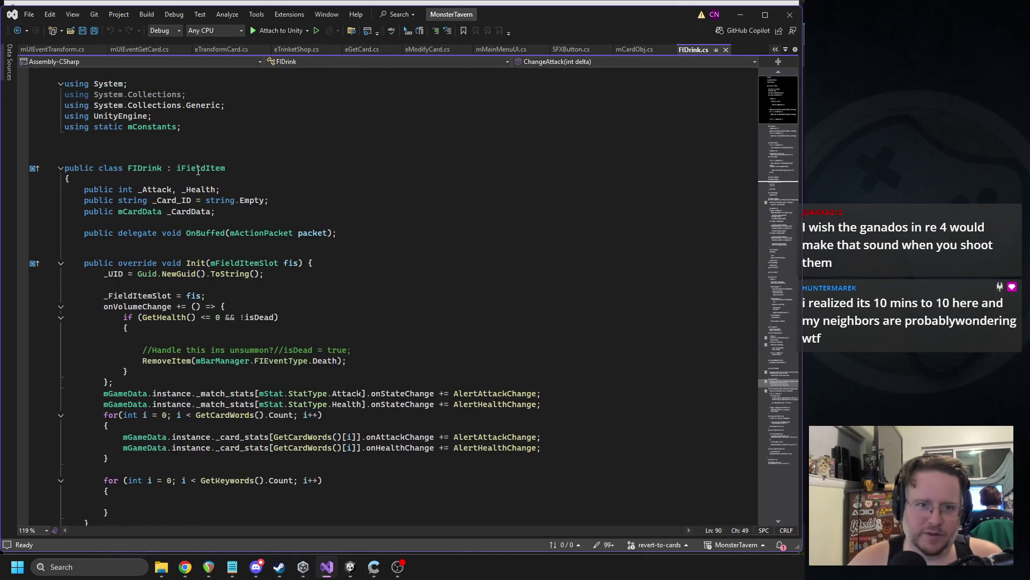
- Add a public AudioClip onSummon field below onDeath in iFieldItem.cs and save
ctrl+click(200, 168)
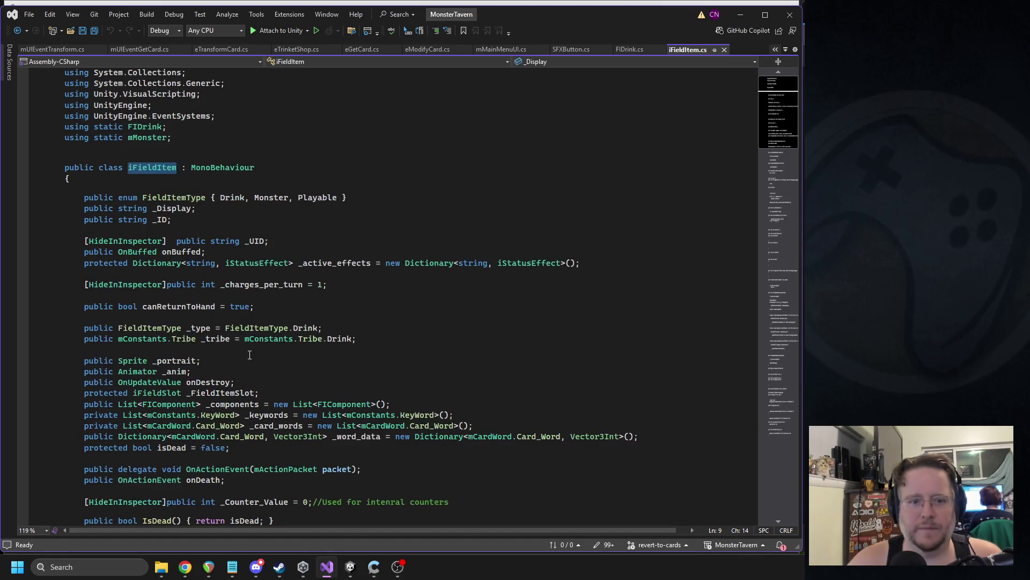
scroll(249, 355, down, 4)
click(334, 346)
key(ctrl+f)
text(audioclip)
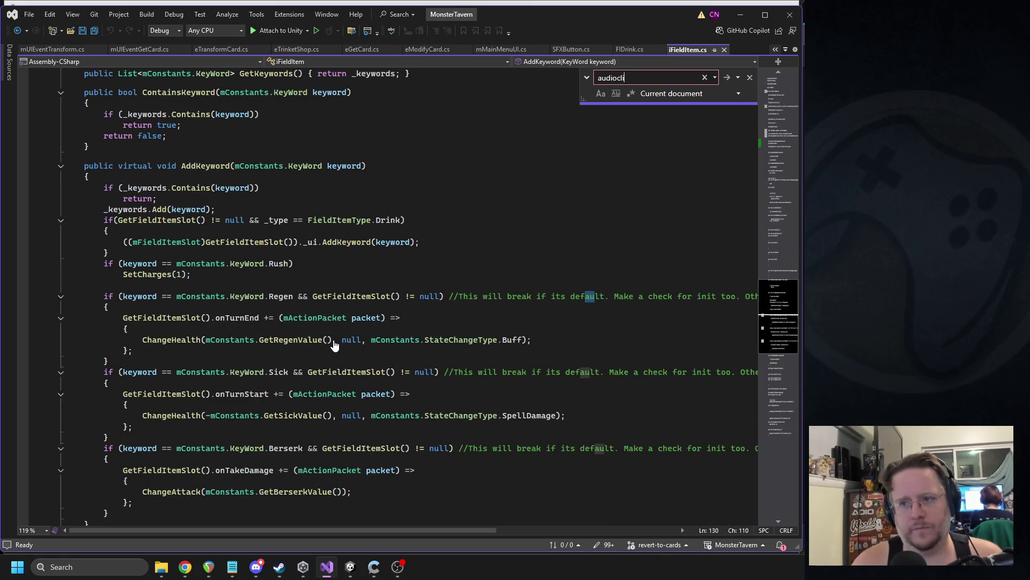
click(766, 106)
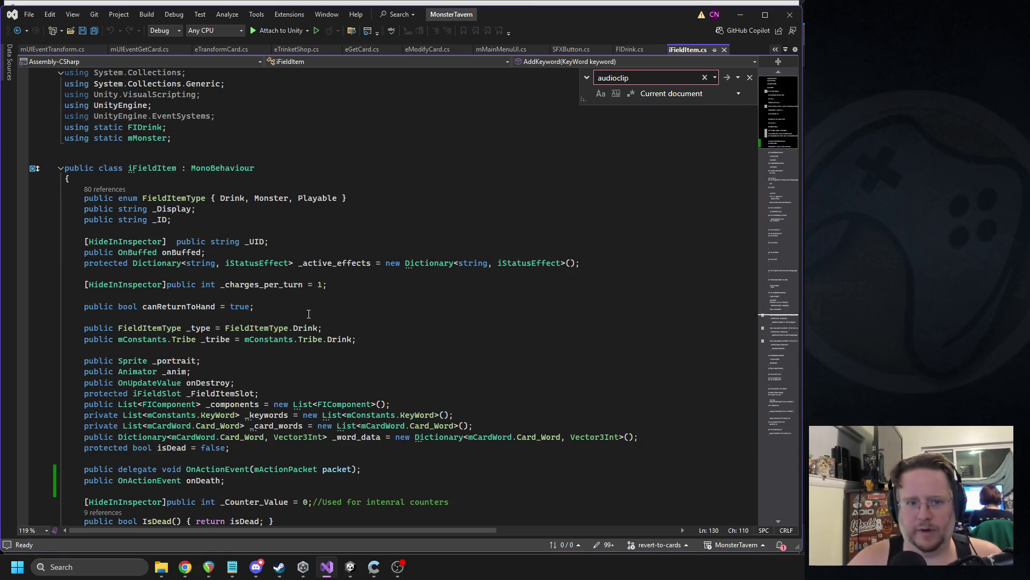
scroll(279, 327, down, 4)
click(288, 350)
key(Return)
key(Return)
text(public audioc)
key(Tab)
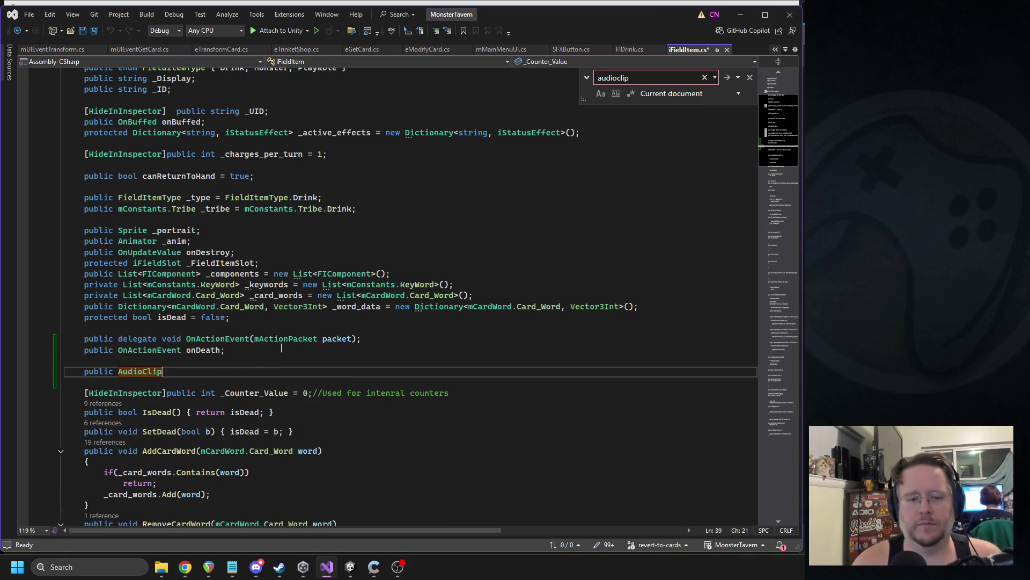
text(onSummon;)
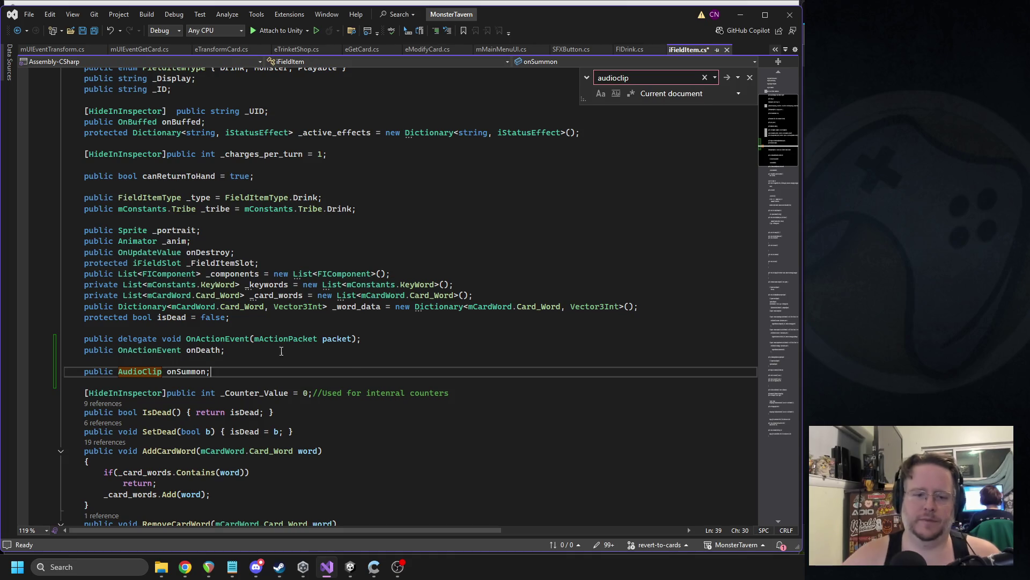
key(ctrl+s)
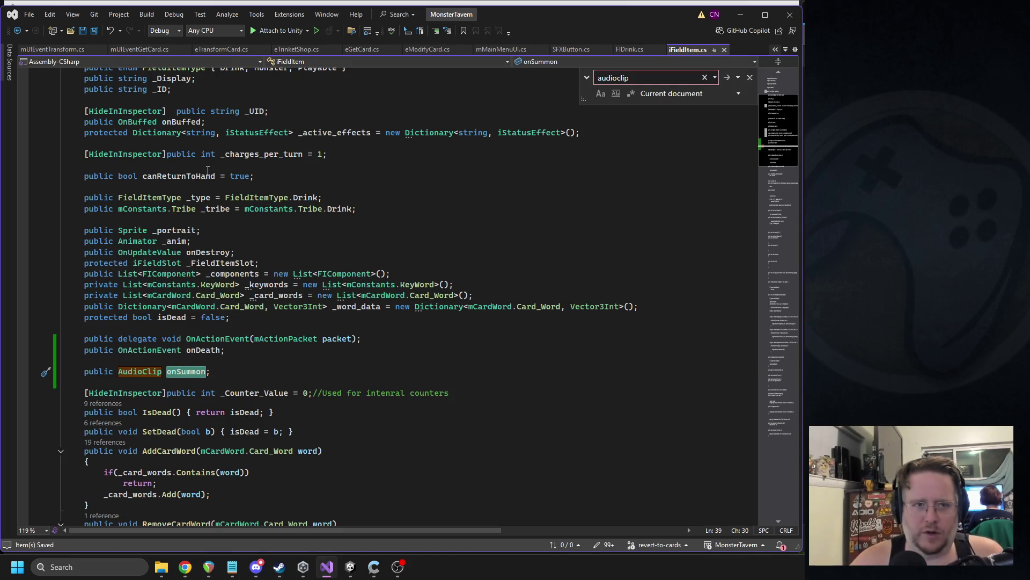
- Close iFieldItem.cs, let Unity recompile, and list the references to FIDrink's Init method
click(723, 50)
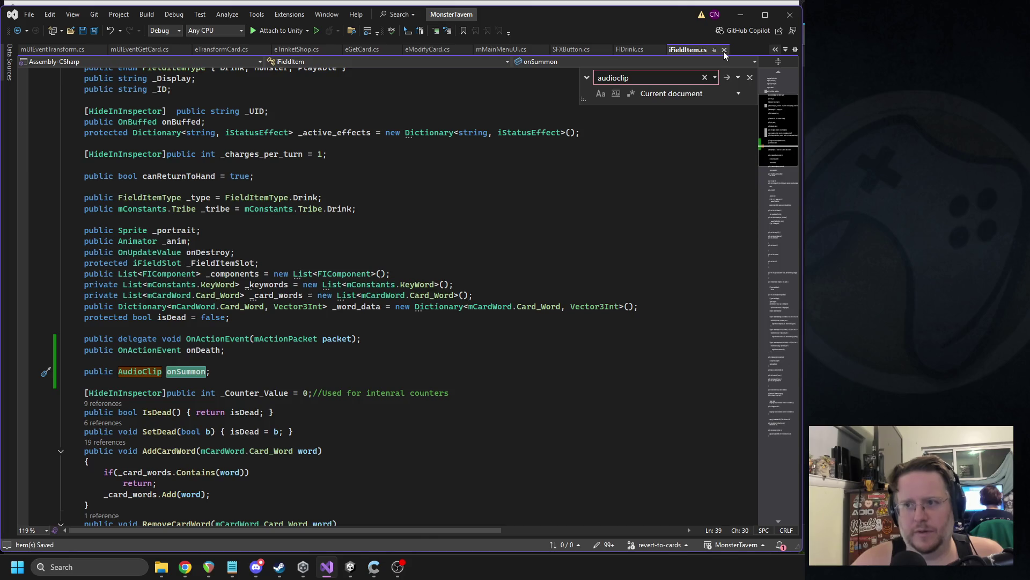
click(350, 566)
mouse_move(327, 567)
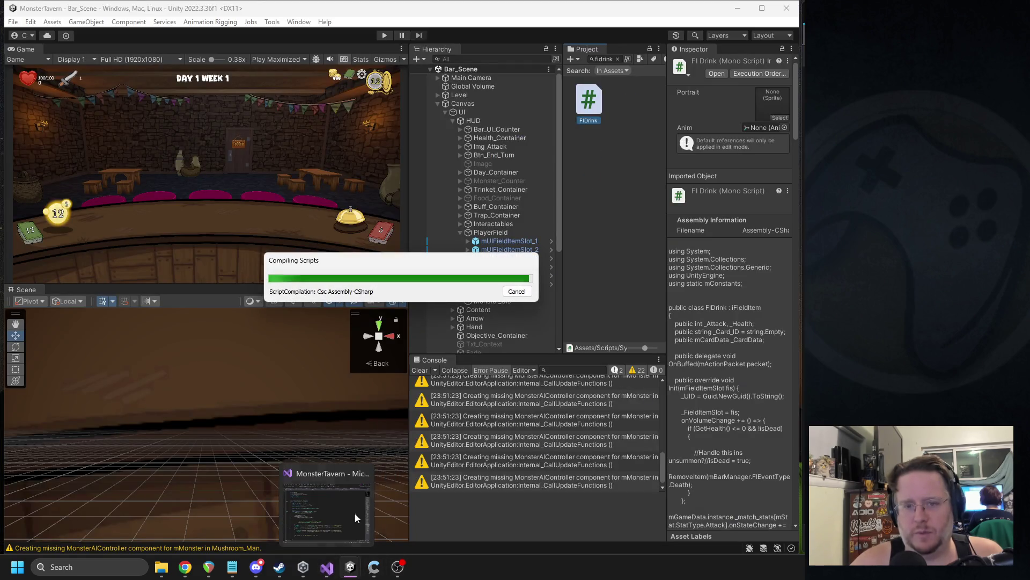
click(367, 488)
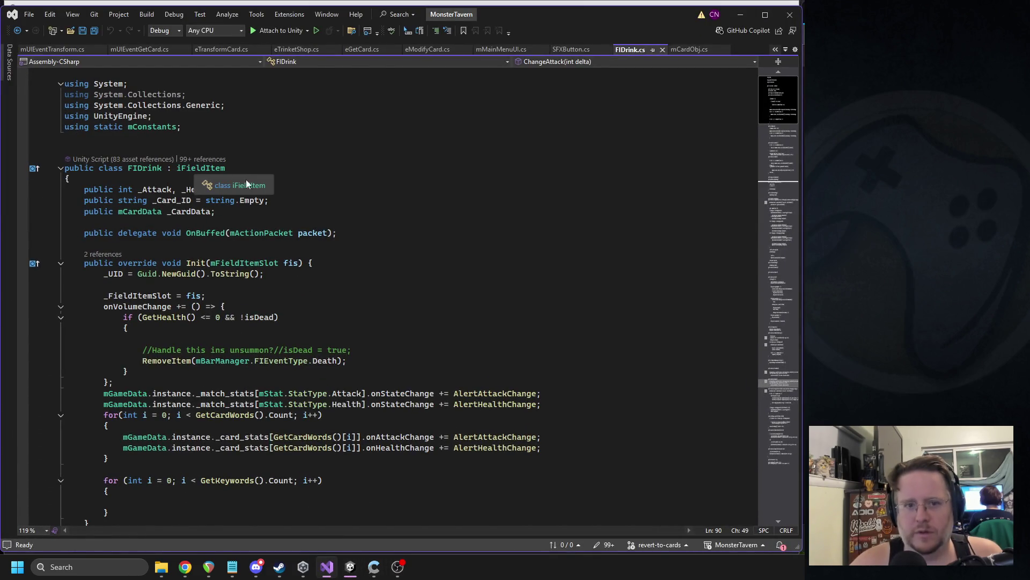
click(248, 185)
scroll(543, 119, down, 7)
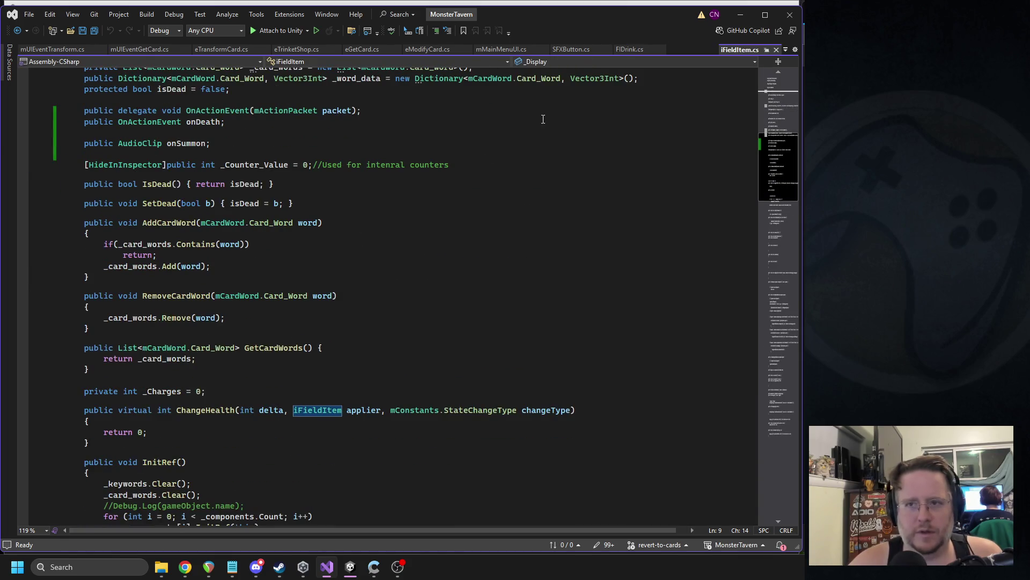
click(625, 49)
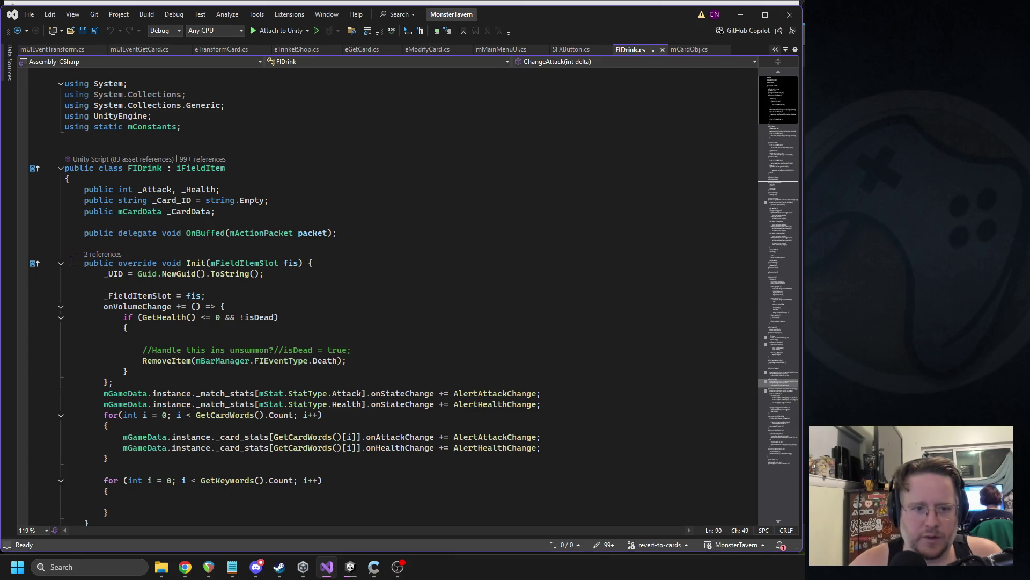
click(93, 256)
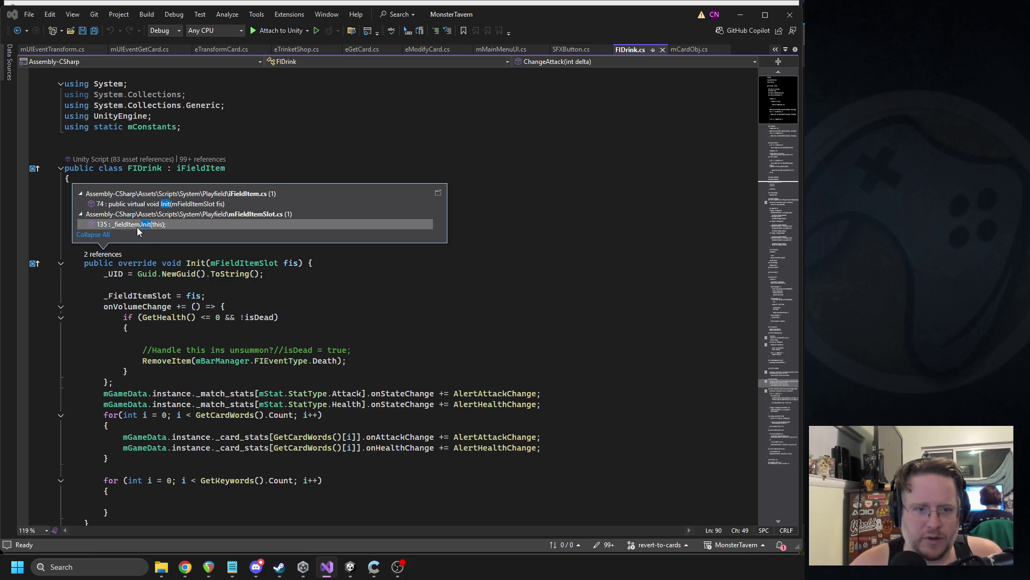
- Start an if null-check block at the top of FIDrink's Init method
click(329, 267)
key(Return)
key(Return)
text(if(onSummon)
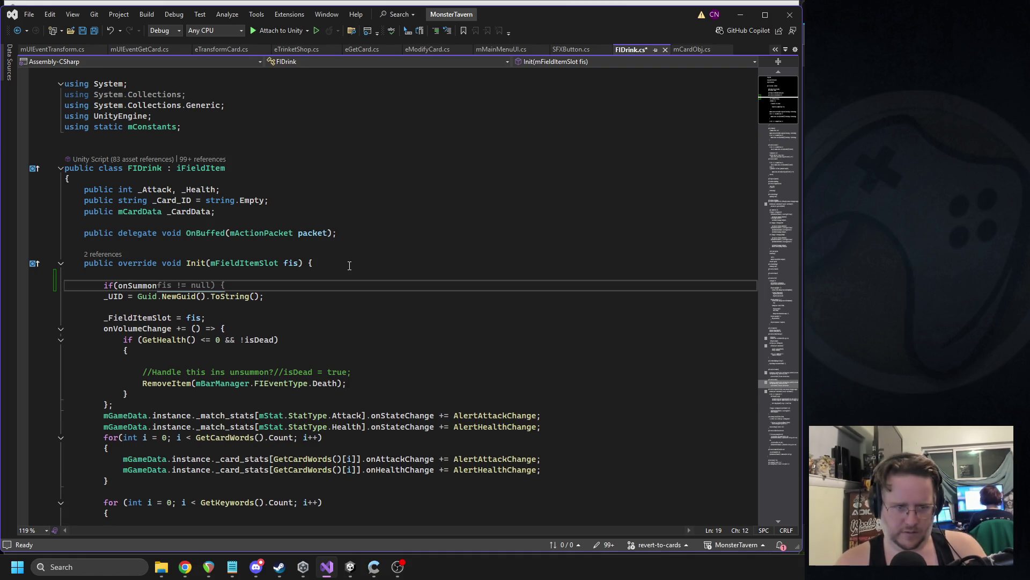
text( ull))
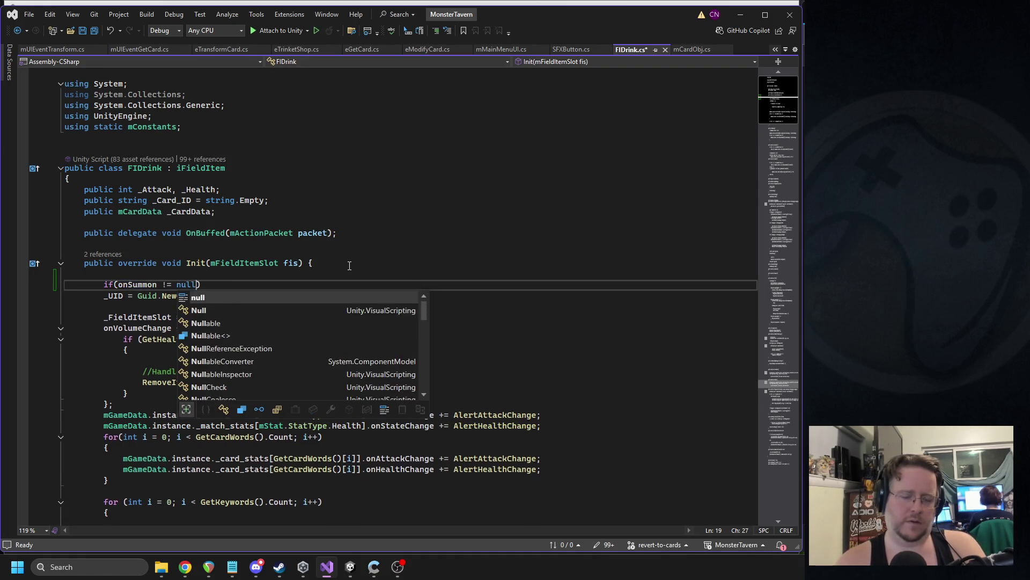
key(Return)
text(mpl)
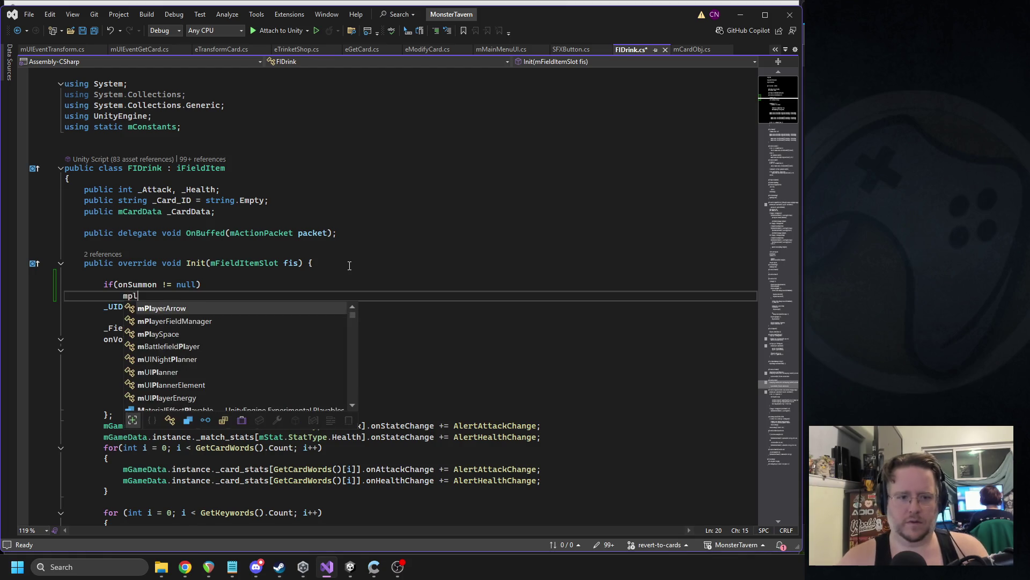
key(Escape)
key(Up)
key(Up)
key(Up)
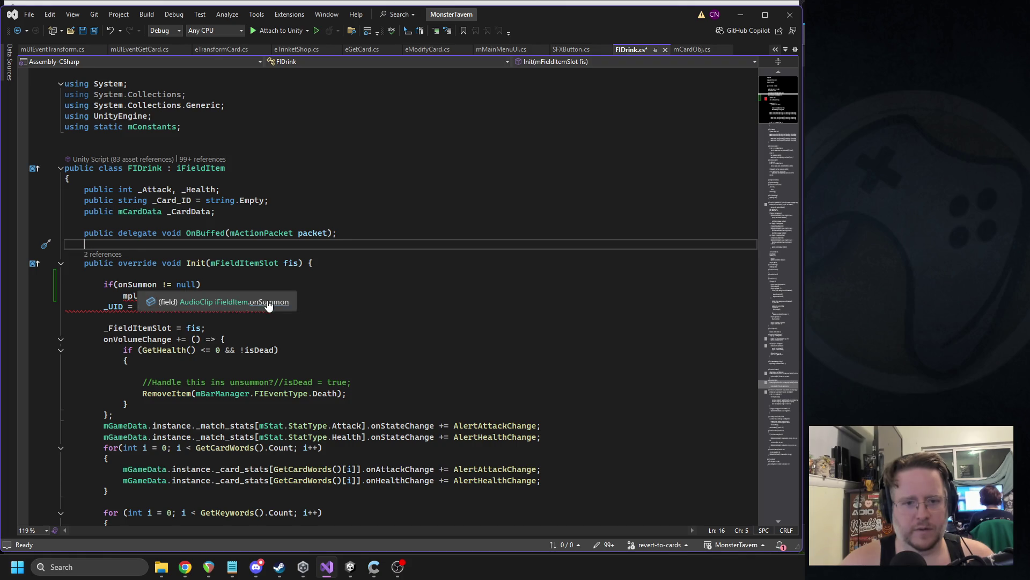
- Rename the onSummon field to _SFXOnSummon and save the file
click(268, 305)
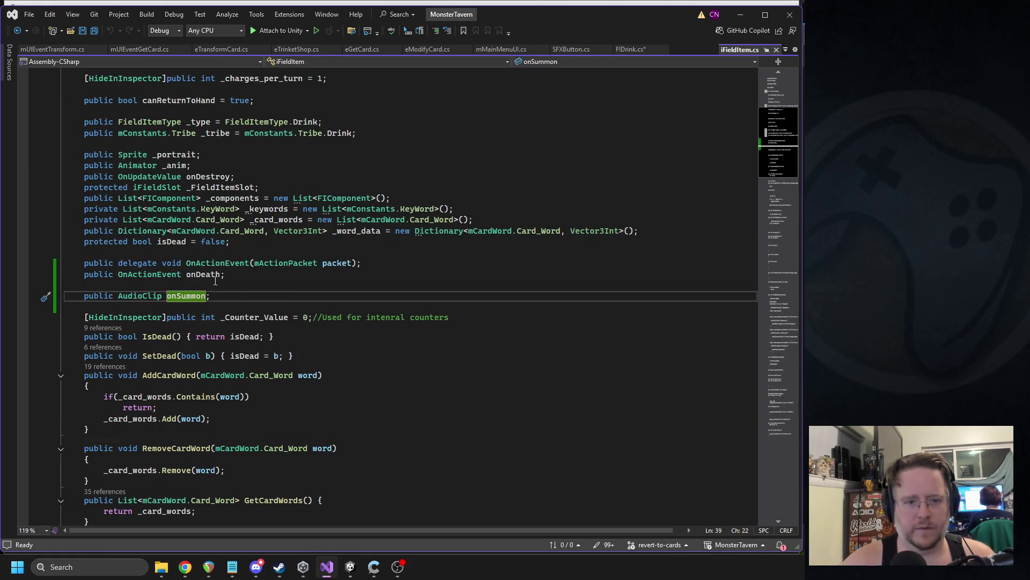
text(_SFX)
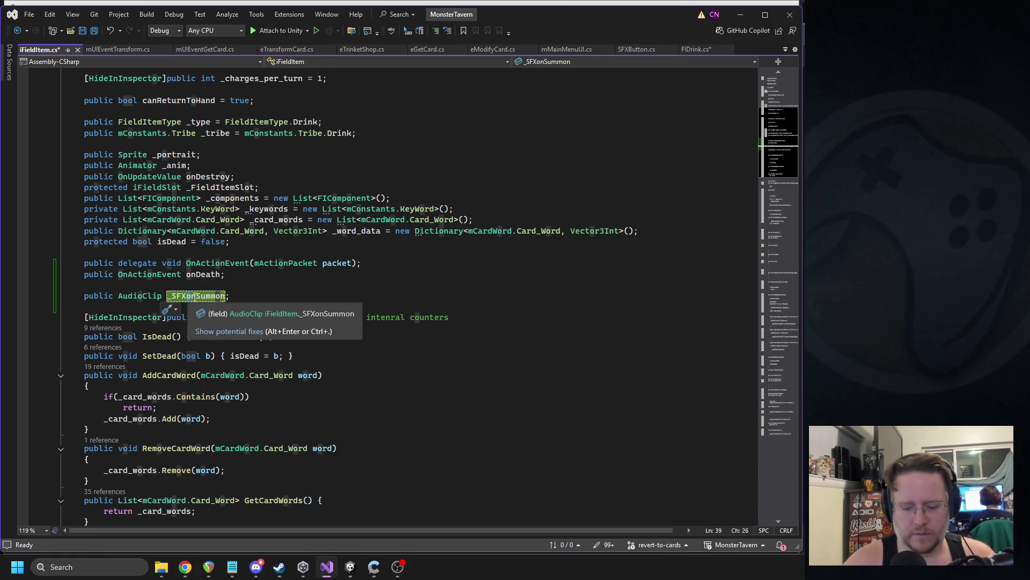
key(Delete)
text(O)
key(ctrl+s)
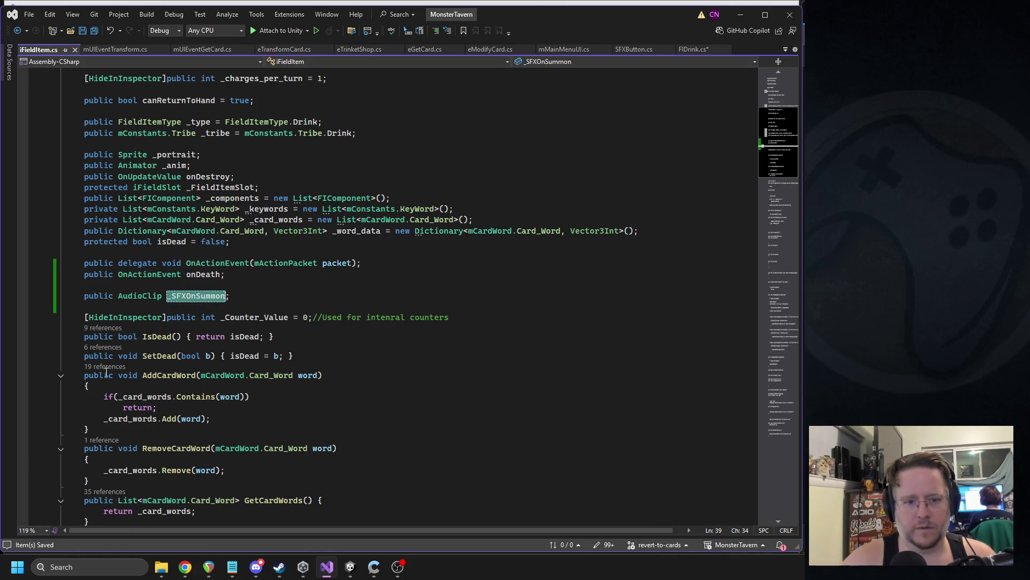
scroll(106, 372, down, 7)
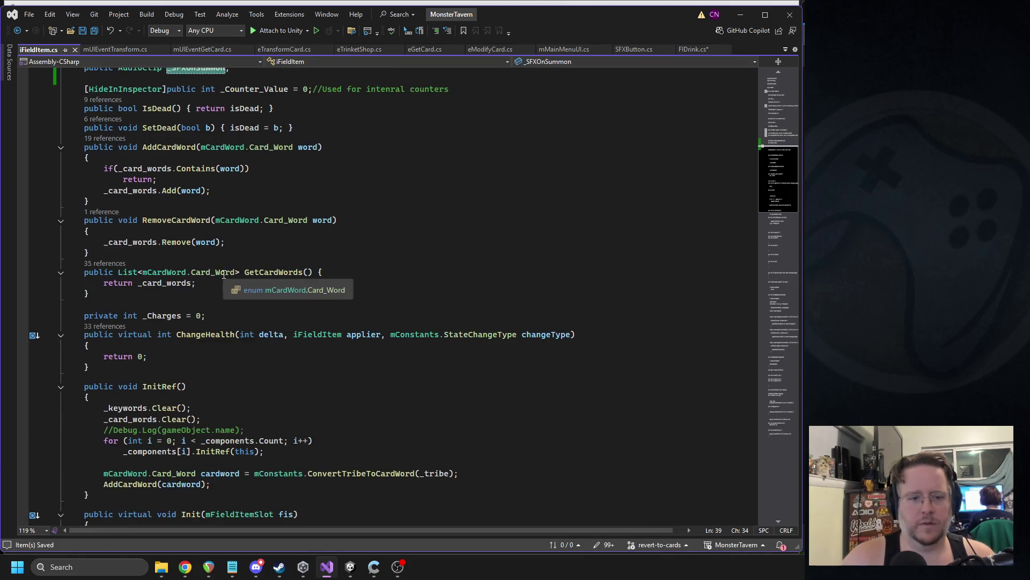
click(148, 386)
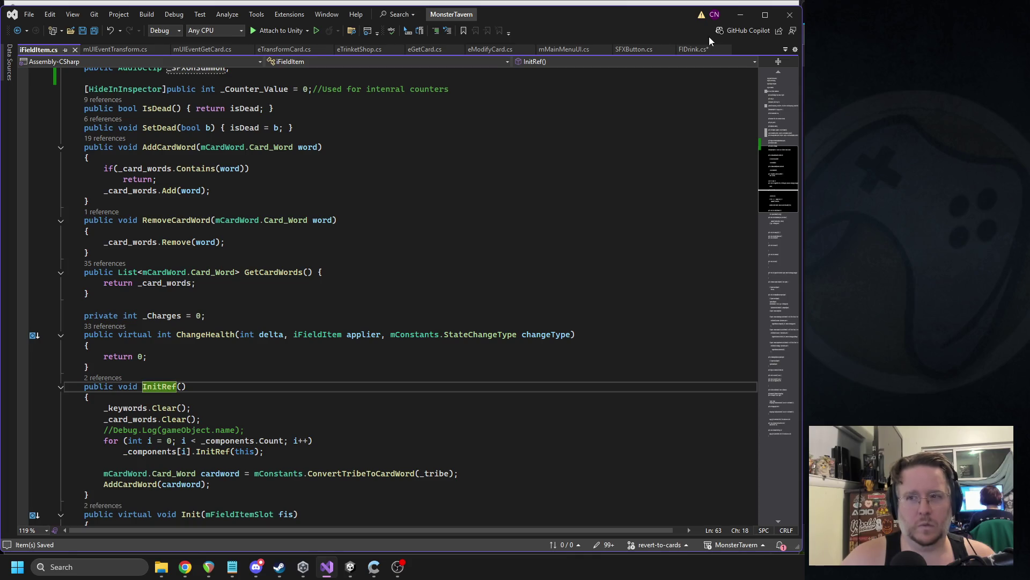
- Make the if body call mSoundManager.instance.PlaySound(_SFXOnSummon), then let Unity recompile
click(699, 50)
click(143, 296)
text(mSound)
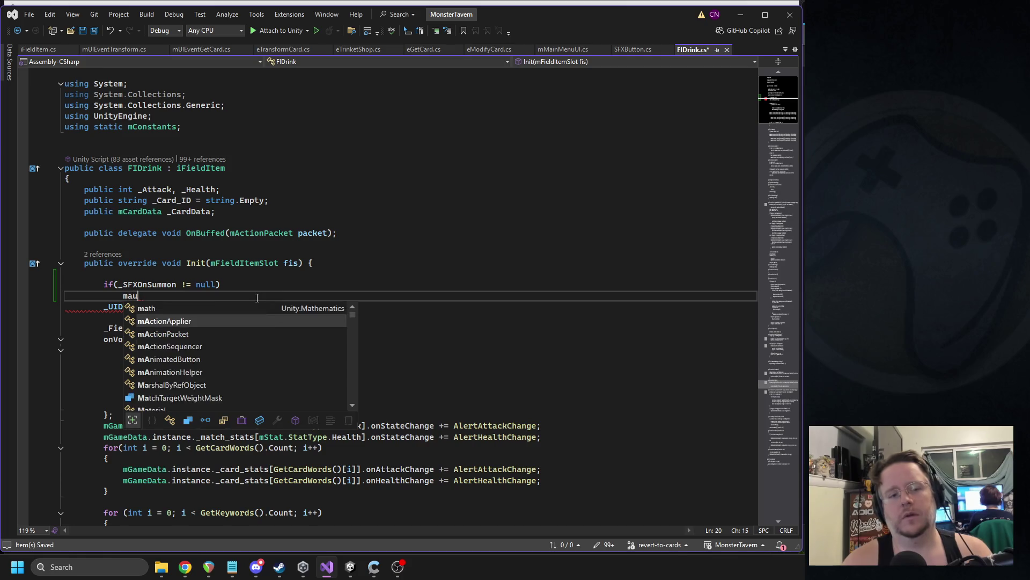
key(Tab)
text(.in)
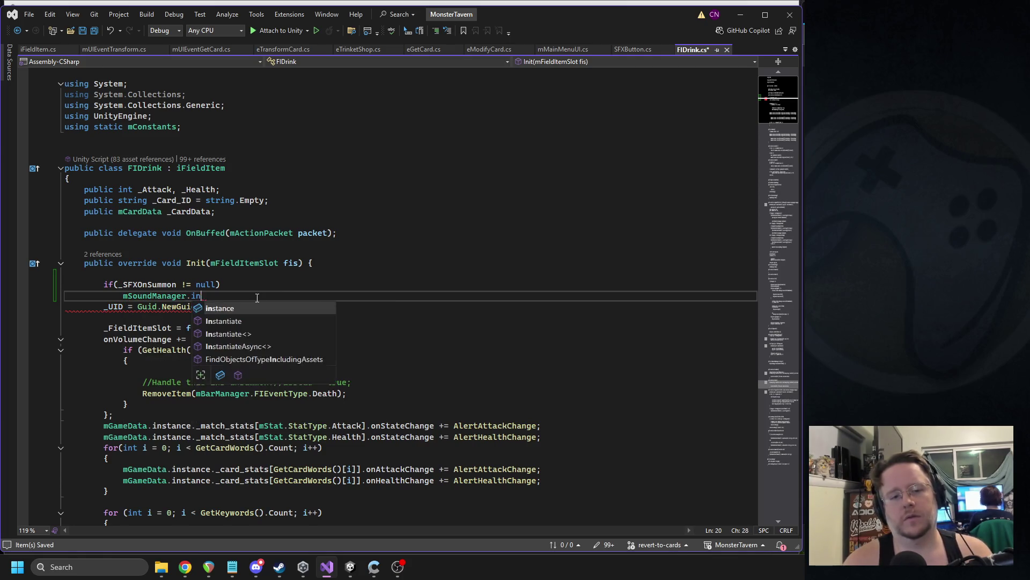
text(stance.PlayAmbiance(_SFXOnSummon);)
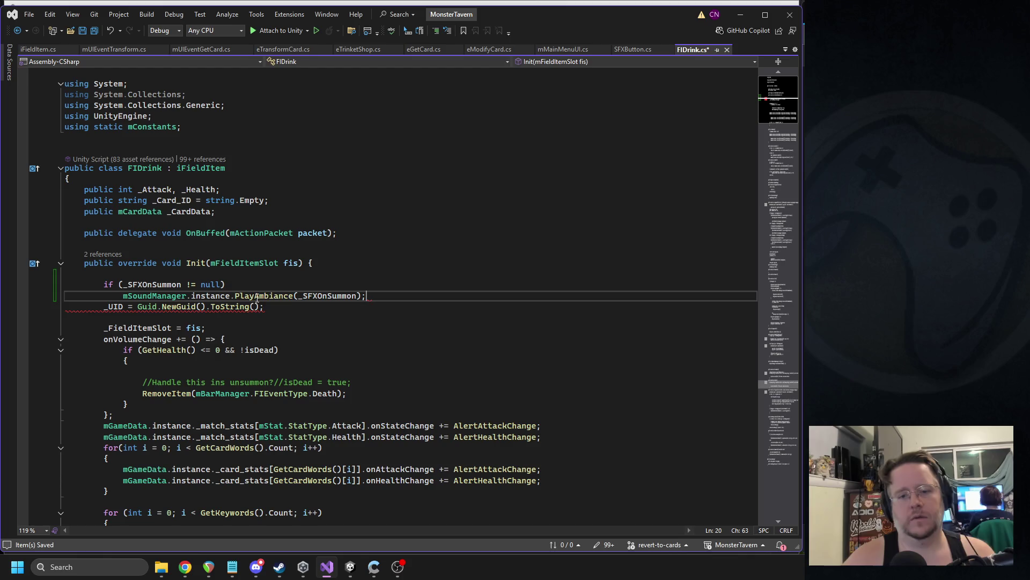
double_click(268, 296)
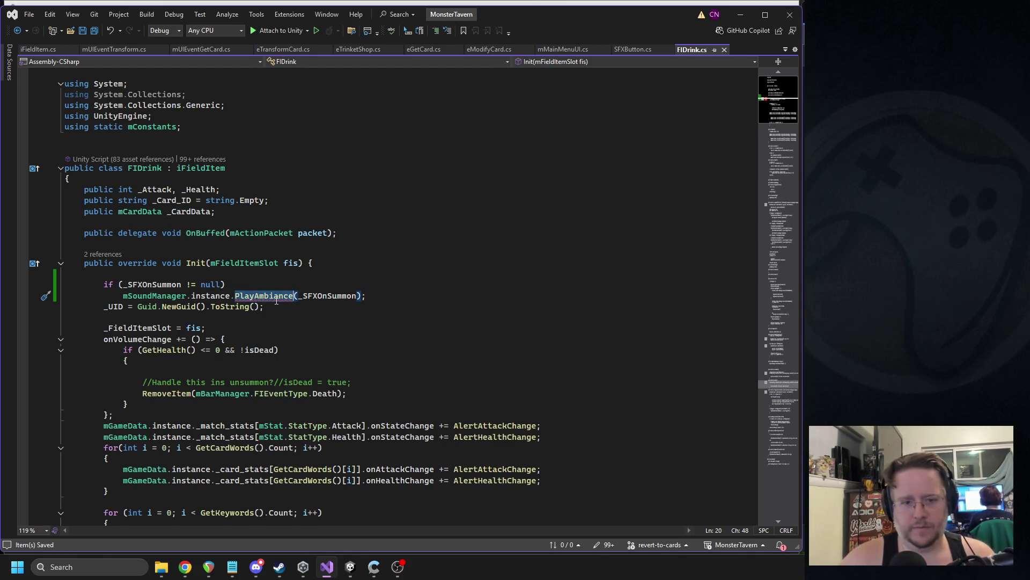
text(o)
text(p)
key(Down)
key(Down)
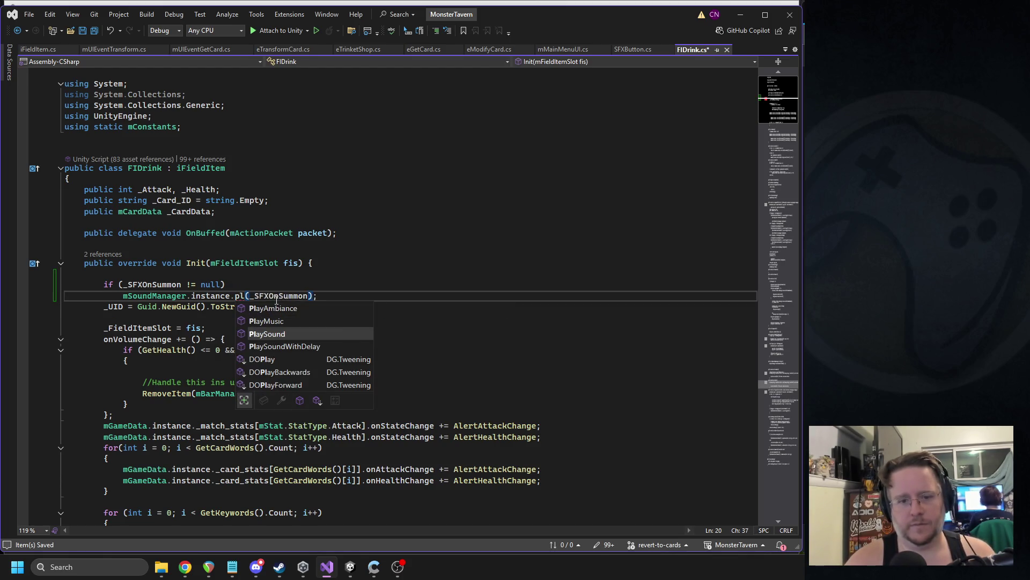
key(Tab)
click(354, 563)
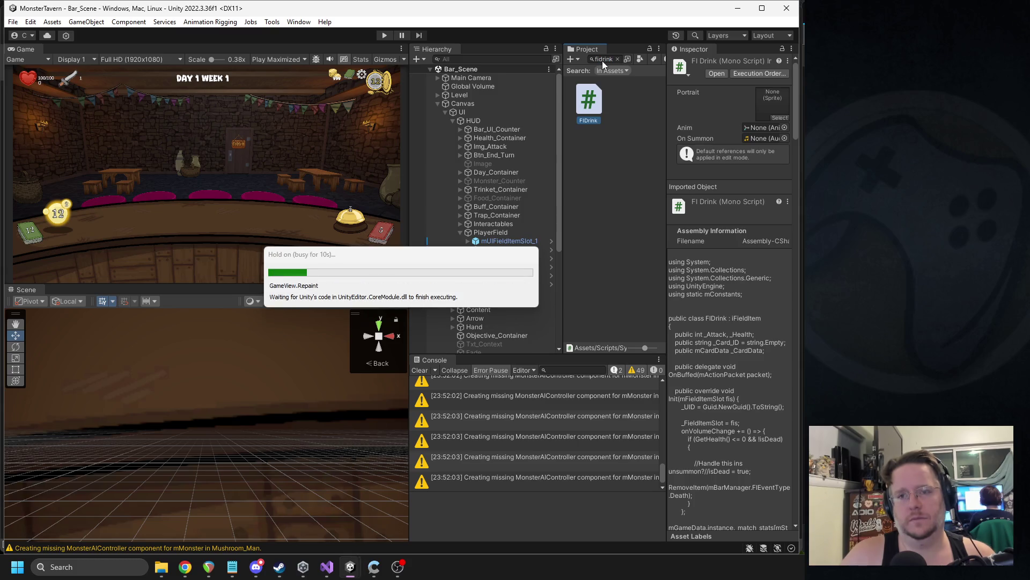
- Find the Lone_Wolf_IPA prefab, set its SFX On Summon clip to Howl1, and play-test
click(602, 60)
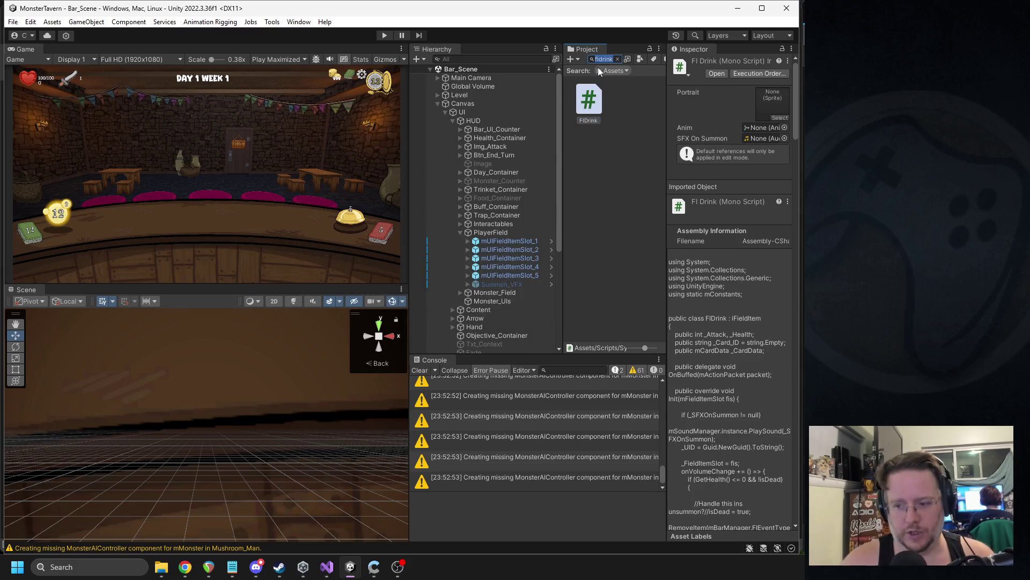
text(lone)
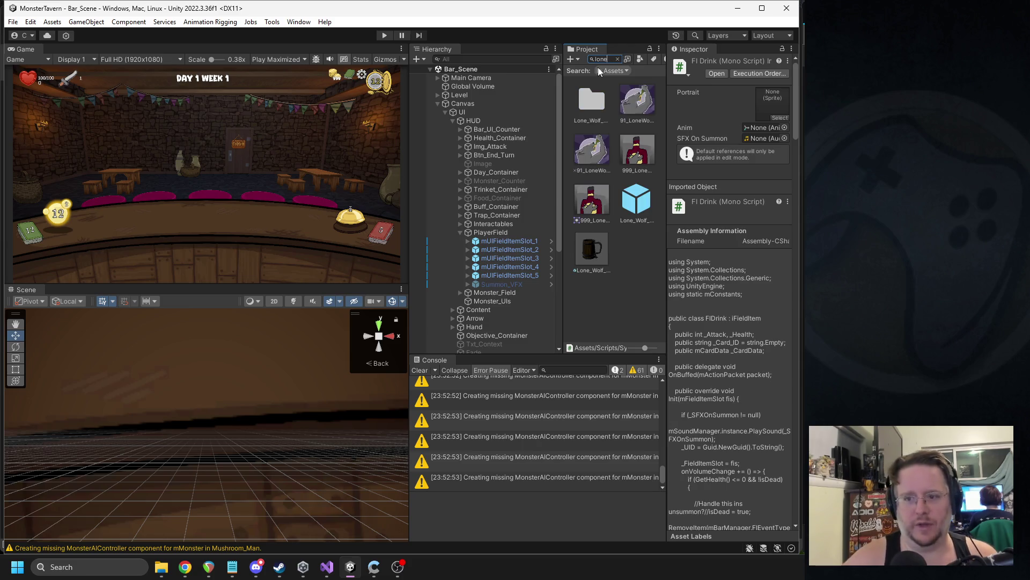
click(601, 229)
click(601, 247)
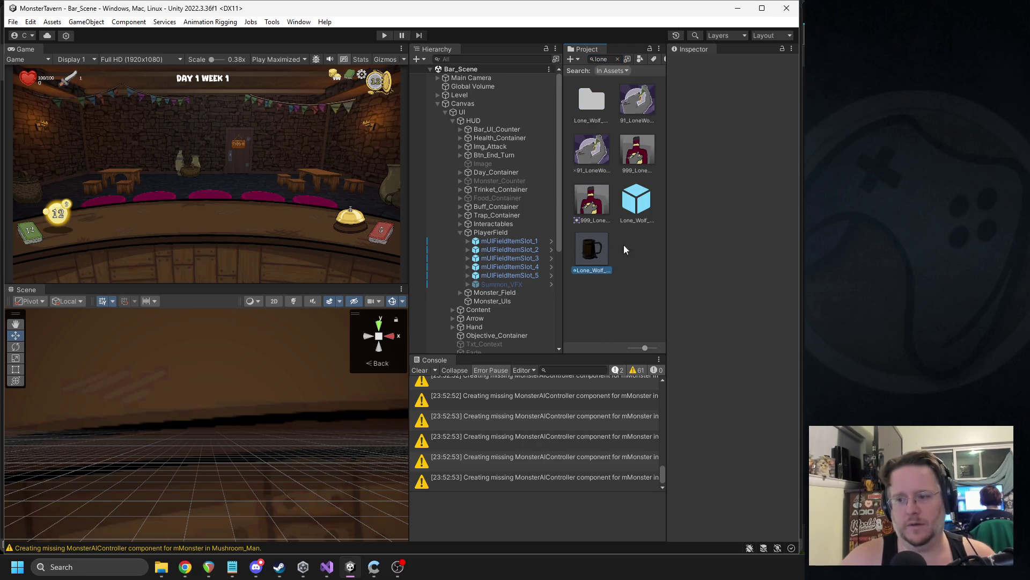
click(784, 342)
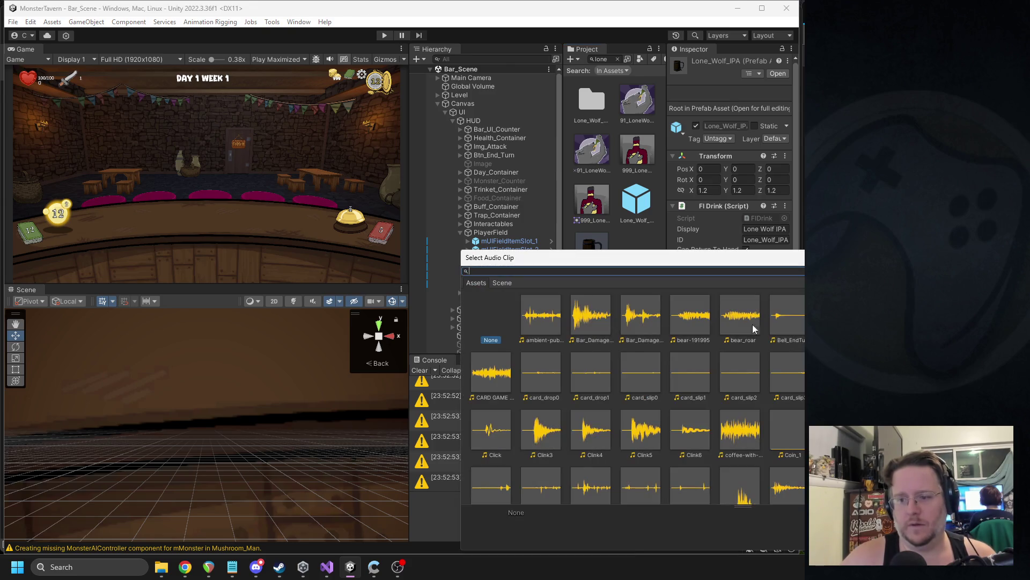
text(howl)
double_click(553, 314)
click(386, 36)
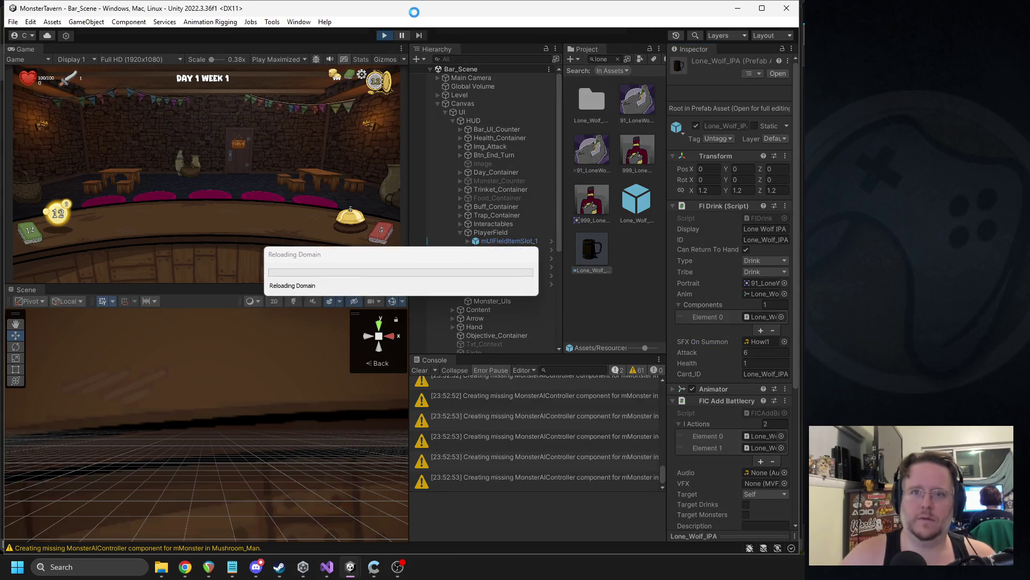
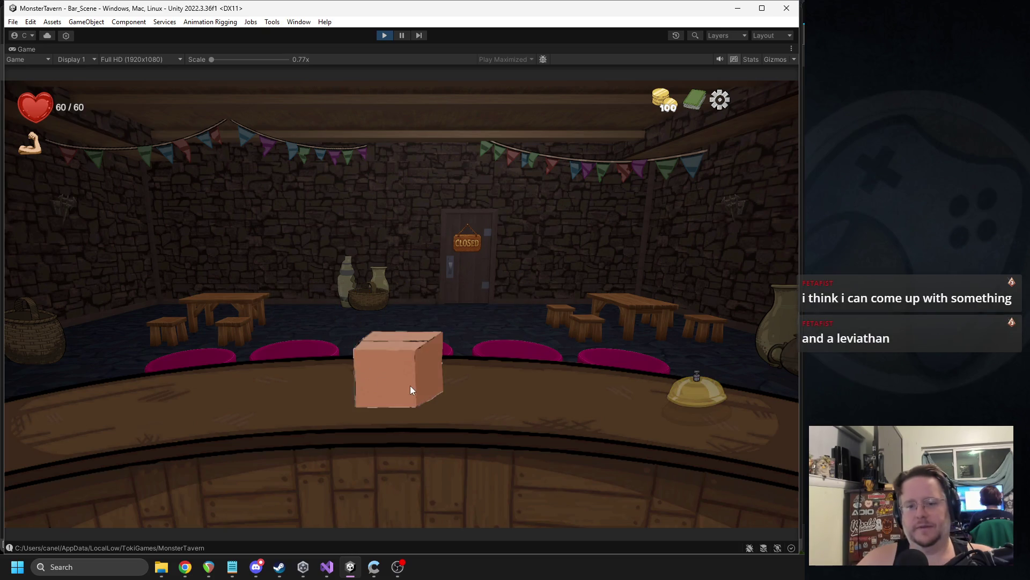
- Open the counter card box and add a drink card and Wildbrew Infusion to the deck
click(481, 394)
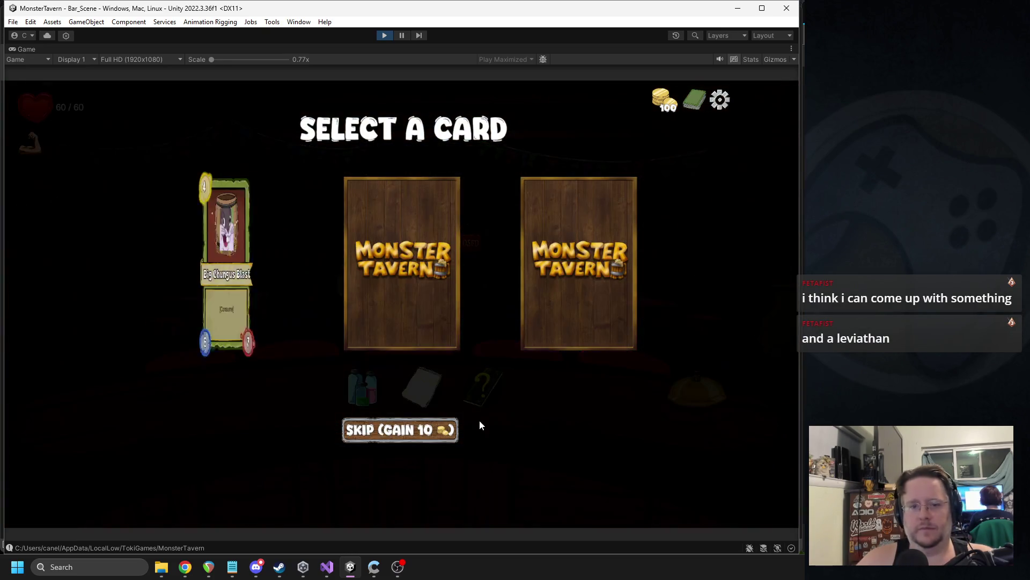
click(588, 280)
click(424, 394)
click(569, 233)
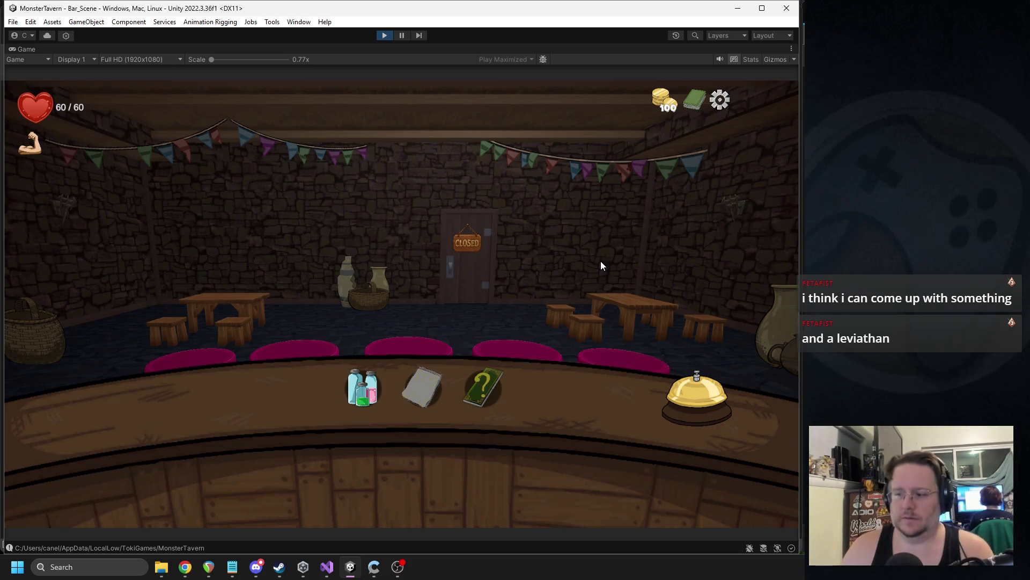
- In the reagent shop, buy the Sticky Gum upgrade and apply it to a card
click(373, 385)
click(237, 337)
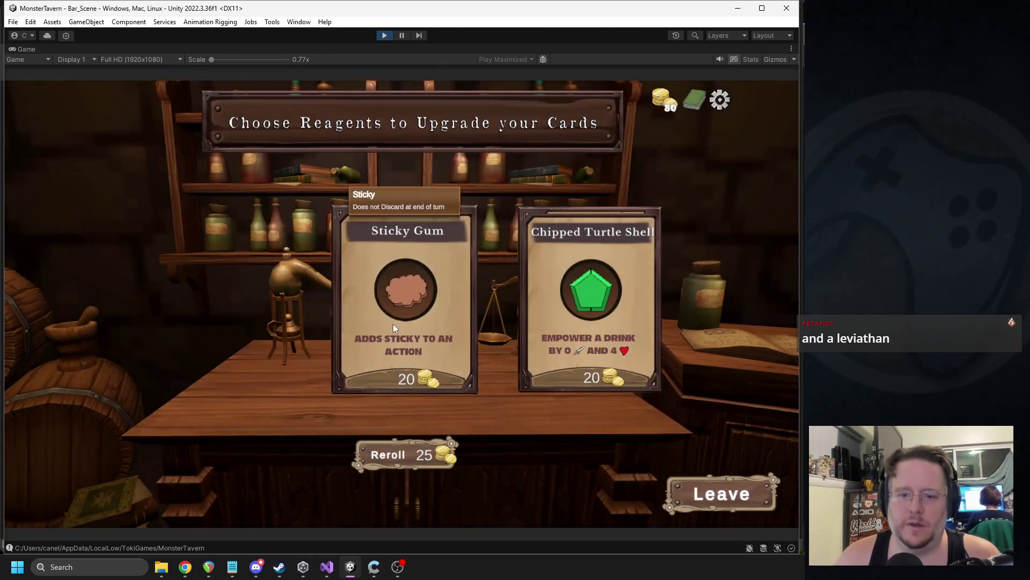
click(393, 324)
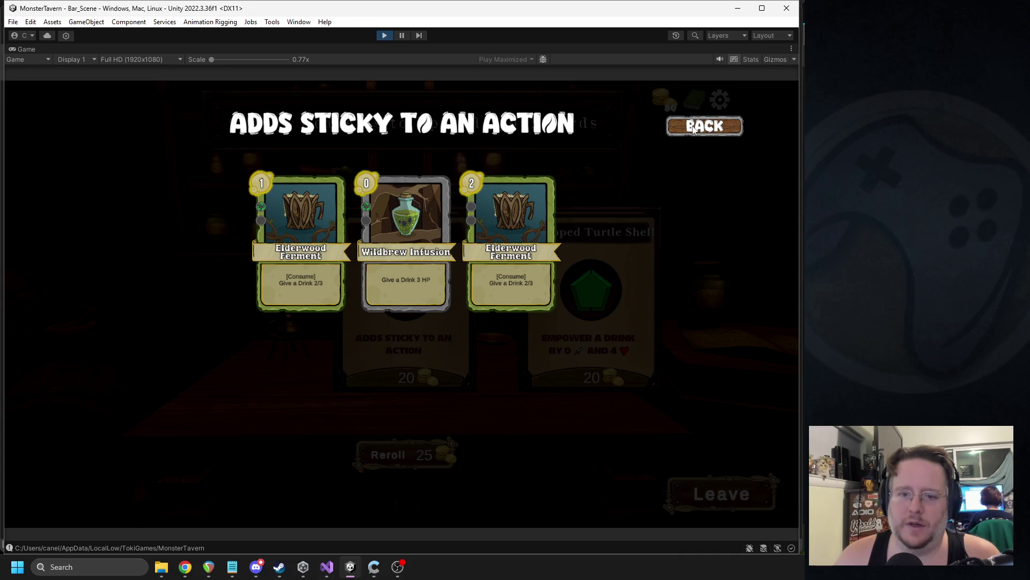
click(409, 229)
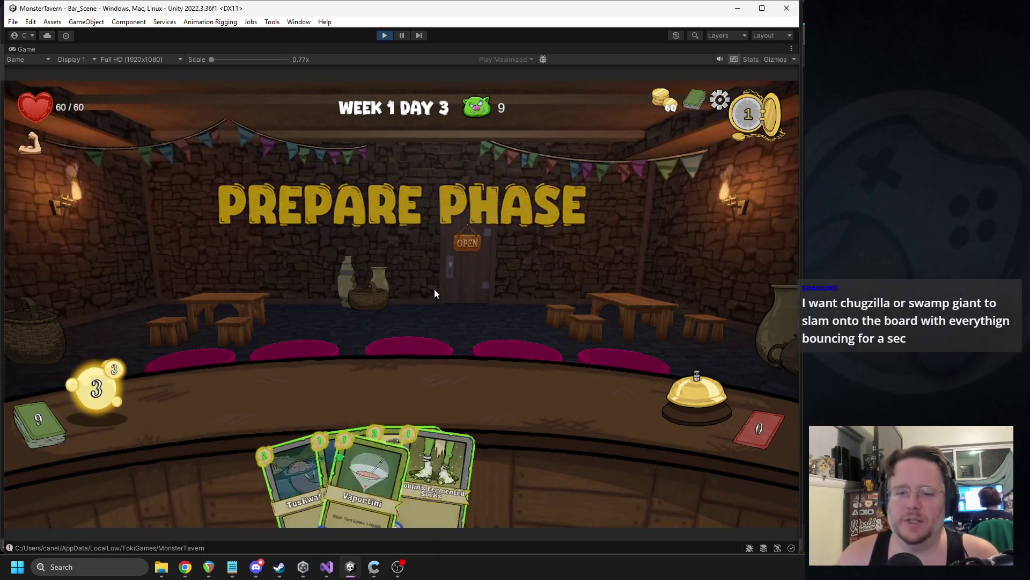
- Play Vomit Bucket and other drinks onto the bar, end the turn, and serve the bear
drag(384, 449, 259, 397)
drag(349, 467, 239, 393)
click(692, 399)
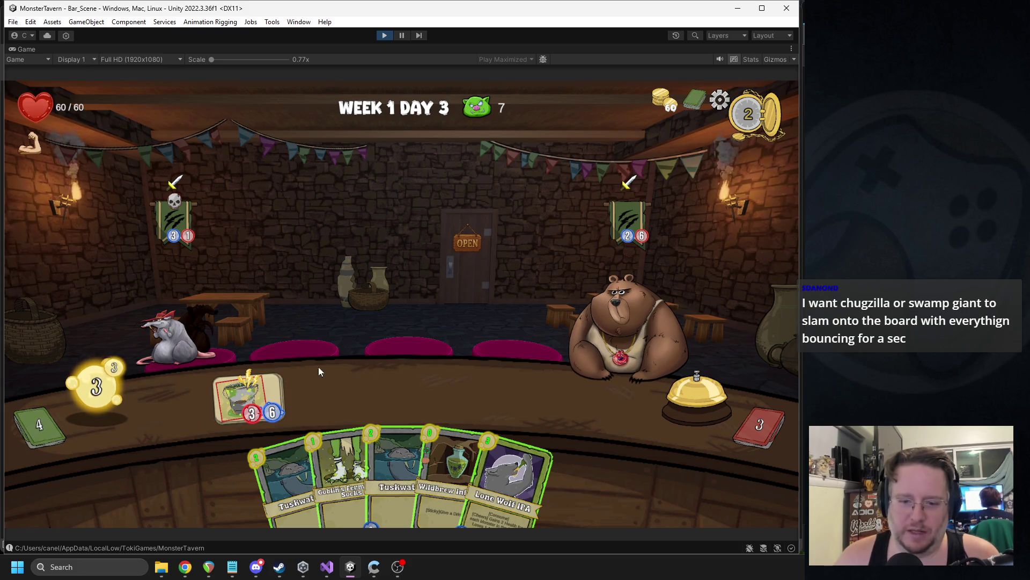
mouse_move(268, 387)
mouse_down()
mouse_move(633, 322)
mouse_move(610, 325)
mouse_up()
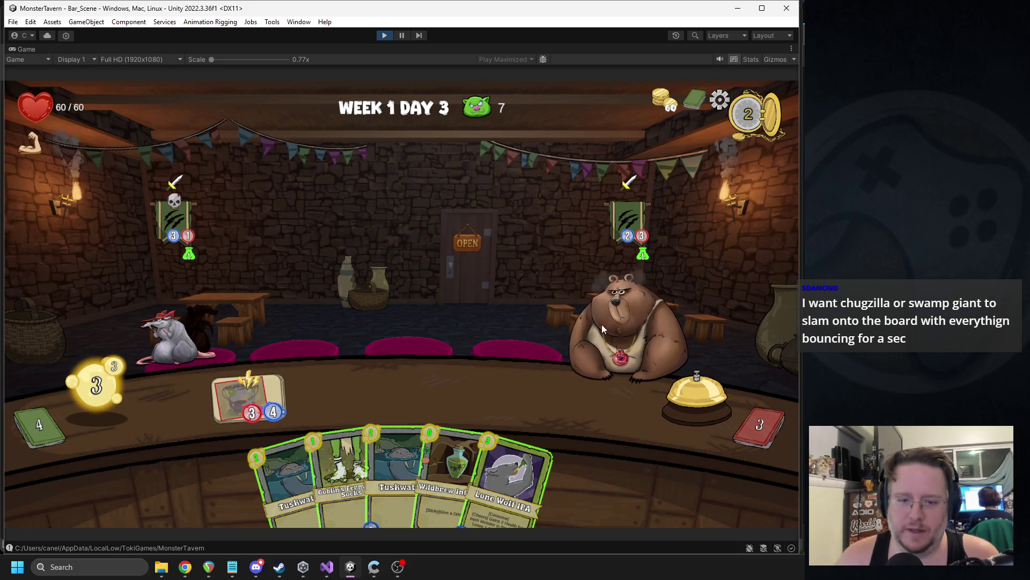
drag(518, 452, 571, 396)
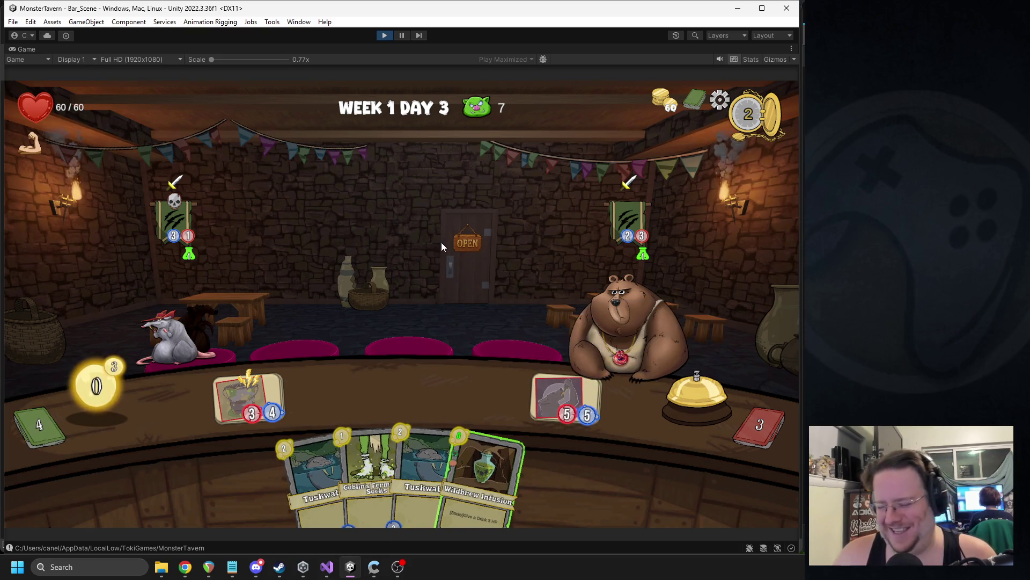
click(388, 34)
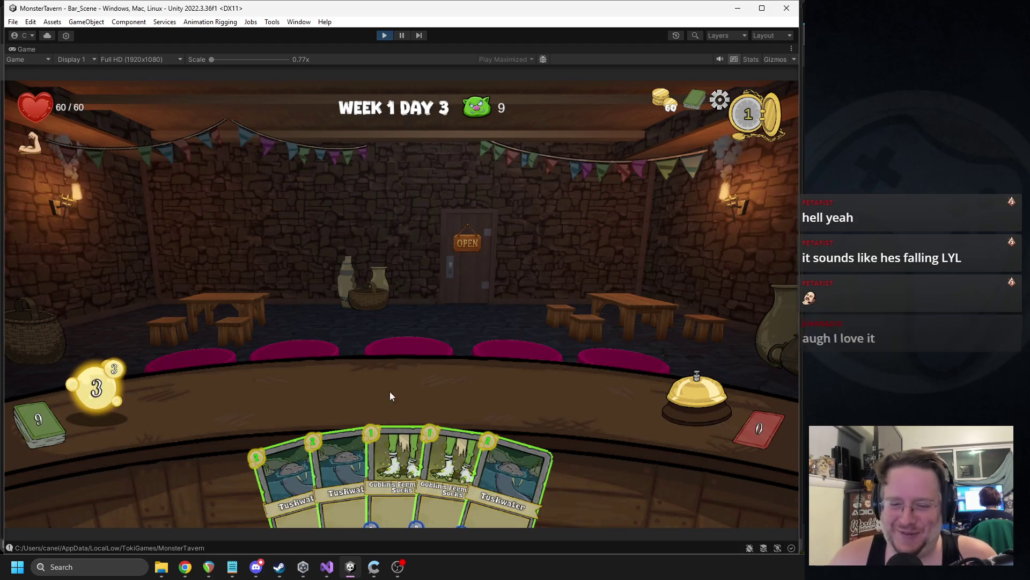
- Play Tuskwater and Lone Wolf IPA onto the bar and end the turn
mouse_move(345, 444)
mouse_down()
mouse_move(246, 388)
mouse_move(329, 394)
mouse_up()
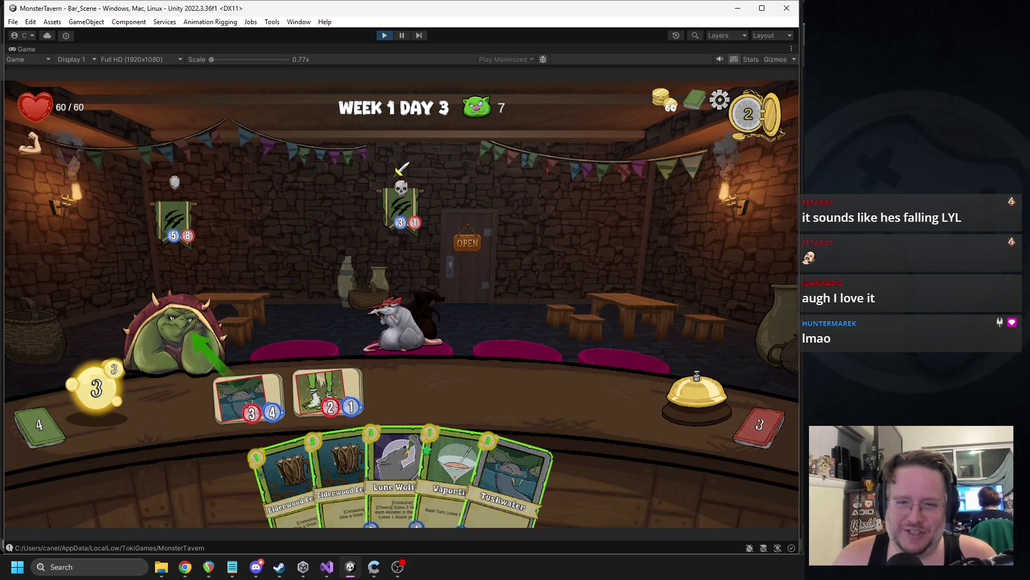
mouse_move(394, 443)
drag(394, 444, 263, 385)
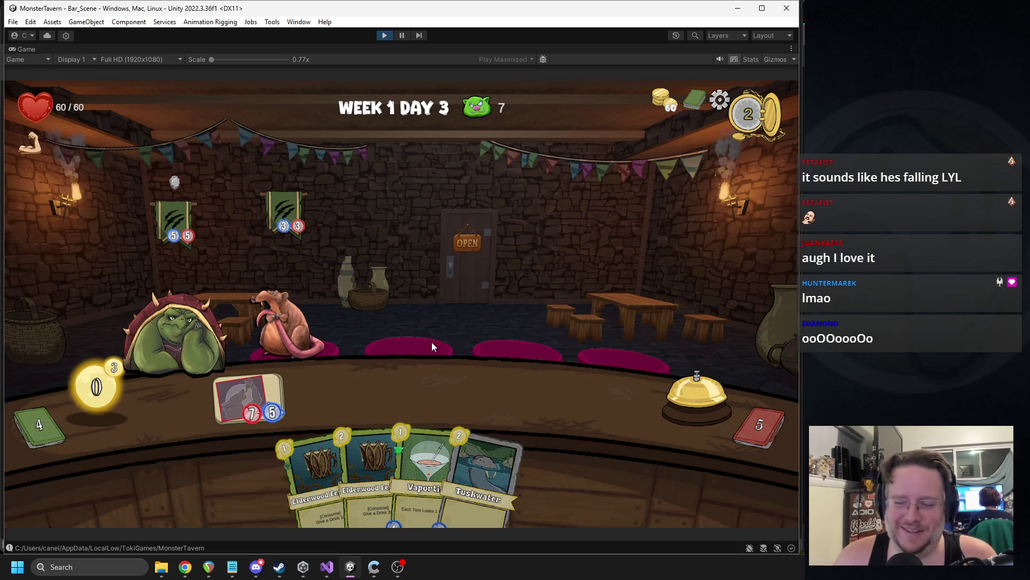
click(696, 394)
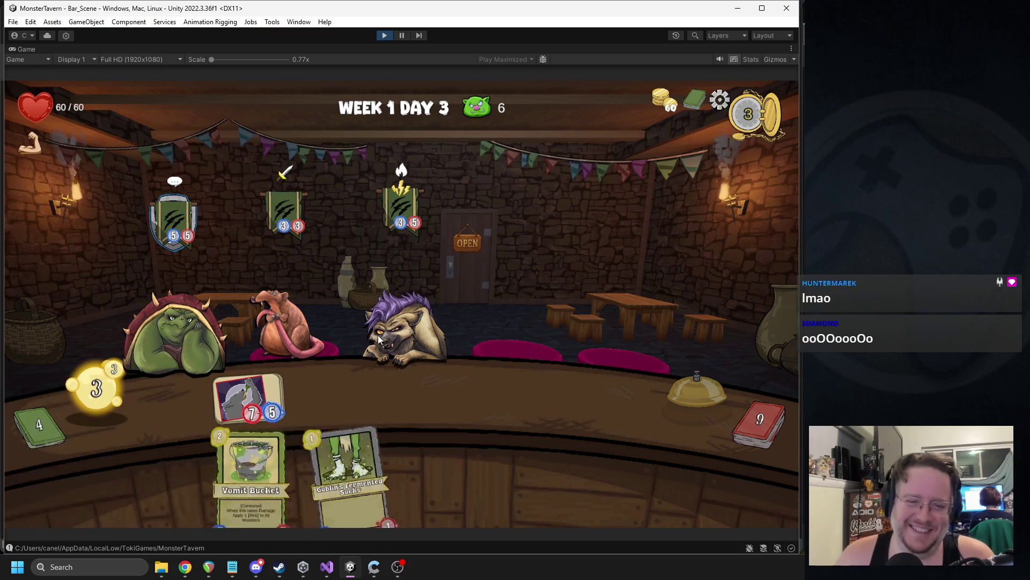
- Add Wildbrew Infusion and Elderwood Ferment to the wolf drink, play Vomit Bucket, and end the turn
drag(321, 461, 314, 395)
mouse_move(481, 452)
mouse_move(481, 452)
mouse_down()
mouse_move(263, 379)
mouse_move(261, 358)
mouse_up()
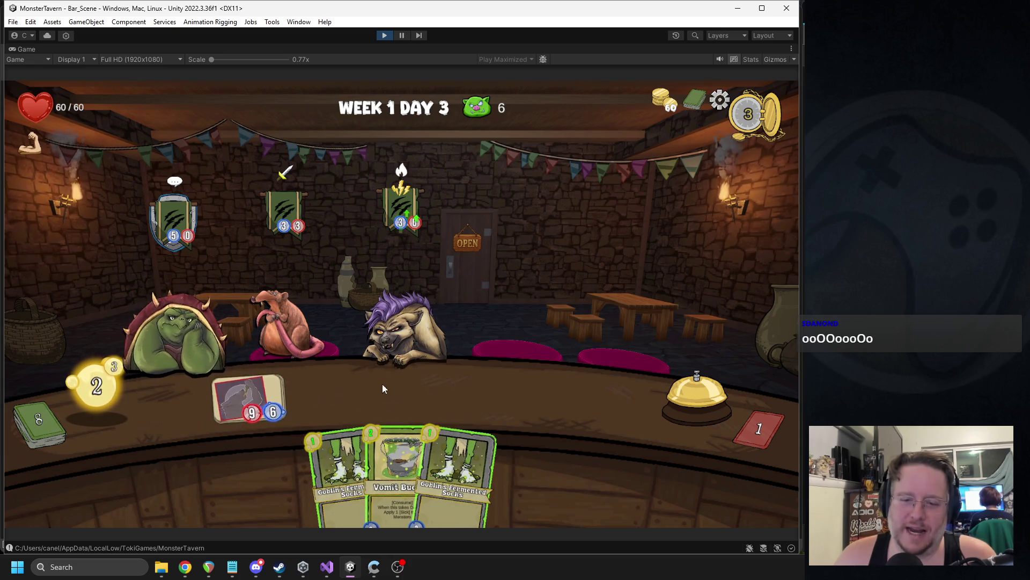
mouse_move(391, 433)
drag(391, 434, 325, 391)
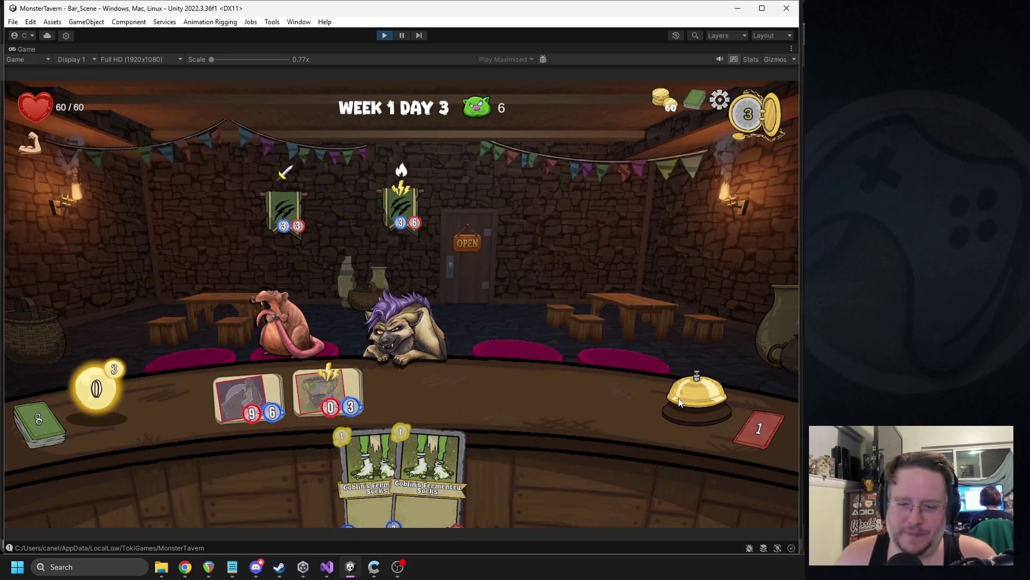
click(697, 394)
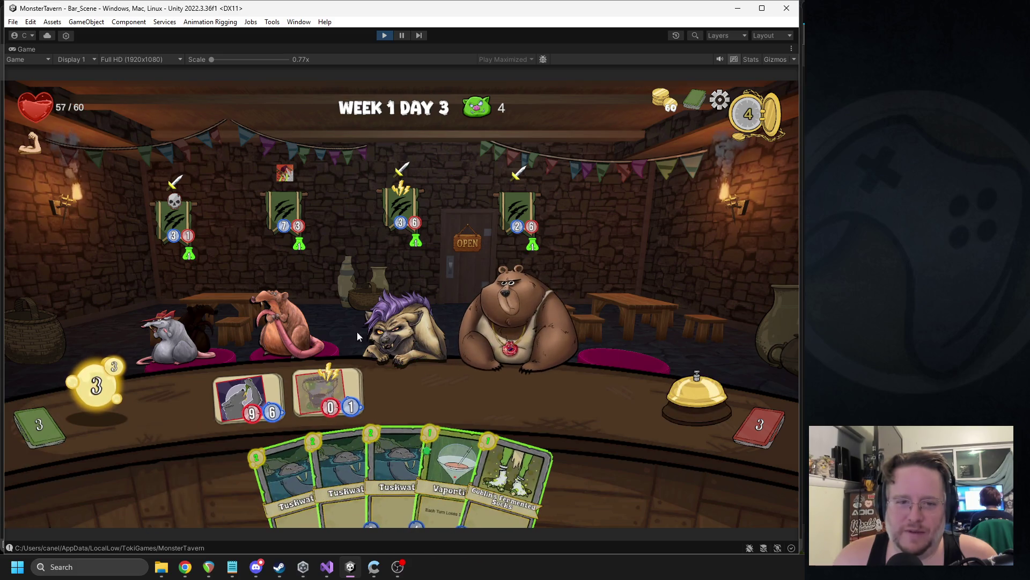
- Play Vaportini and Tuskwater, serve the rat and bear, and add Elderwood and Goblin's Fermented Socks
mouse_move(441, 432)
mouse_down()
mouse_move(539, 382)
mouse_move(566, 397)
mouse_up()
drag(247, 397, 288, 311)
drag(369, 462, 247, 399)
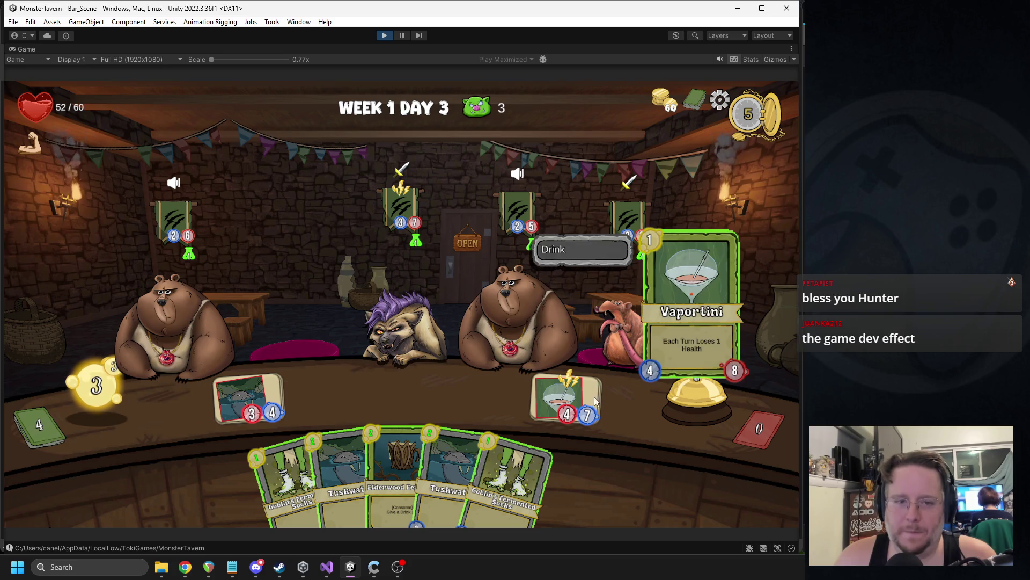
mouse_move(405, 427)
mouse_down()
mouse_move(569, 376)
mouse_move(566, 397)
mouse_up()
drag(268, 401, 496, 349)
drag(489, 460, 349, 408)
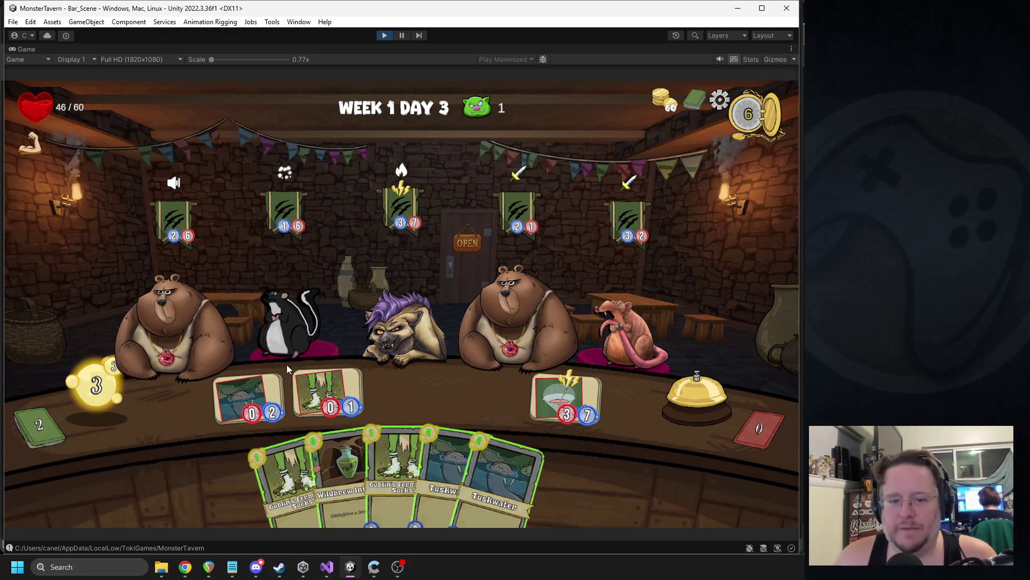
- Target the skunk, boost the rat's drink with Wildbrew, serve the right bear, and play Socks and Tuskwater
mouse_move(499, 472)
mouse_down()
mouse_move(303, 357)
mouse_move(292, 325)
mouse_up()
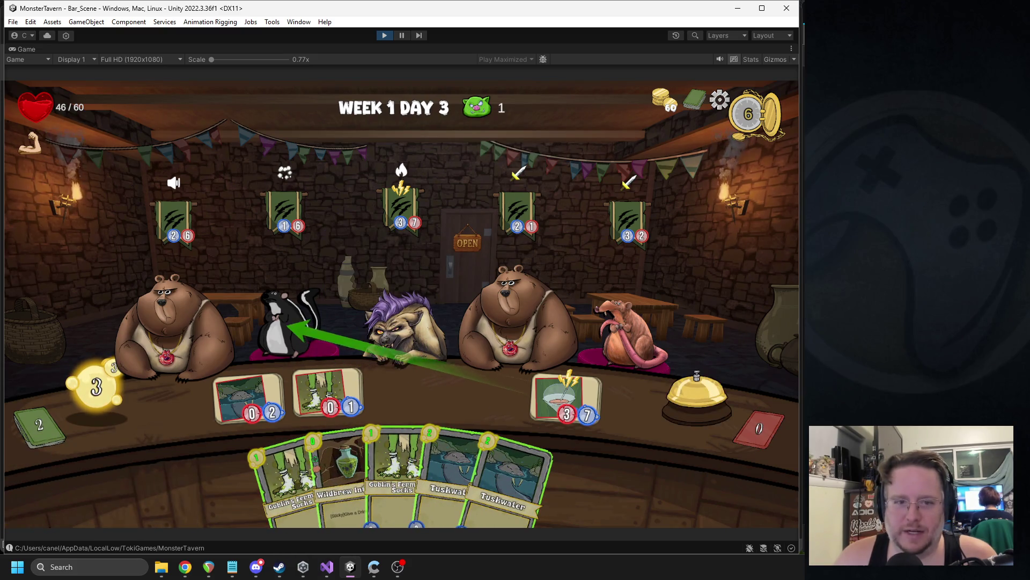
drag(339, 455, 565, 394)
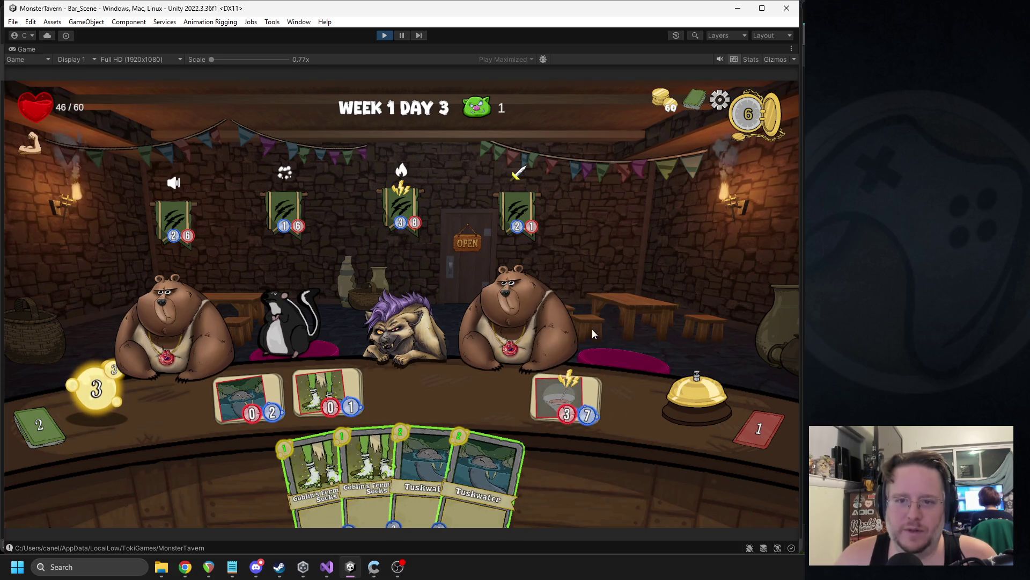
mouse_move(367, 466)
mouse_down()
mouse_move(408, 391)
mouse_move(487, 392)
mouse_up()
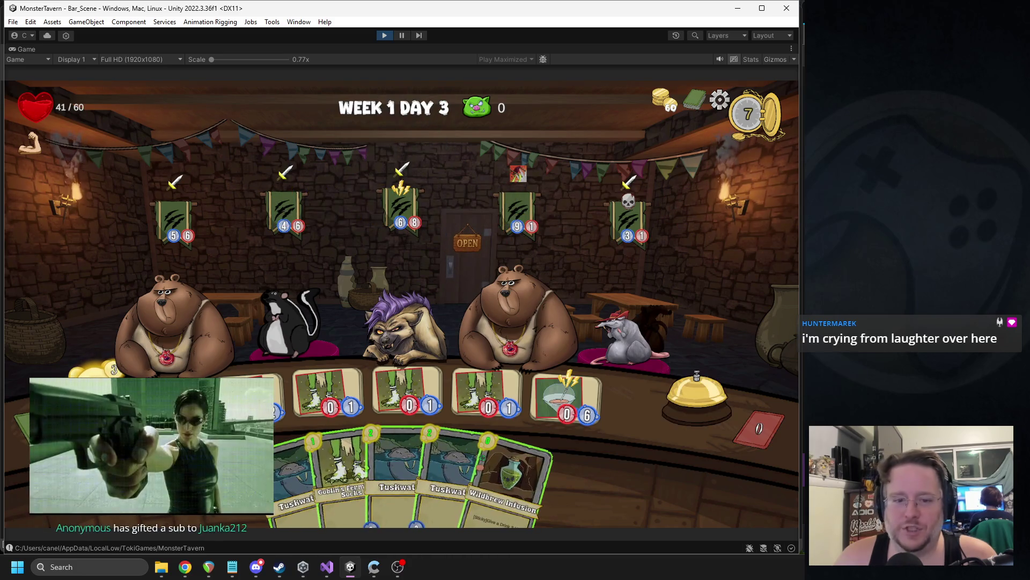
mouse_move(375, 472)
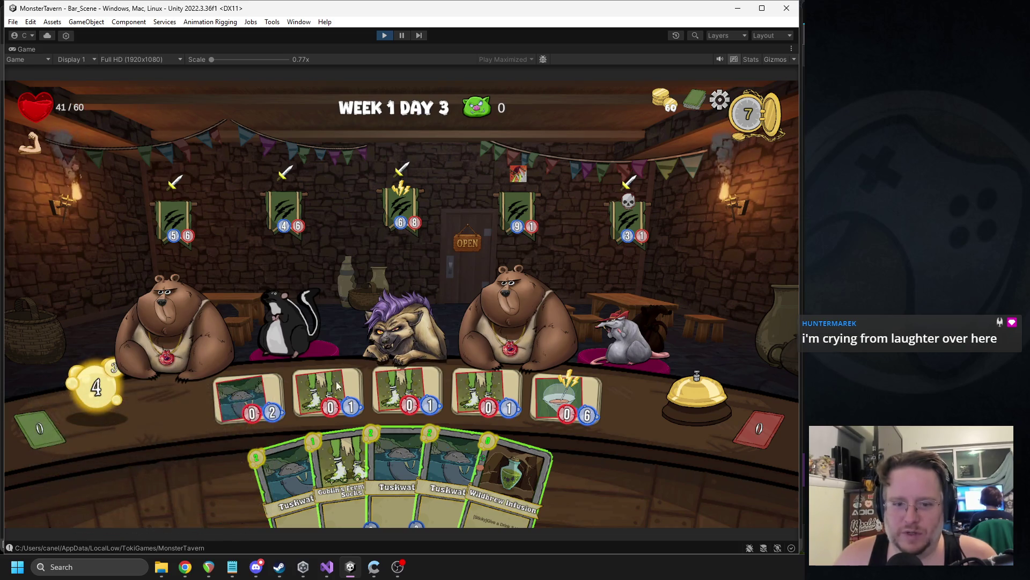
drag(519, 321, 511, 330)
mouse_move(267, 395)
mouse_down()
mouse_move(511, 330)
mouse_move(513, 309)
mouse_up()
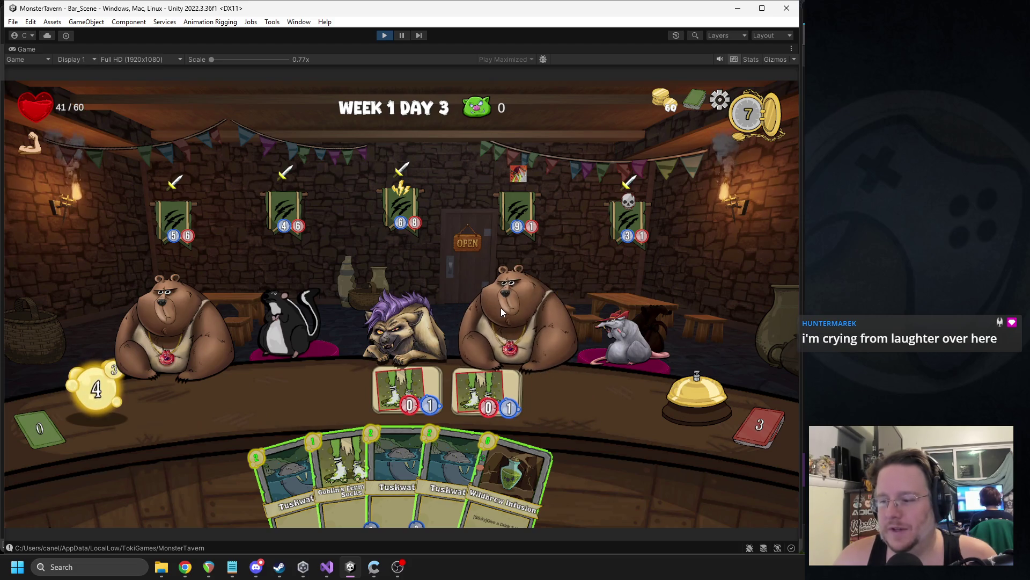
drag(333, 447, 248, 397)
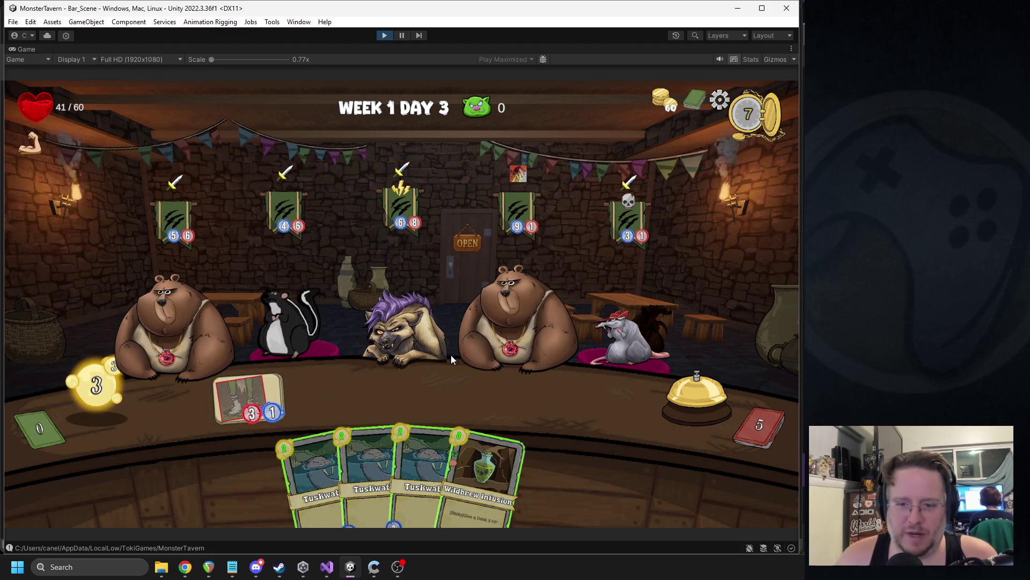
mouse_move(343, 467)
mouse_down()
mouse_move(338, 389)
mouse_move(329, 394)
mouse_up()
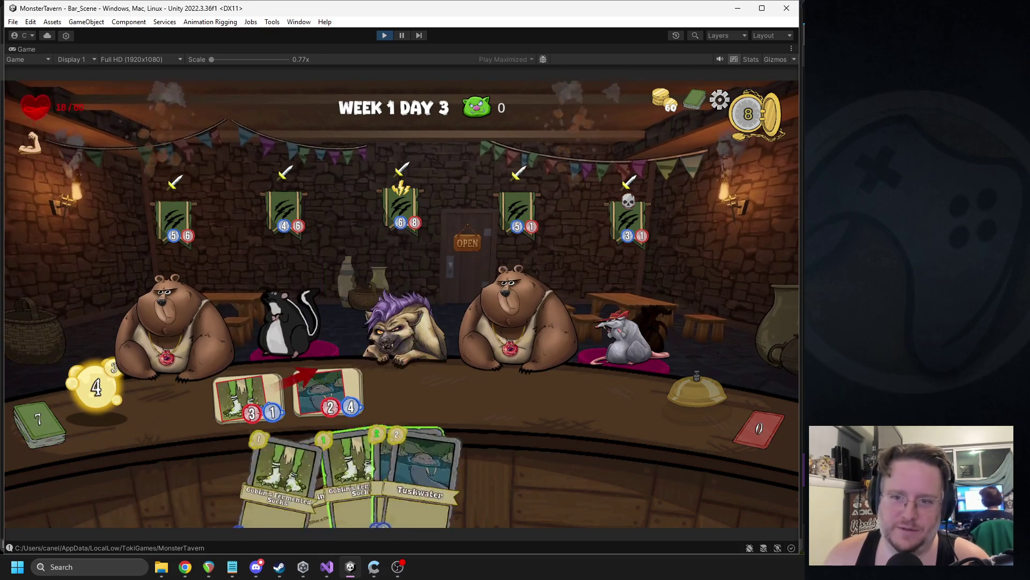
- Boost the Tuskwater drink with Wildbrew, serve the rat, play Socks and Tuskwater, and end the turn
mouse_move(240, 469)
mouse_down()
mouse_move(361, 388)
mouse_move(333, 397)
mouse_move(617, 330)
mouse_up()
drag(445, 473, 307, 398)
drag(308, 471, 391, 394)
drag(318, 448, 480, 392)
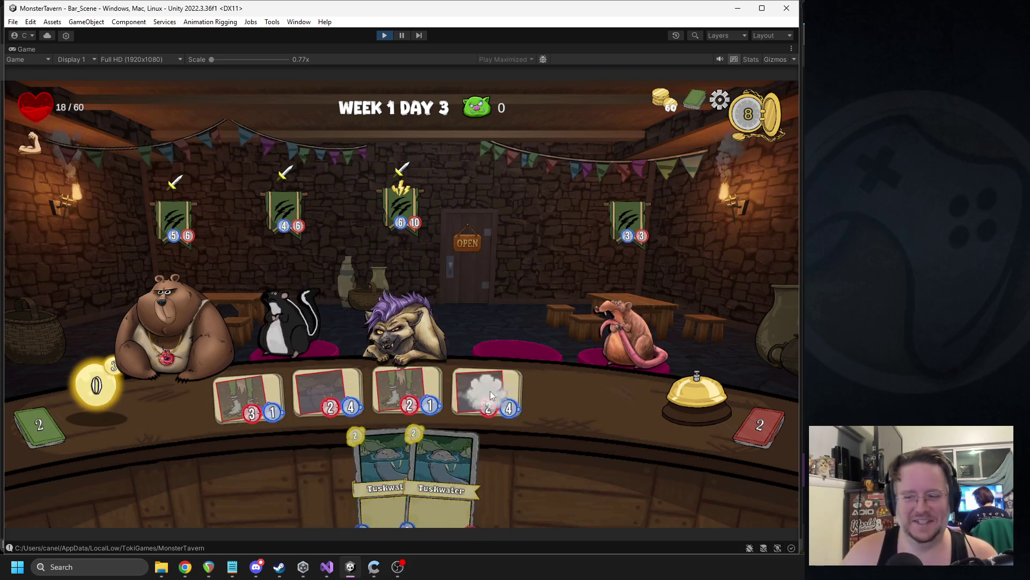
click(681, 387)
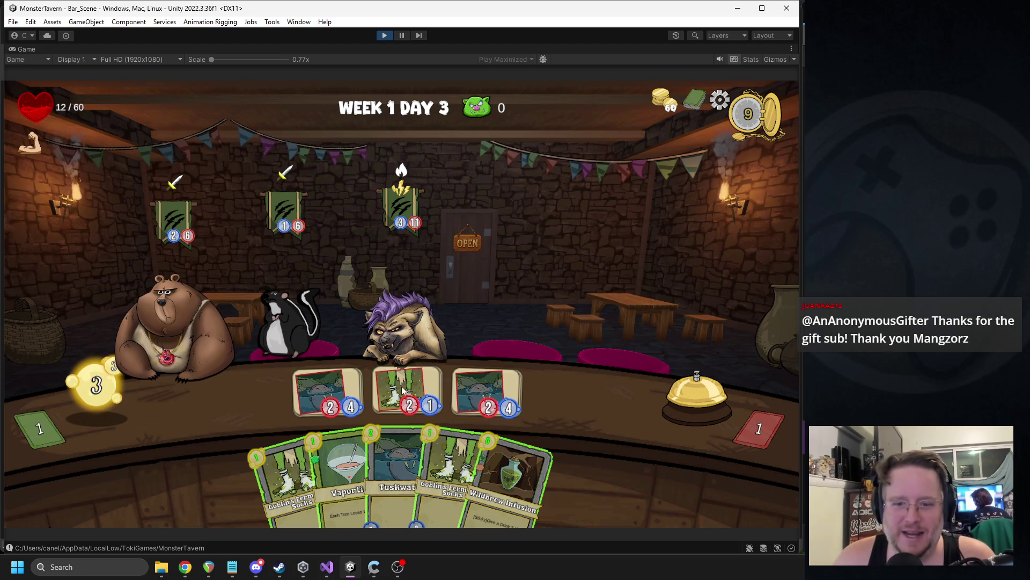
- Play Vaportini, Wildbrew and two Goblin's Fermented Socks, serve the skunk, add Tuskwater, and end the turn
drag(294, 427, 247, 397)
drag(520, 427, 334, 395)
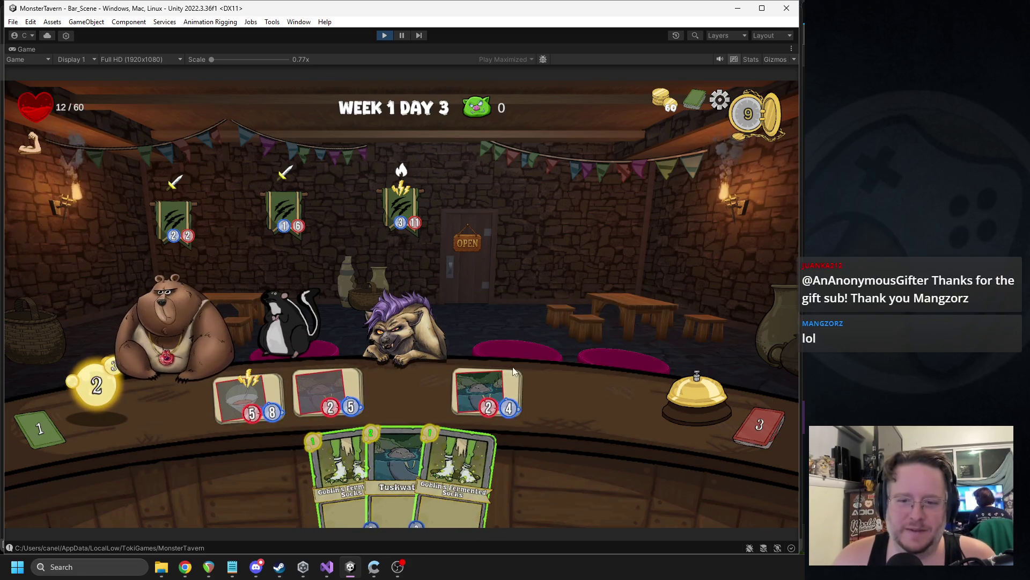
drag(456, 472, 413, 391)
drag(365, 472, 538, 392)
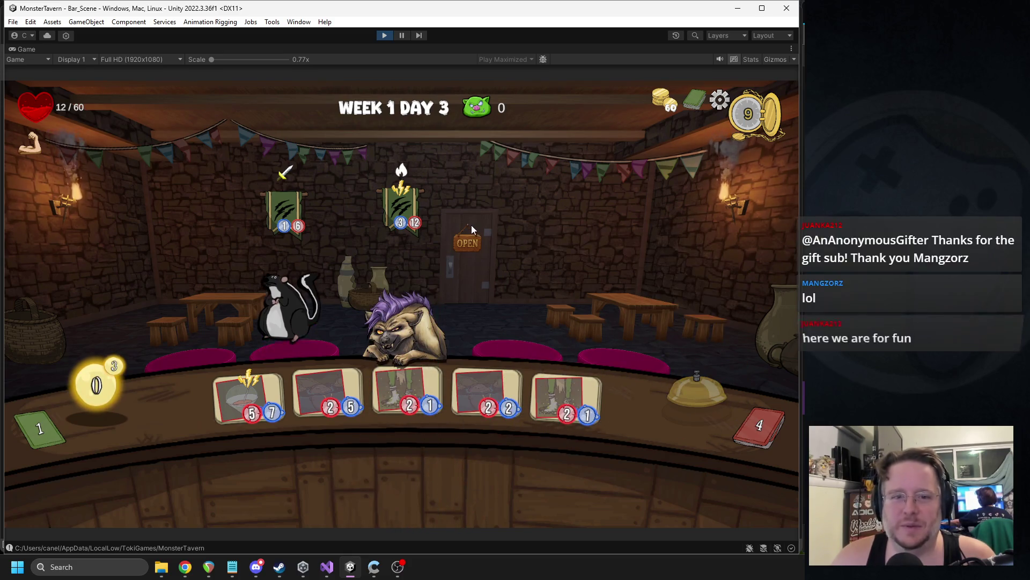
mouse_move(267, 354)
mouse_down()
mouse_move(293, 343)
mouse_move(294, 322)
mouse_up()
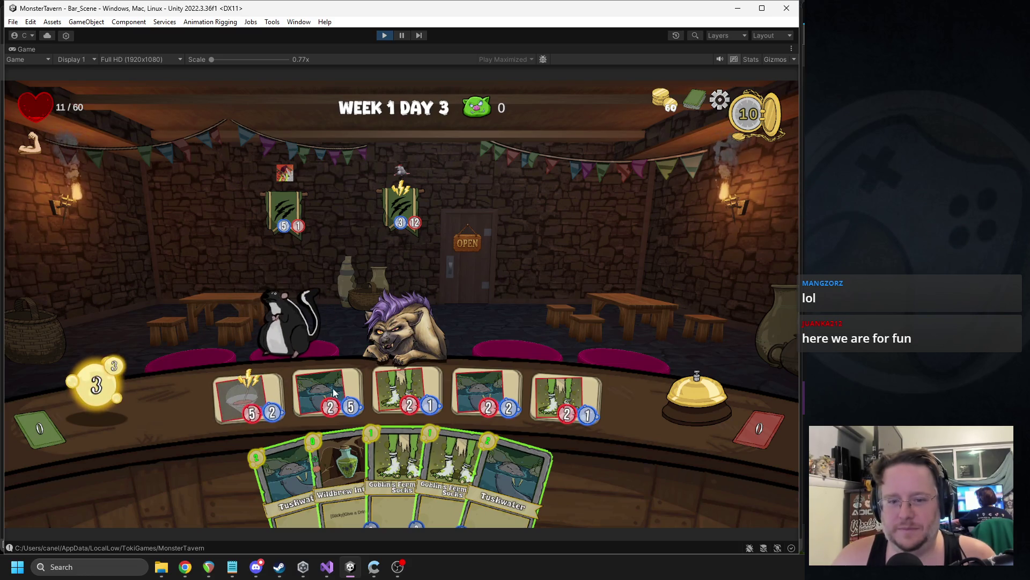
drag(345, 455, 248, 397)
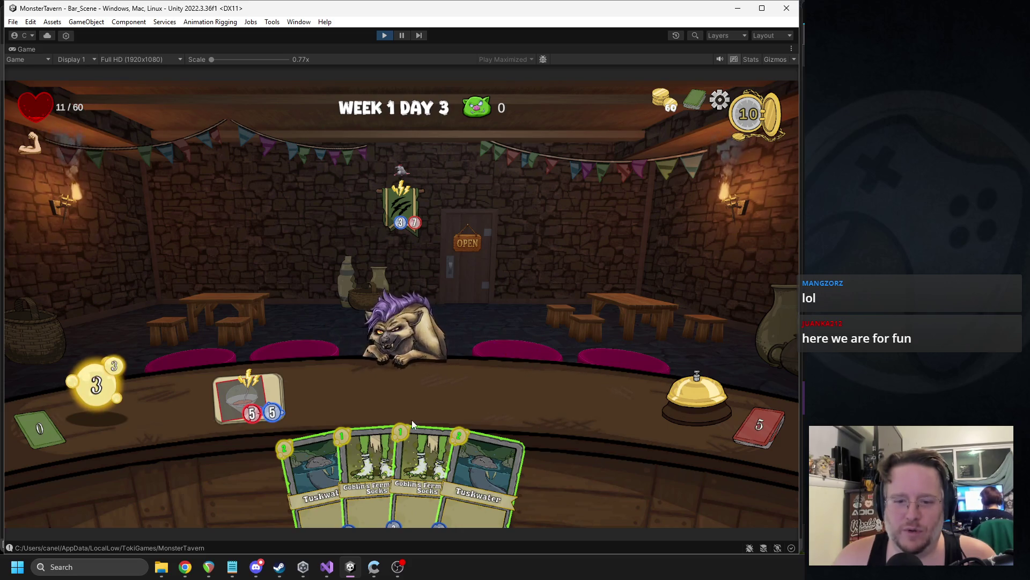
drag(411, 429, 346, 383)
drag(325, 462, 403, 380)
click(688, 384)
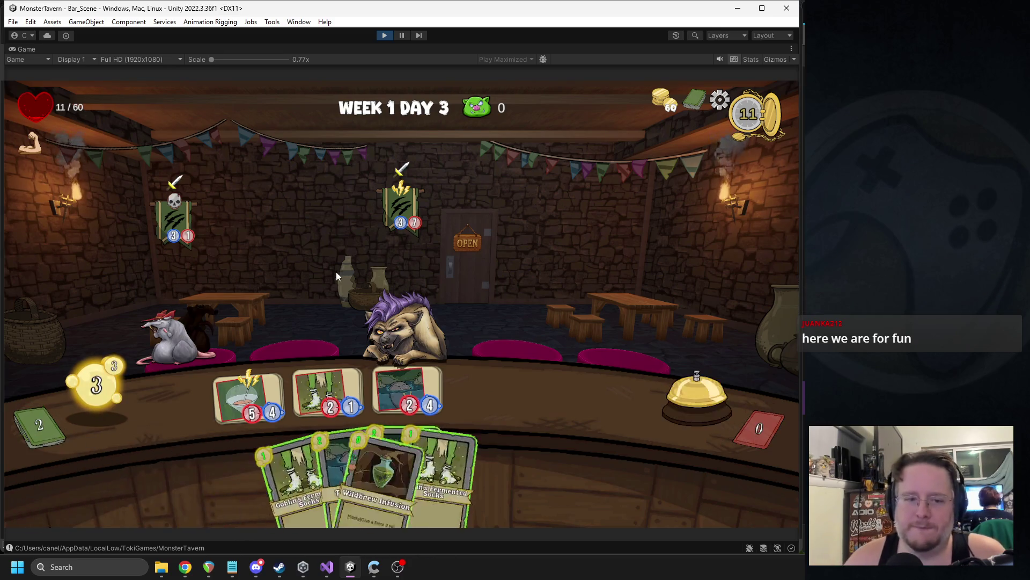
- Give Wildbrew to the first drink, play two Socks, and end the final turns to clear Day 3
drag(485, 454, 249, 381)
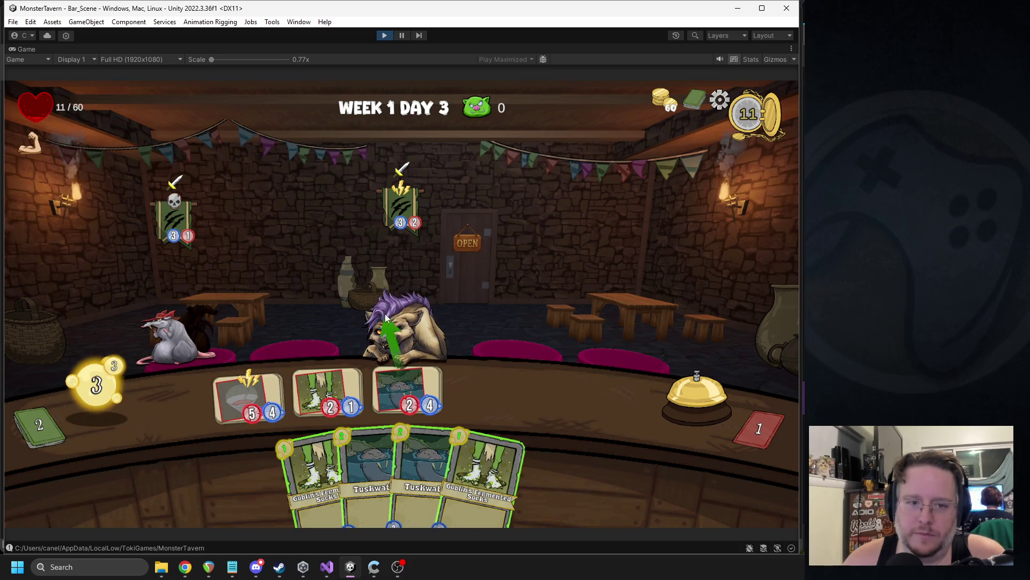
drag(317, 472, 327, 369)
mouse_move(482, 467)
mouse_down()
mouse_move(472, 430)
mouse_move(486, 399)
mouse_up()
click(659, 371)
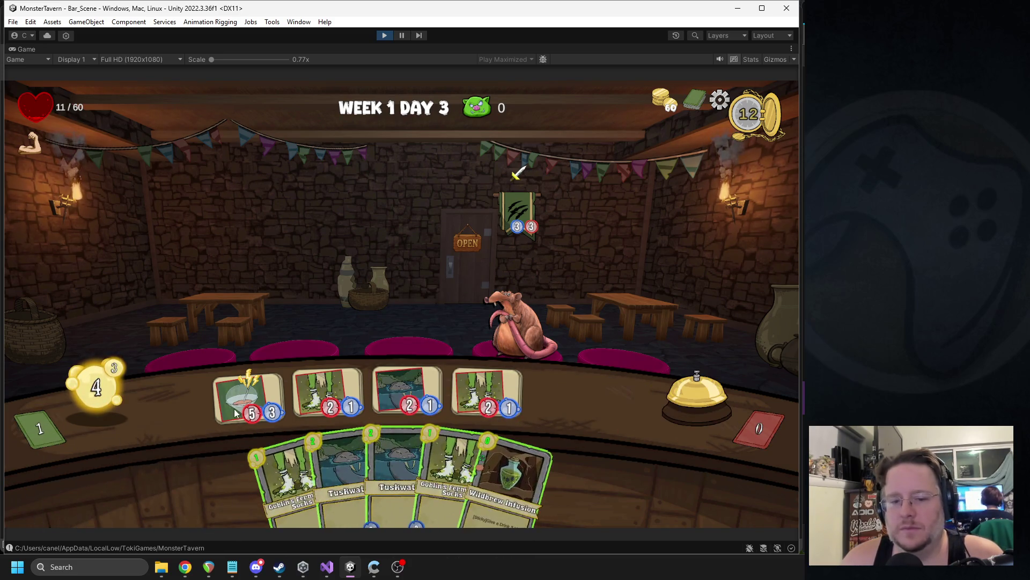
click(655, 386)
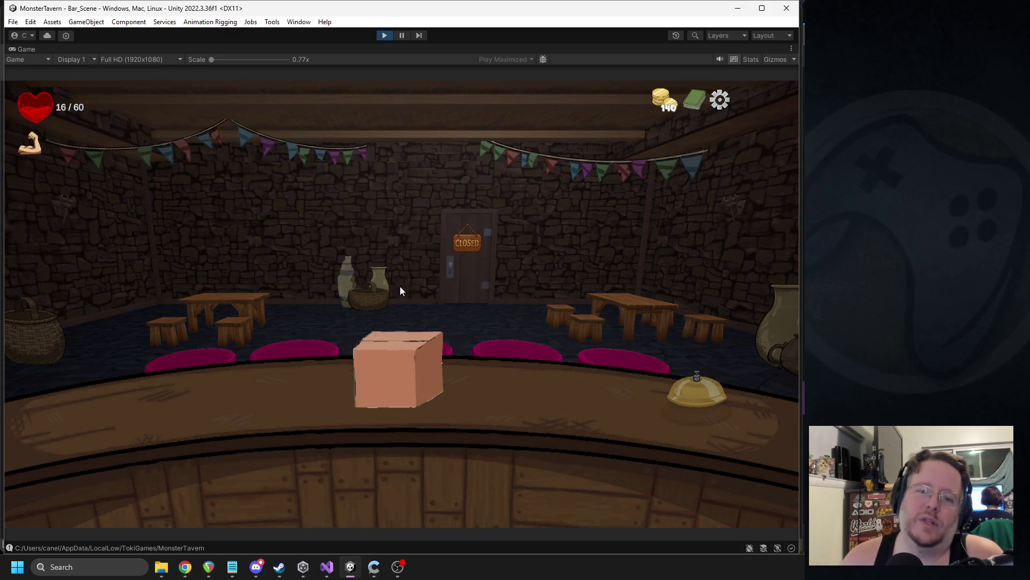
- Review the full deck in the Trinket Shop and buy the Recycler trinket for 30 gold
click(424, 382)
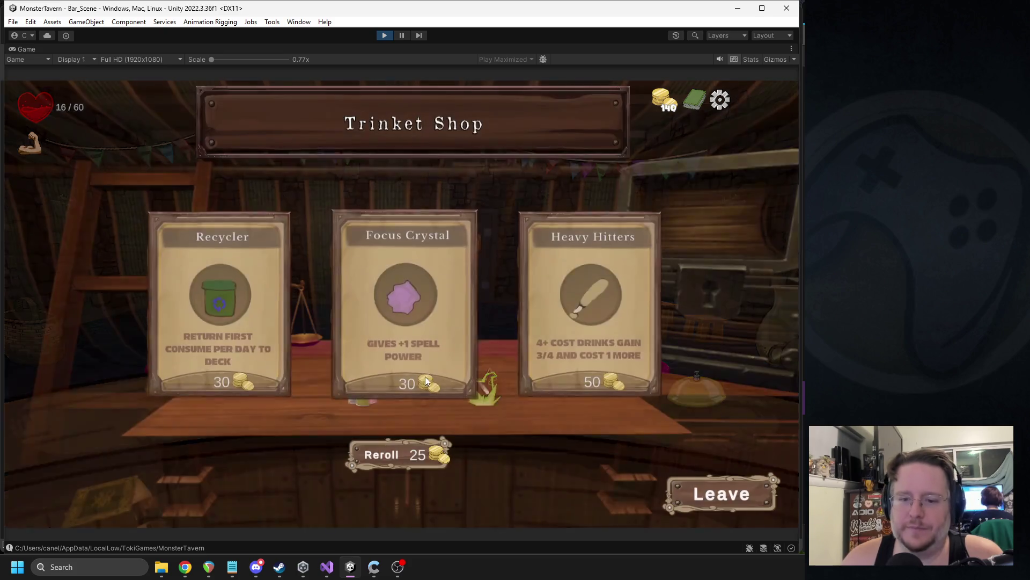
click(695, 100)
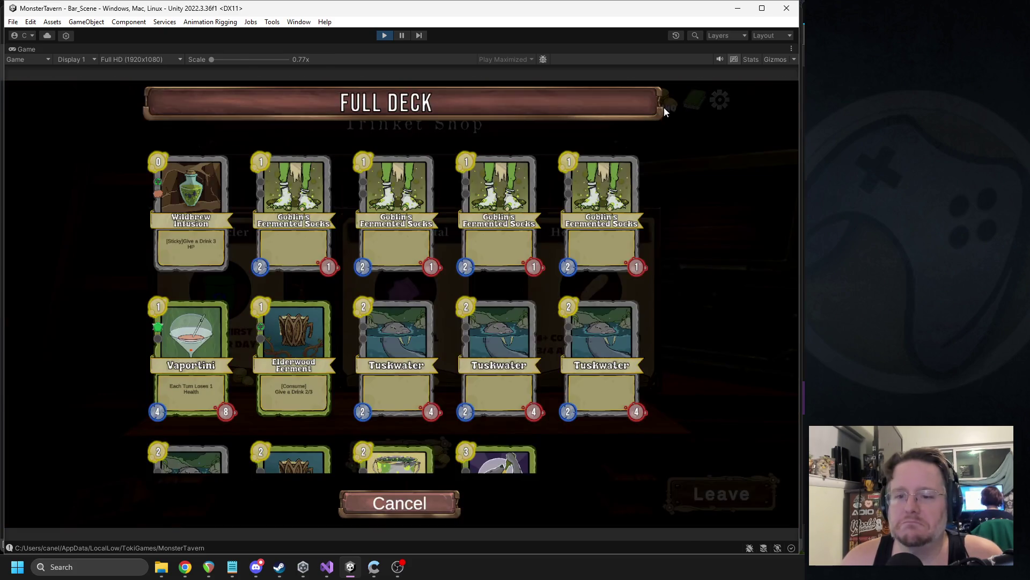
scroll(446, 252, down, 3)
scroll(432, 238, up, 3)
scroll(432, 238, down, 3)
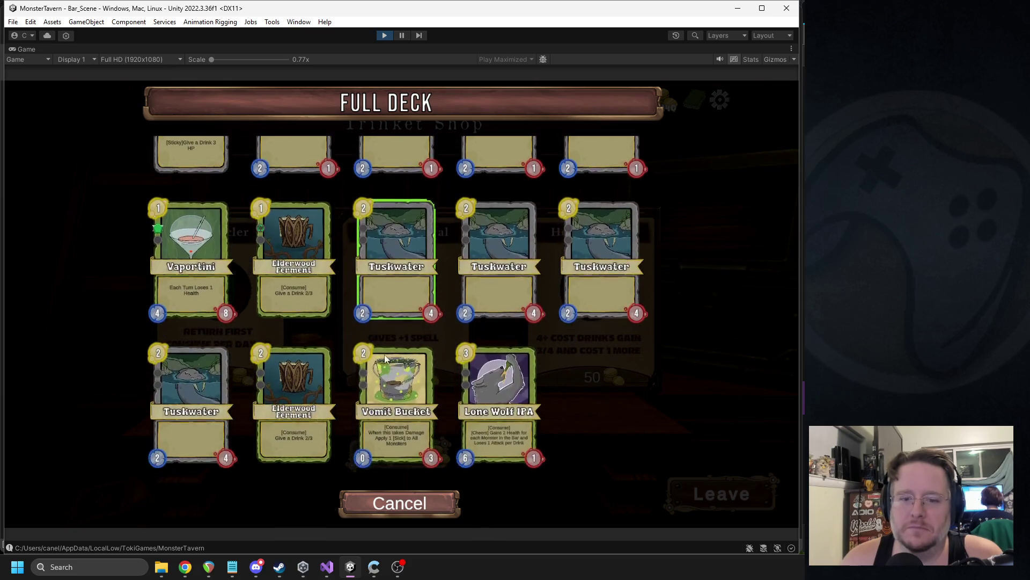
click(359, 502)
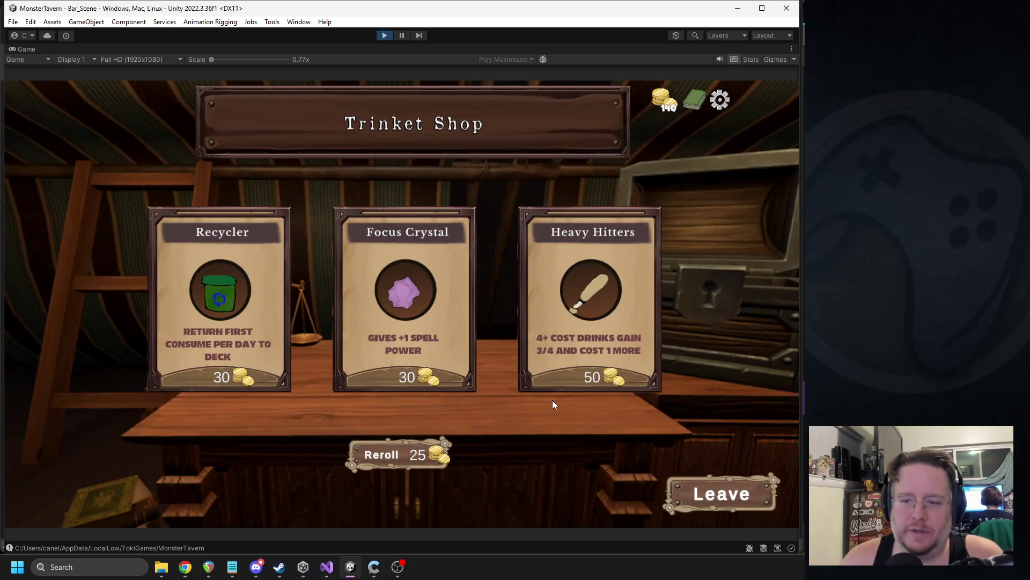
click(166, 300)
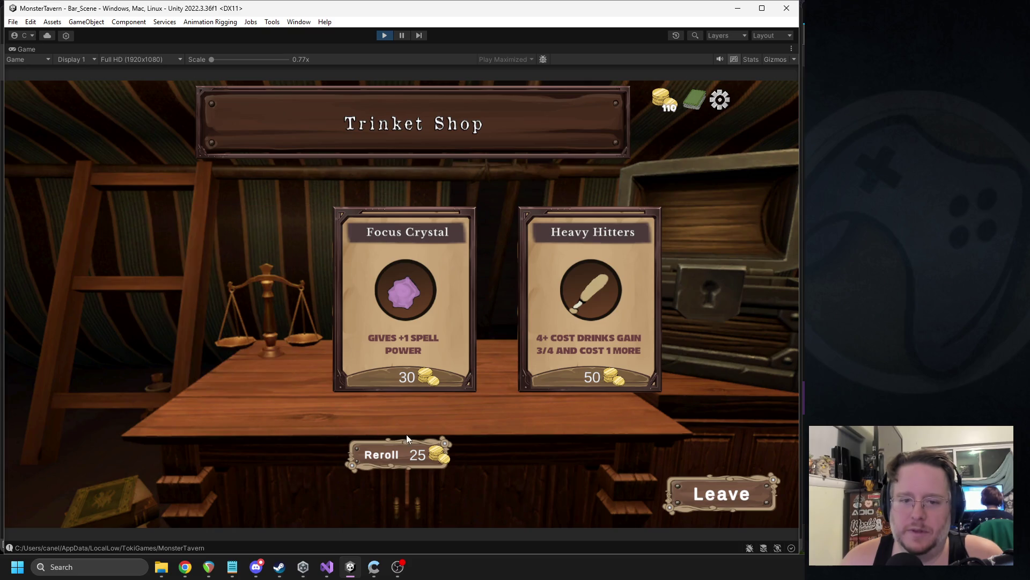
- Use Transform a Card to turn a Tuskwater card into Ironbark Ferment
click(684, 490)
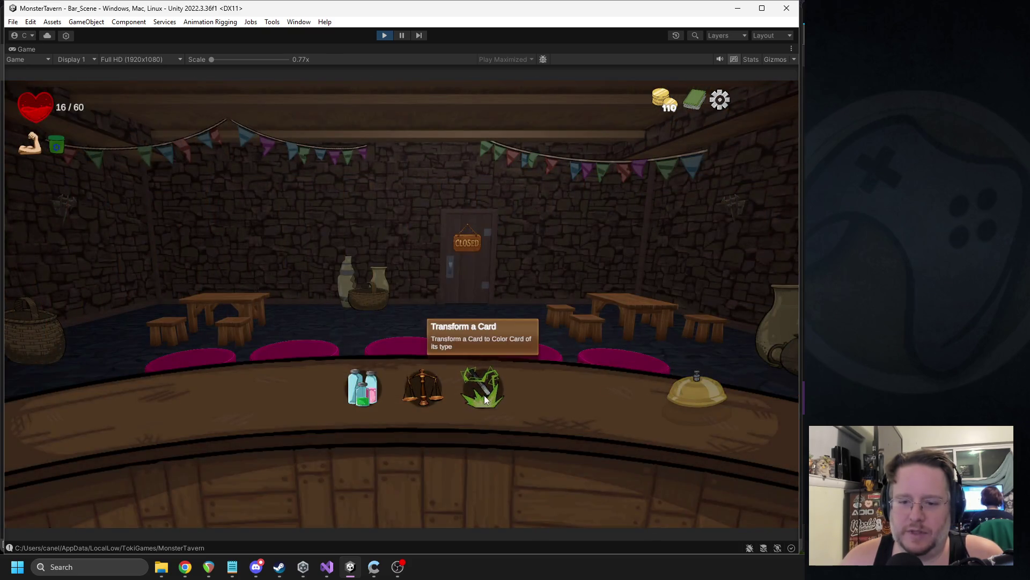
click(485, 392)
click(389, 387)
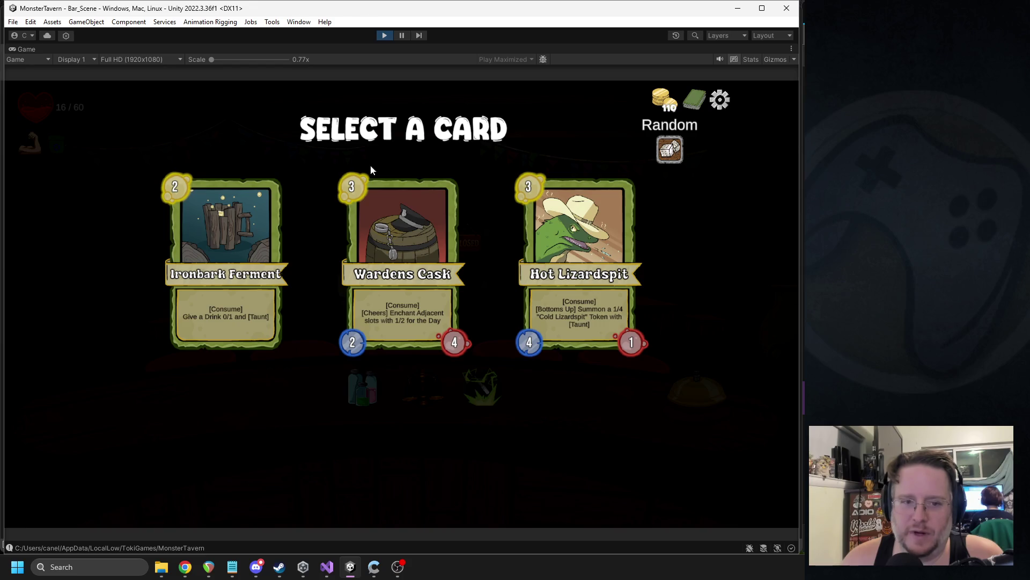
click(261, 224)
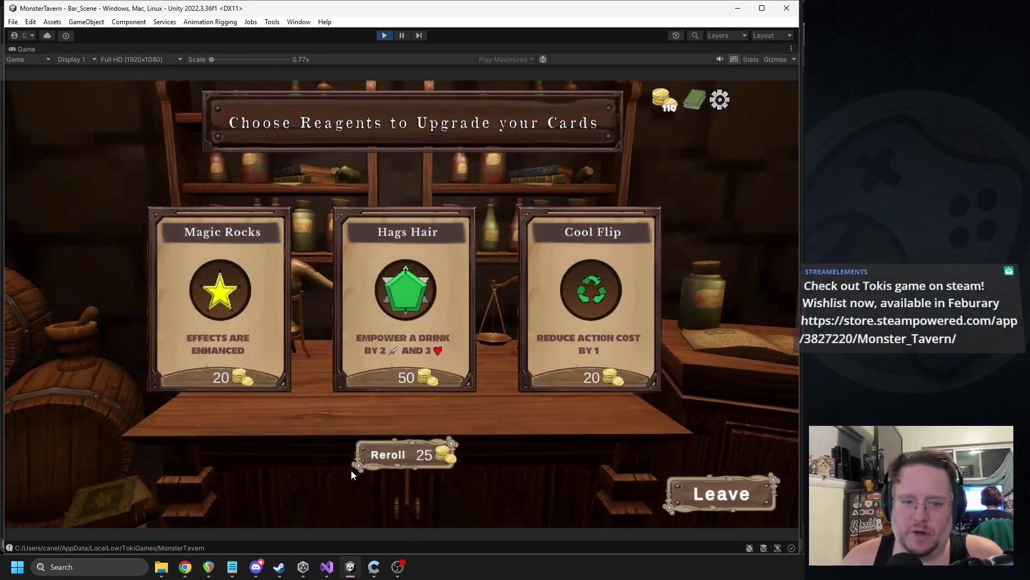
- Use Cool Flip on Ironbark Ferment, Hags Hair on Lone Wolf IPA, and Magic Rocks on Vomit Bucket
click(537, 370)
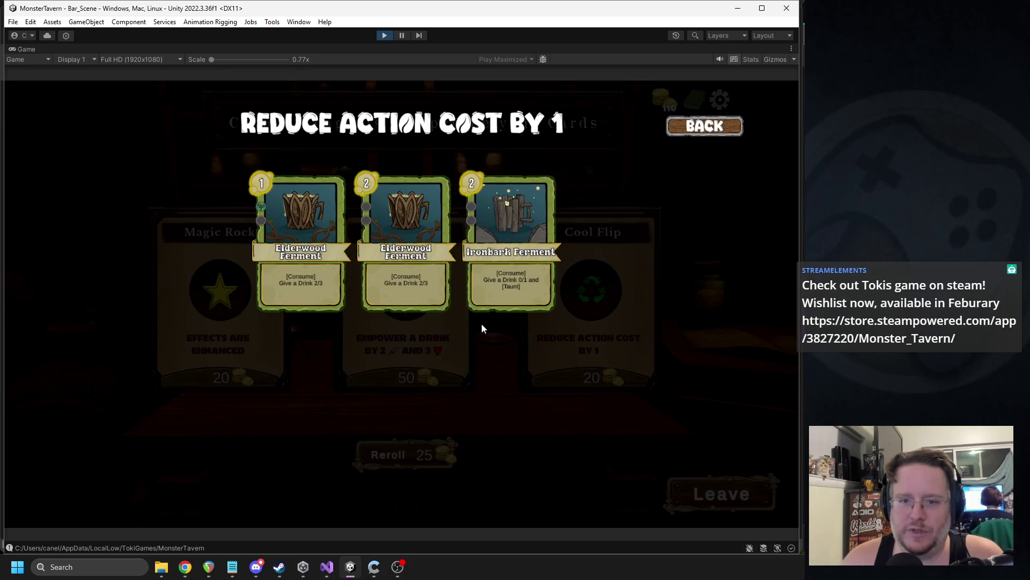
click(490, 266)
click(233, 386)
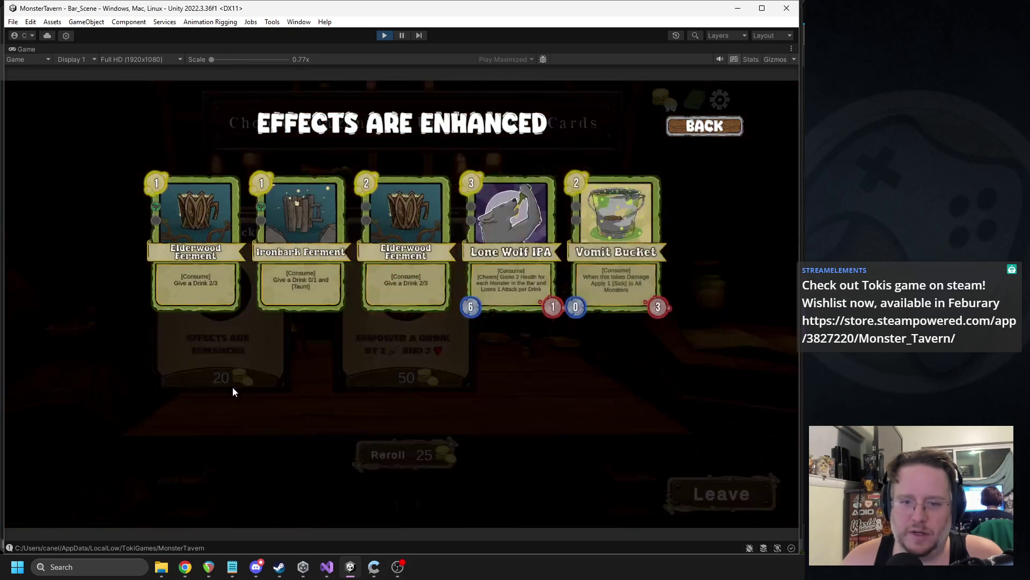
click(513, 276)
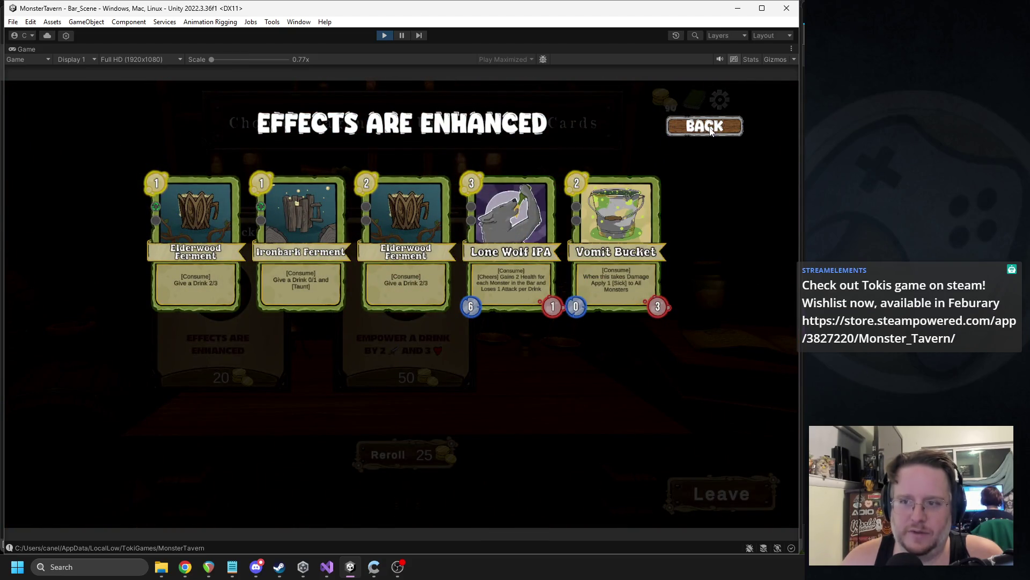
click(411, 280)
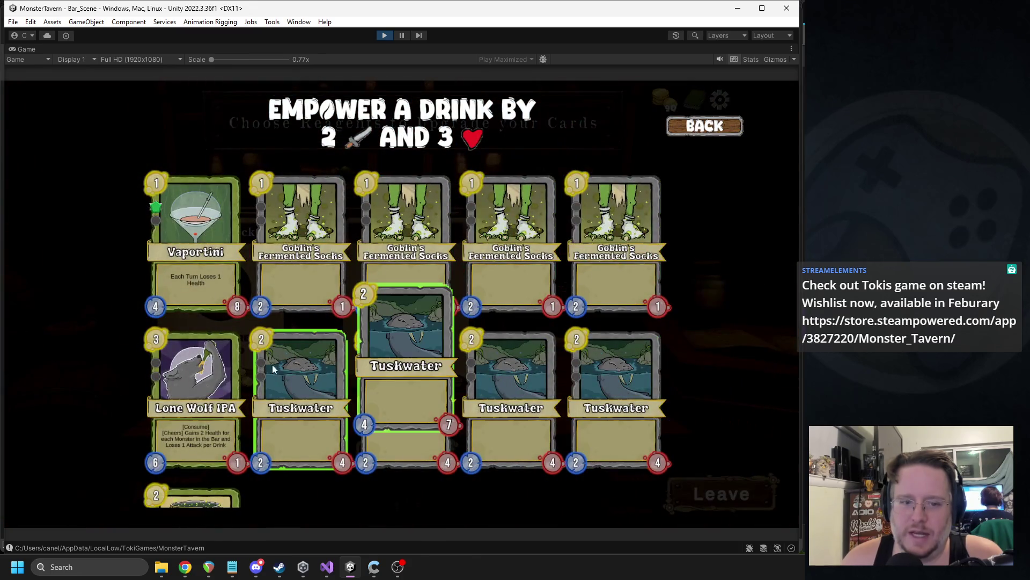
click(208, 266)
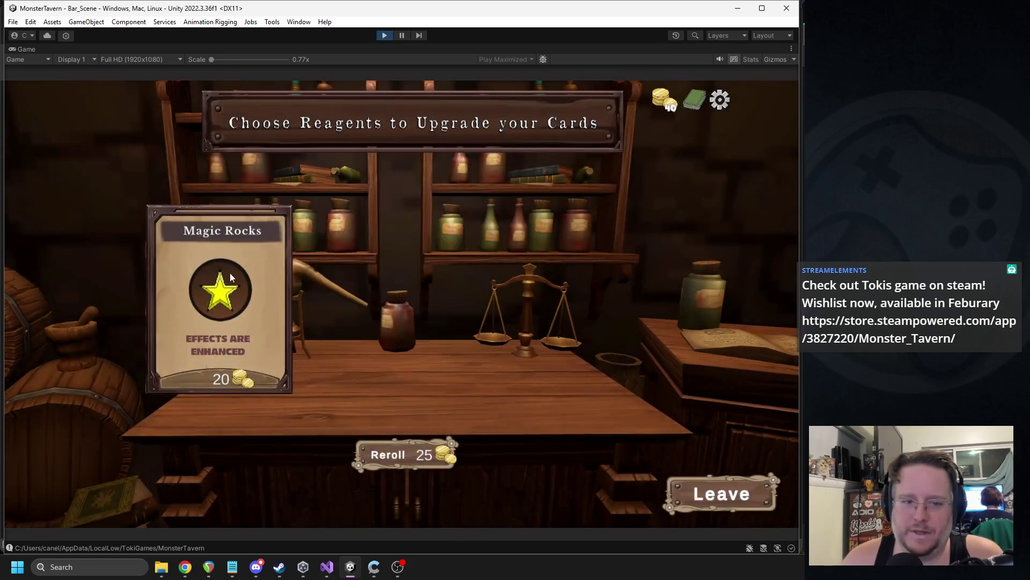
click(230, 273)
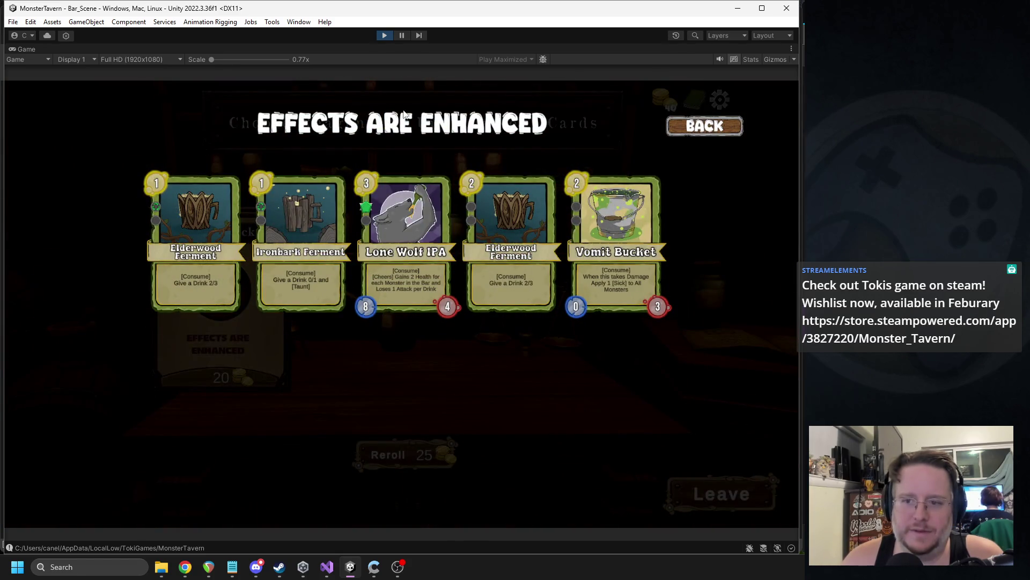
click(719, 215)
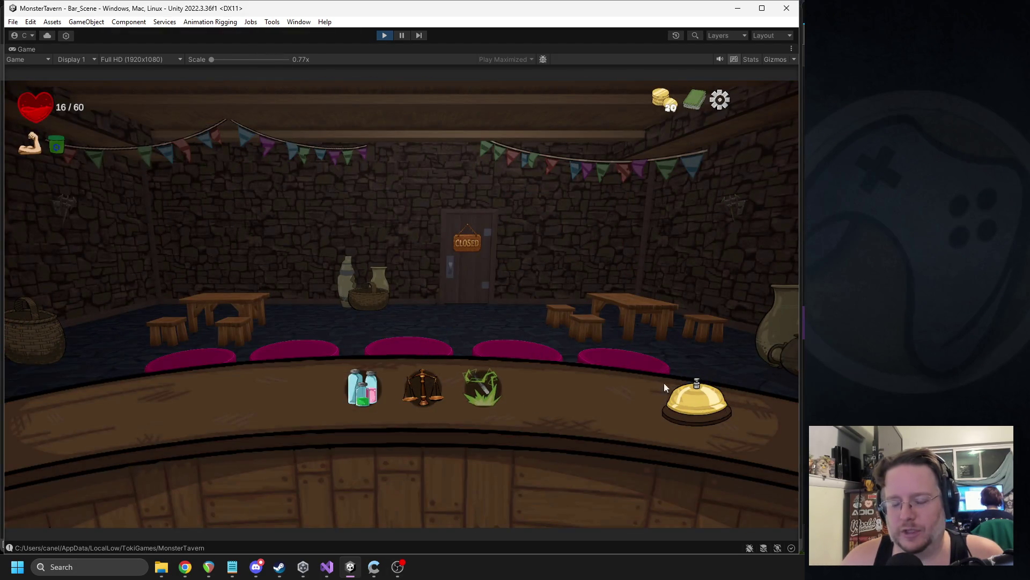
- Start Week 1 Day 4, play Vaportini and Vomit Bucket onto the bar, and end the turn
click(692, 394)
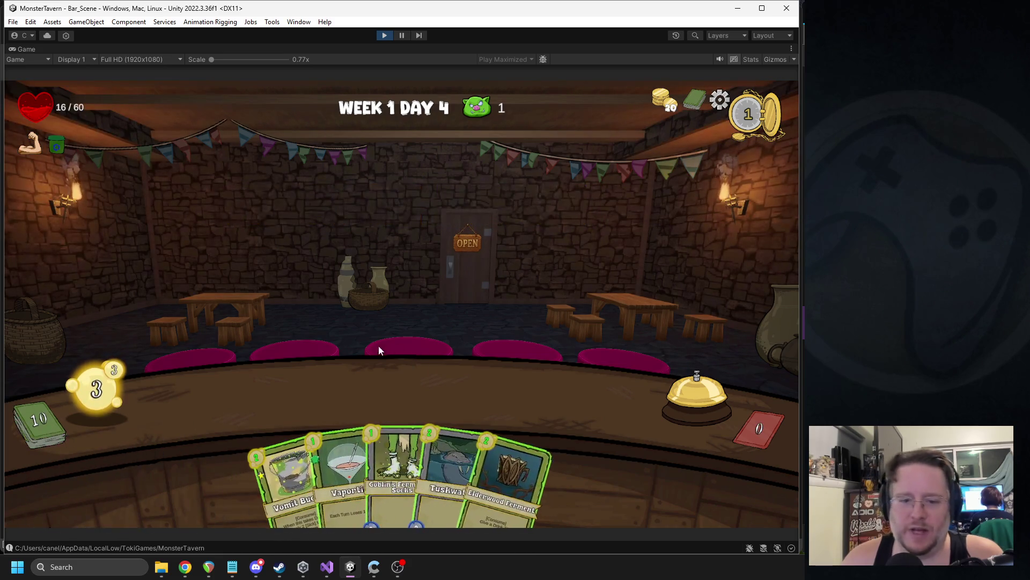
mouse_move(340, 439)
drag(340, 439, 258, 389)
drag(304, 472, 329, 390)
click(660, 392)
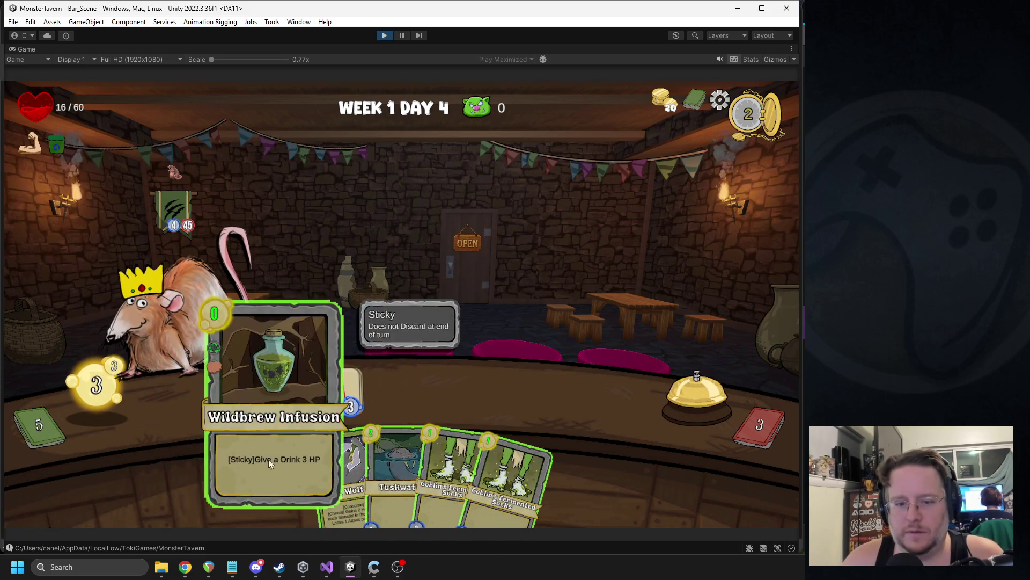
- Play Wildbrew, three Goblin's Fermented Socks and Elderwood on Vomit Bucket, then end the turn
drag(274, 469, 297, 383)
drag(419, 472, 404, 372)
drag(467, 472, 475, 382)
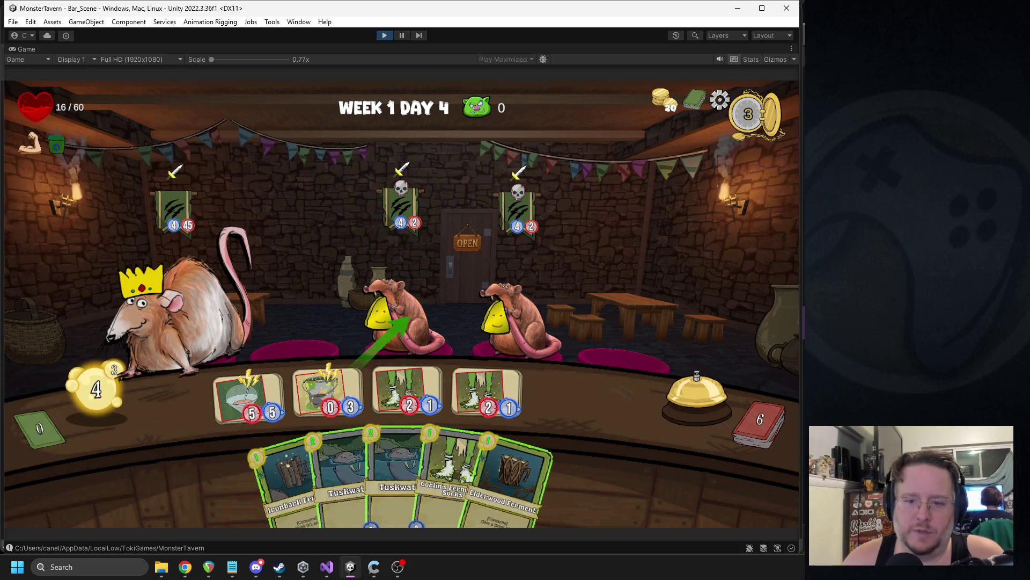
mouse_move(531, 454)
mouse_down()
mouse_move(333, 389)
mouse_move(225, 324)
mouse_up()
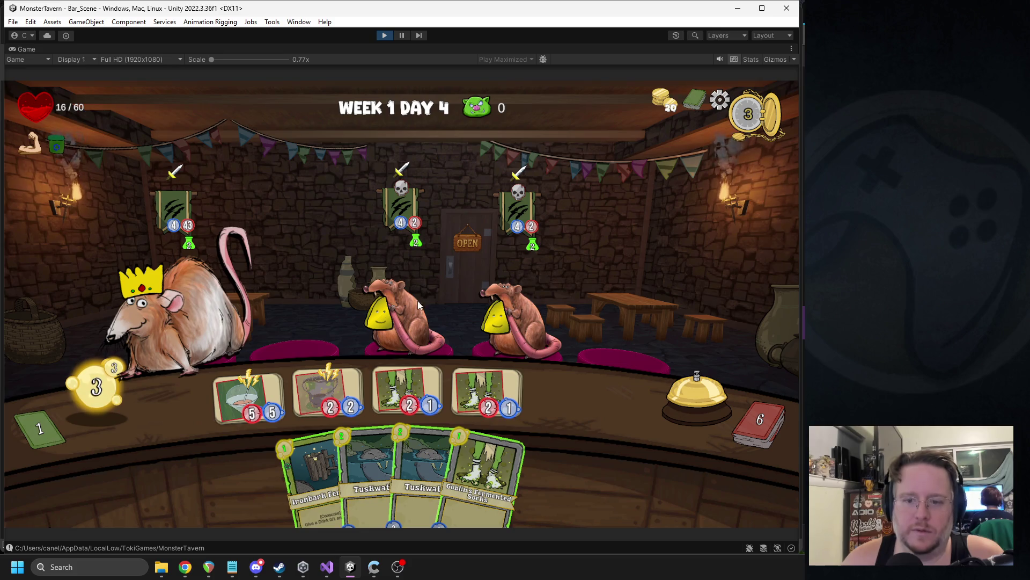
mouse_move(483, 472)
mouse_down()
mouse_move(578, 376)
mouse_move(569, 397)
mouse_up()
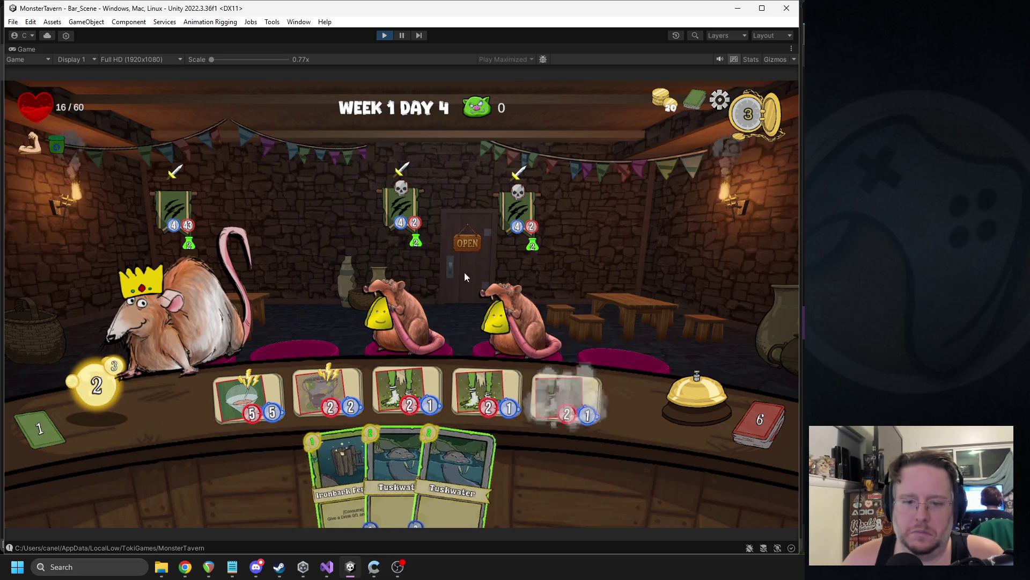
click(675, 402)
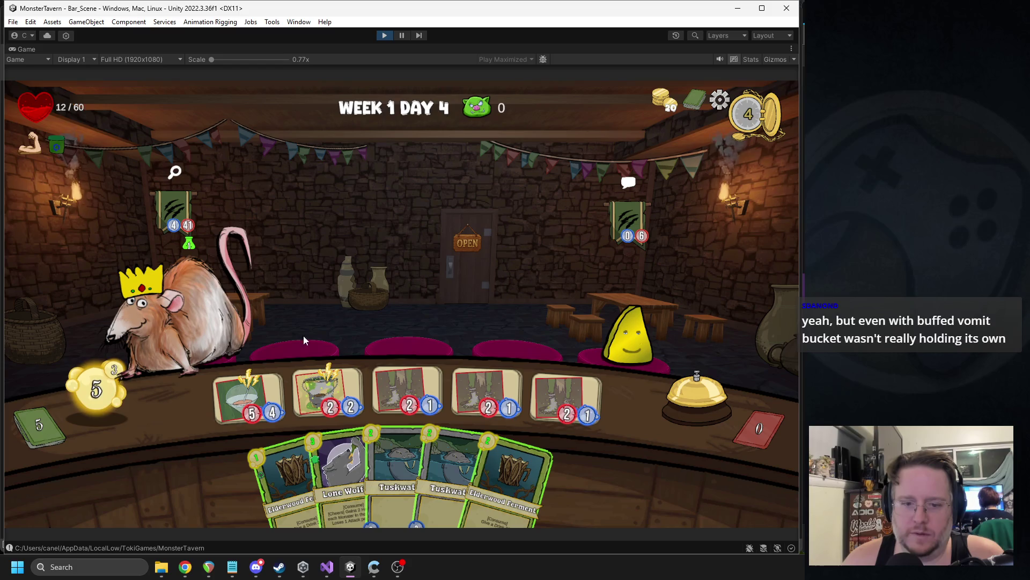
- Pour Elderwood Ferment onto the second and first bar drinks and end the turn
mouse_move(515, 455)
mouse_down()
mouse_move(315, 388)
mouse_move(327, 380)
mouse_up()
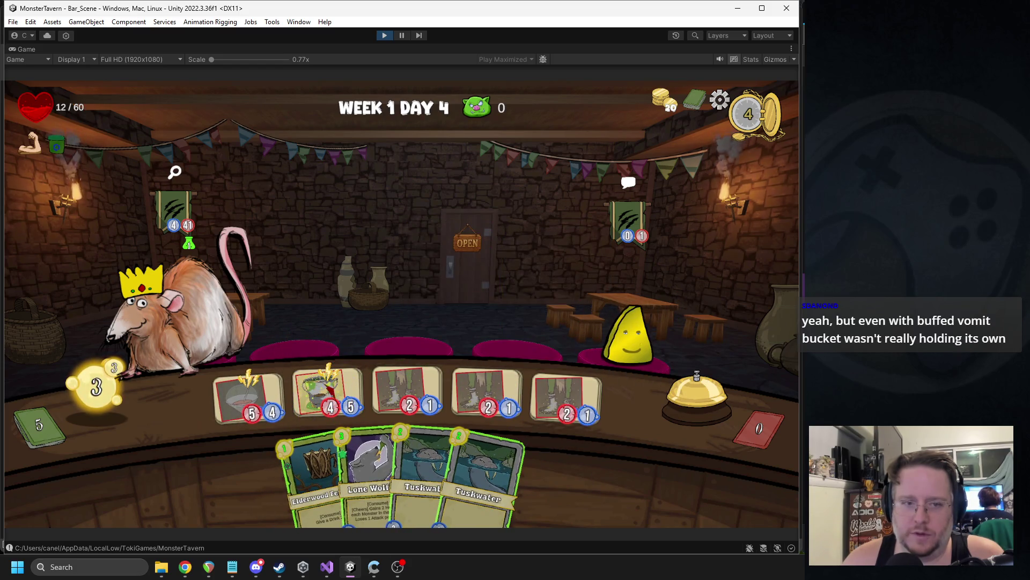
drag(311, 477, 266, 397)
click(681, 408)
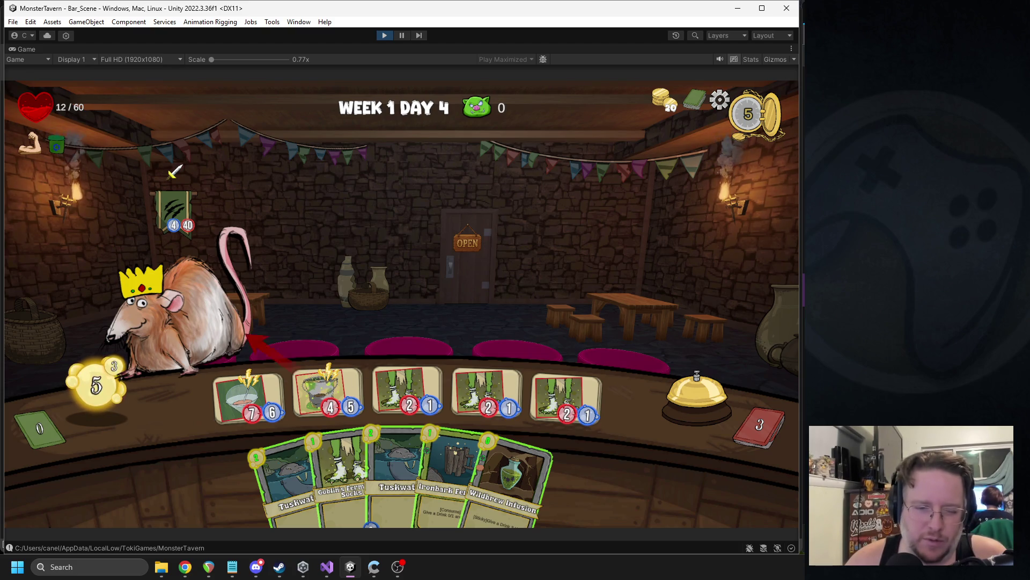
- Attack the rat king, apply Wildbrew Infusion to Vomit Bucket, add more drinks, and end the turn
drag(282, 298, 258, 321)
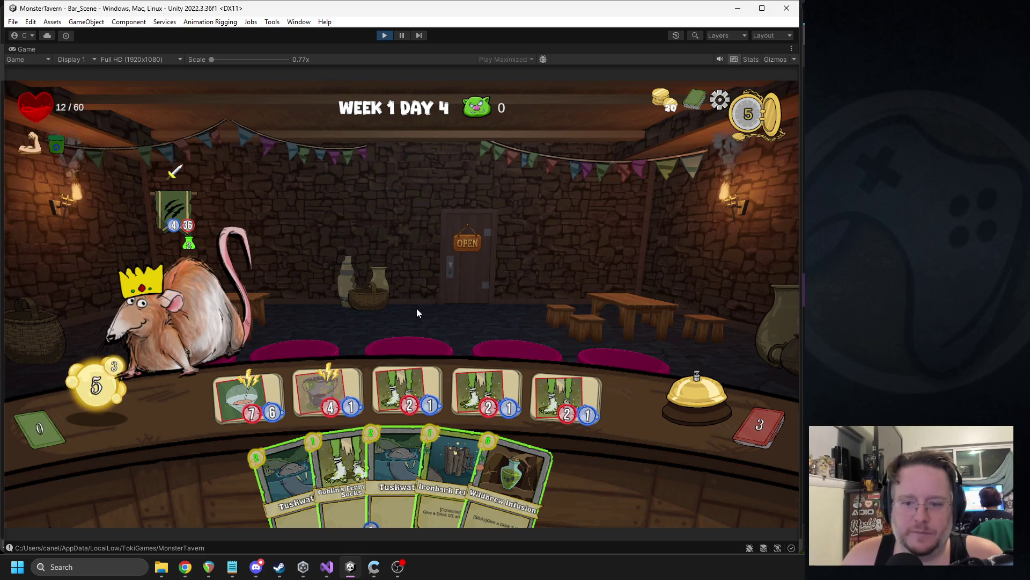
drag(505, 469, 327, 388)
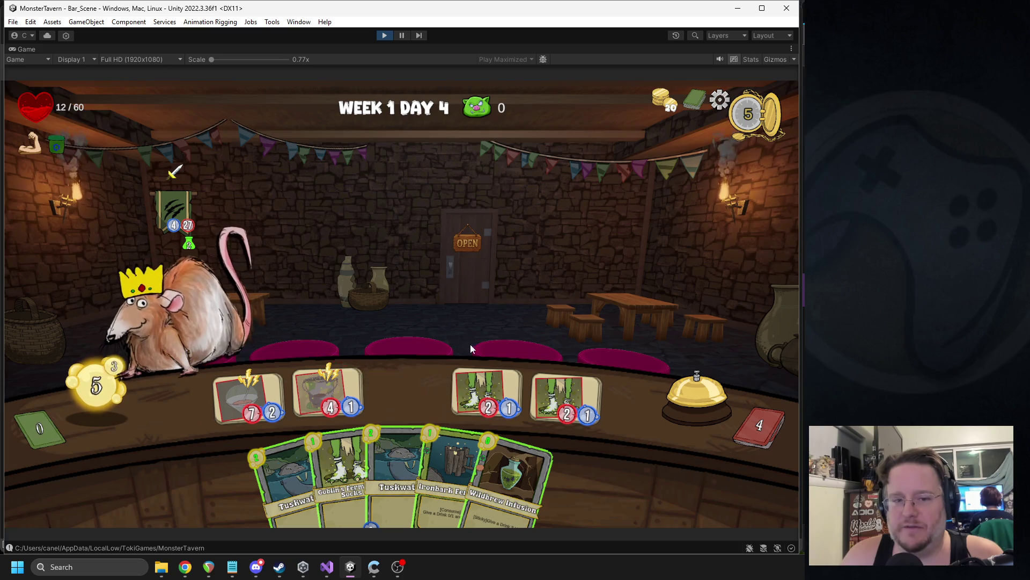
mouse_move(526, 457)
mouse_down()
mouse_move(309, 376)
mouse_move(376, 384)
mouse_up()
drag(346, 477, 407, 392)
mouse_move(322, 472)
mouse_down()
mouse_move(318, 392)
mouse_move(488, 392)
mouse_up()
click(696, 394)
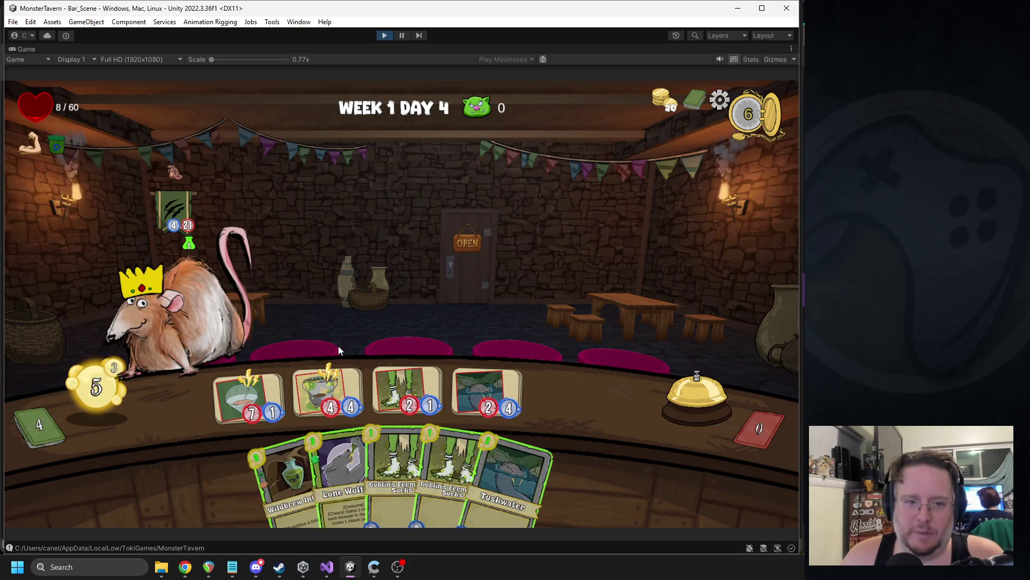
- Send the counter drinks against the rat, refill slots with Socks and Tuskwater, and end the turn
mouse_move(293, 466)
mouse_down()
mouse_move(311, 395)
mouse_move(253, 391)
mouse_move(251, 404)
mouse_move(256, 484)
mouse_move(294, 400)
mouse_up()
click(246, 413)
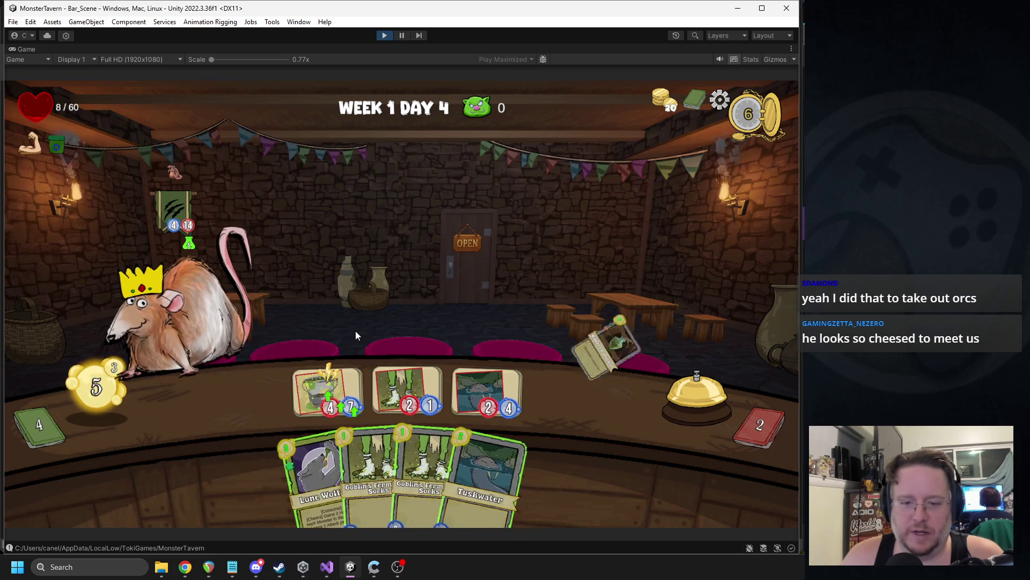
click(404, 375)
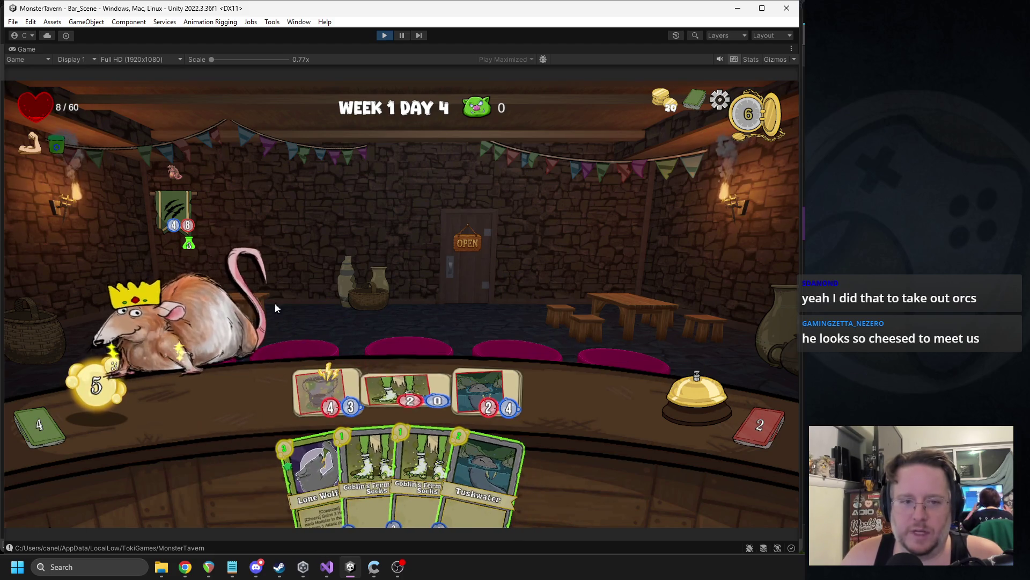
click(487, 389)
drag(422, 467, 257, 377)
mouse_move(376, 466)
mouse_down()
mouse_move(404, 420)
mouse_move(439, 392)
mouse_up()
drag(456, 473, 477, 385)
click(687, 406)
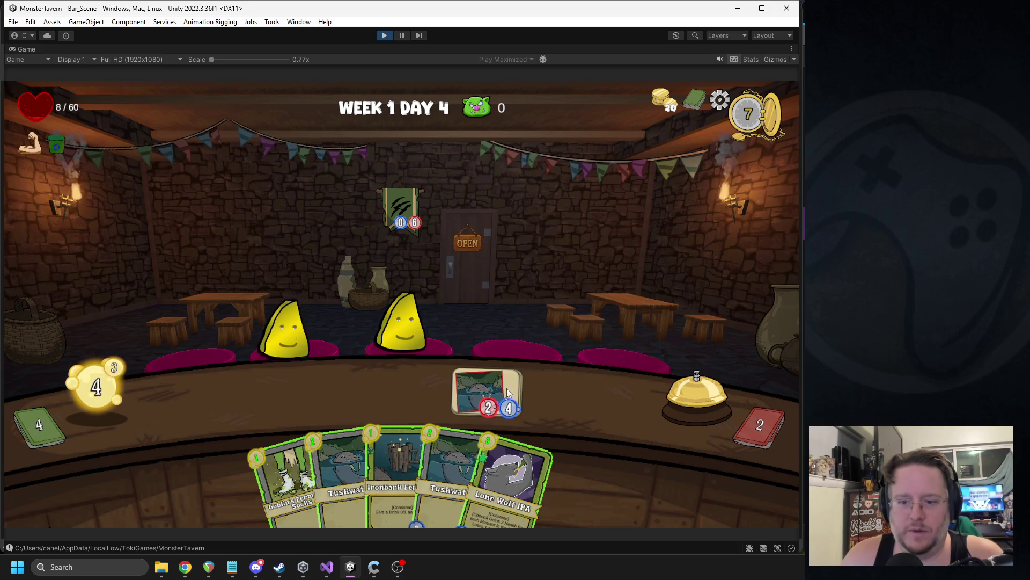
- Serve Lone Wolf IPA to the left slime, add Ironbark and Wildbrew, then play Socks and Vaportini
mouse_move(509, 462)
mouse_down()
mouse_move(242, 368)
mouse_move(247, 381)
mouse_up()
drag(425, 453, 250, 397)
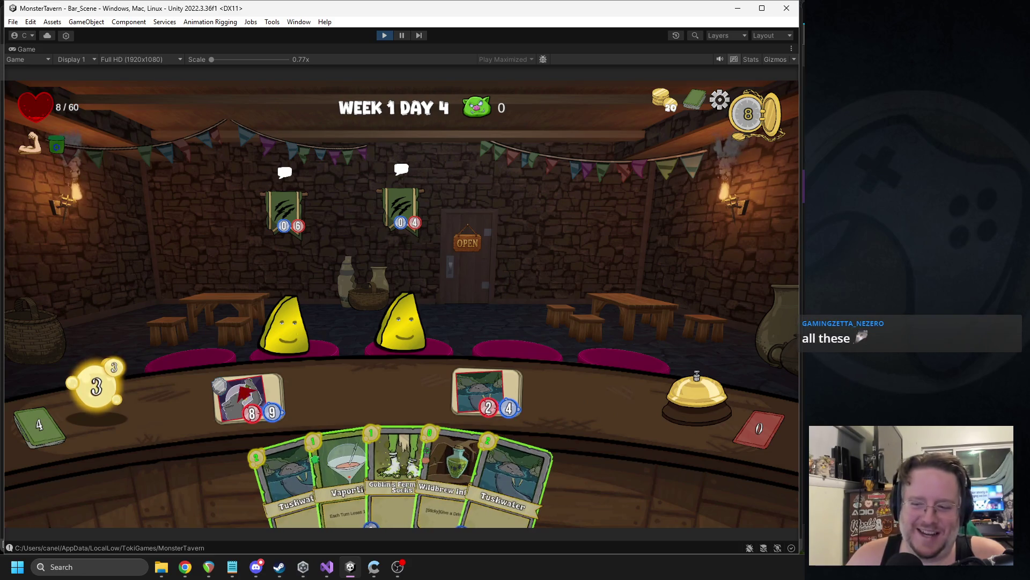
drag(430, 461, 413, 411)
click(368, 432)
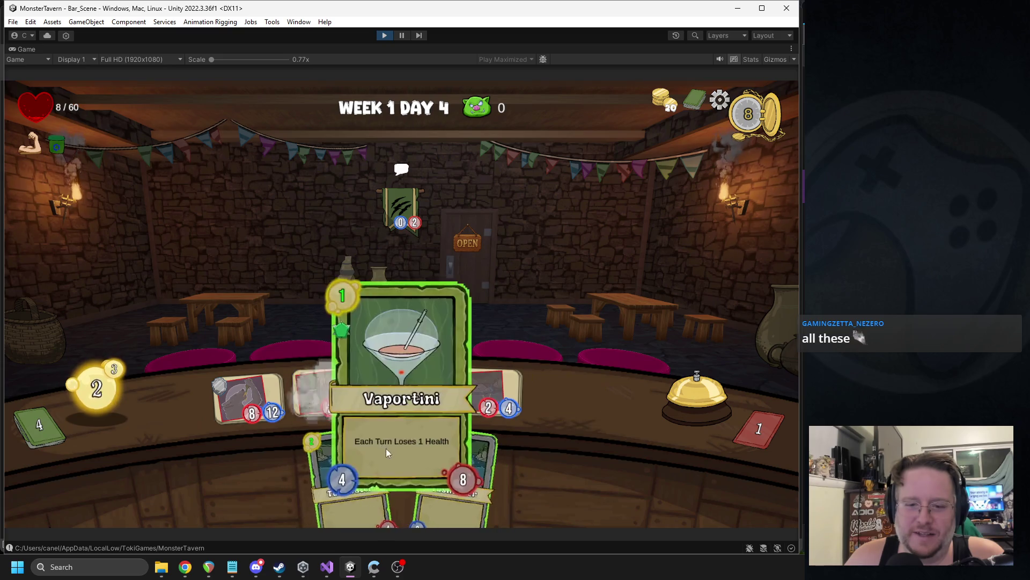
click(385, 449)
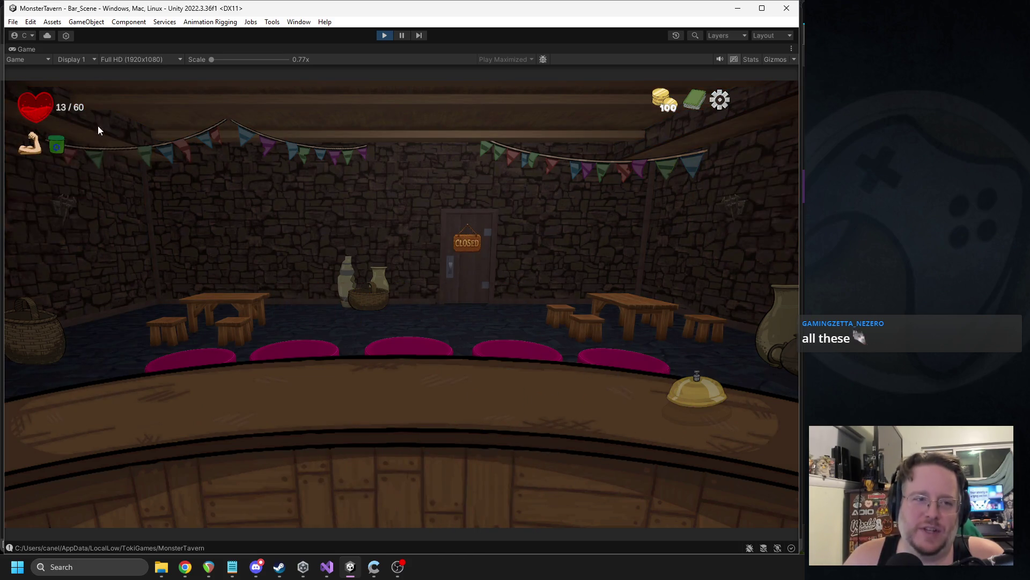
- Collect the day rewards and choose the Master Alchemist trinket
click(388, 349)
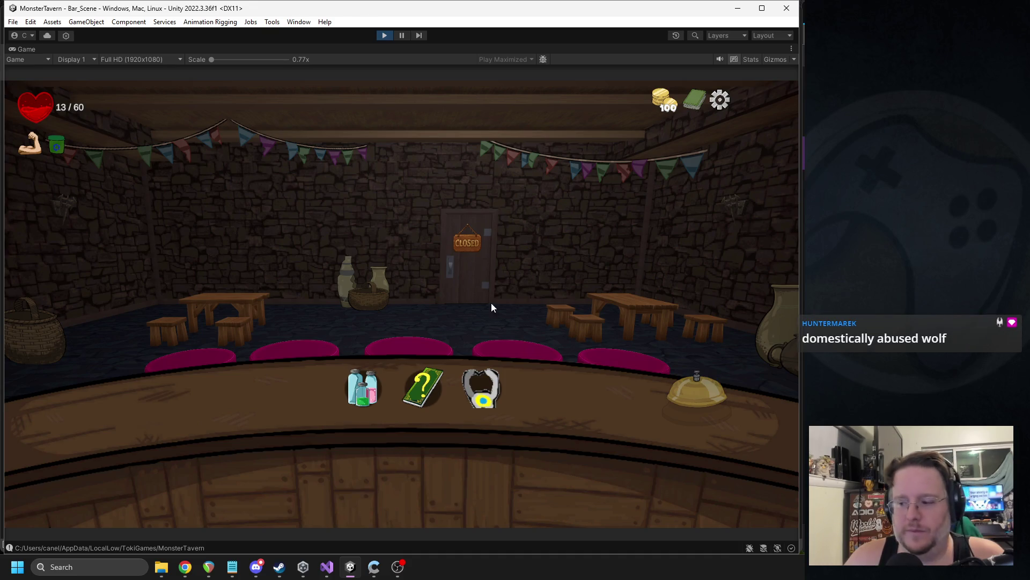
click(483, 389)
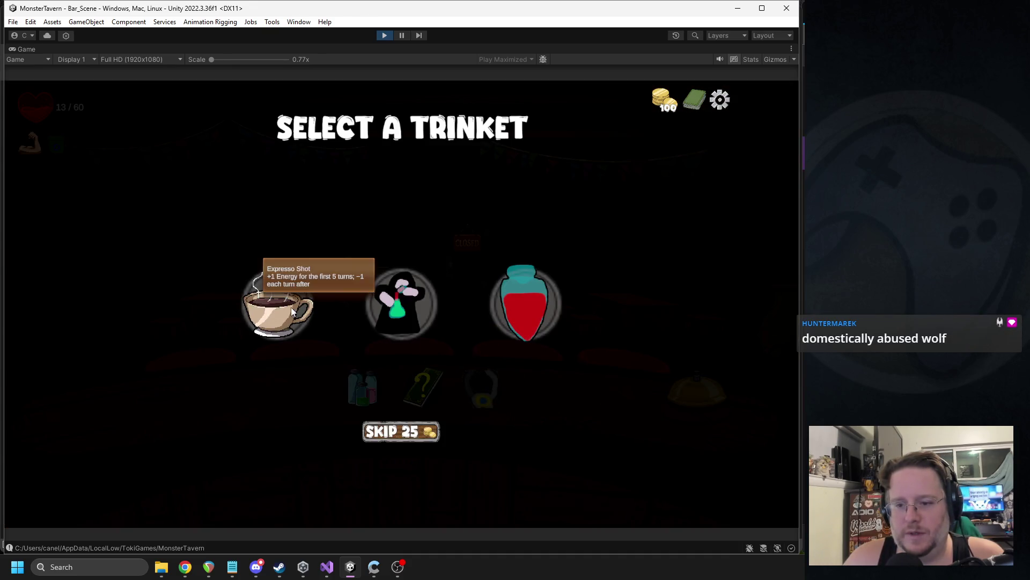
click(372, 311)
click(421, 384)
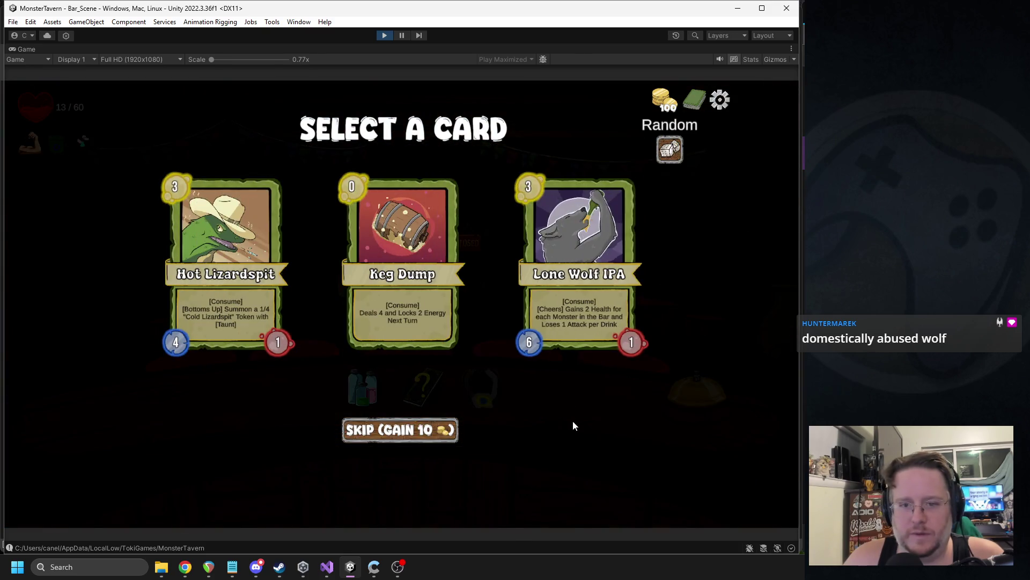
- Take Lone Wolf IPA as the card reward
mouse_move(578, 304)
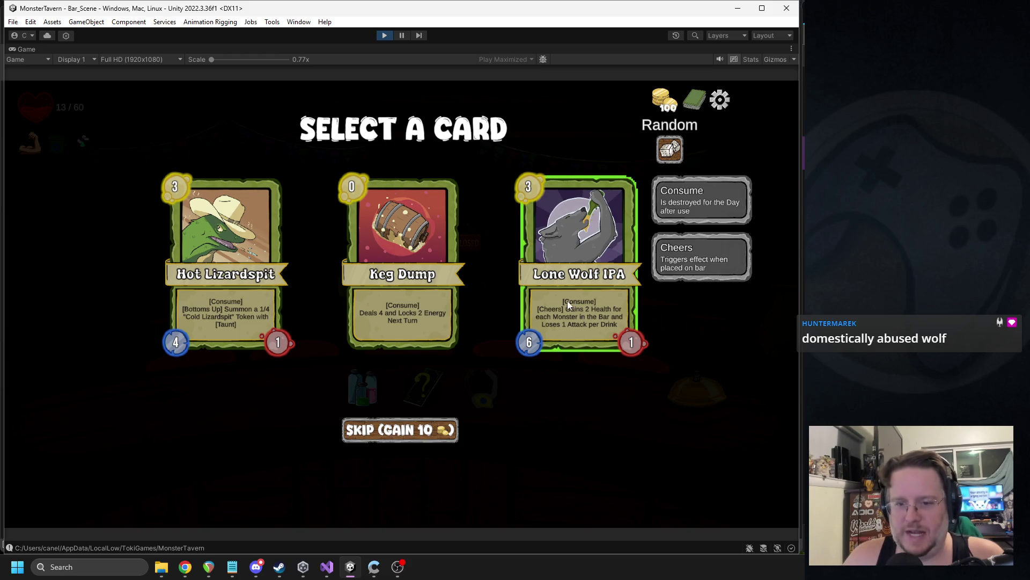
mouse_move(378, 252)
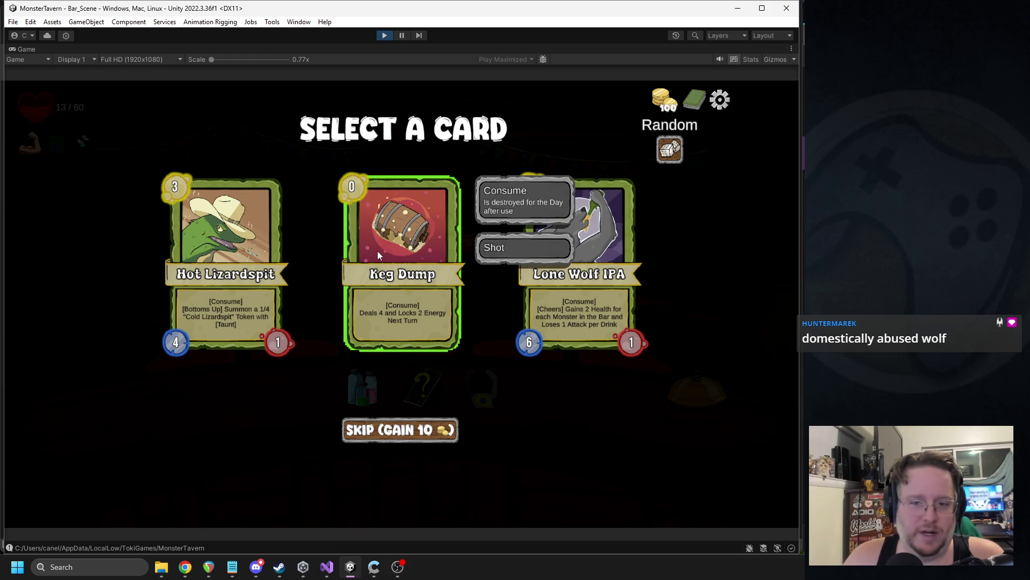
mouse_move(322, 261)
click(578, 268)
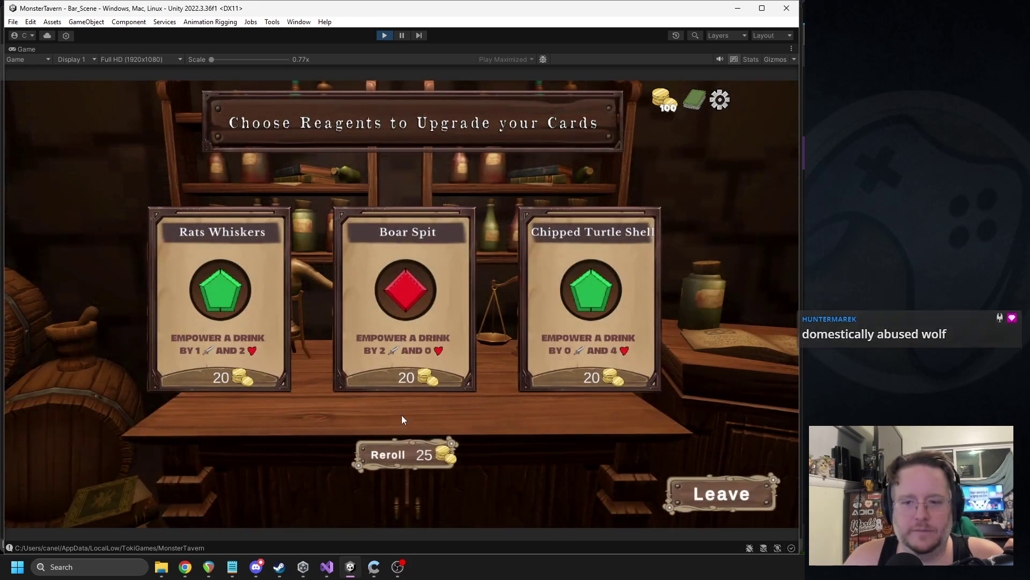
- Reroll the reagent offers and use Cool Flip to cut Elderwood Ferment's cost by 1
click(216, 339)
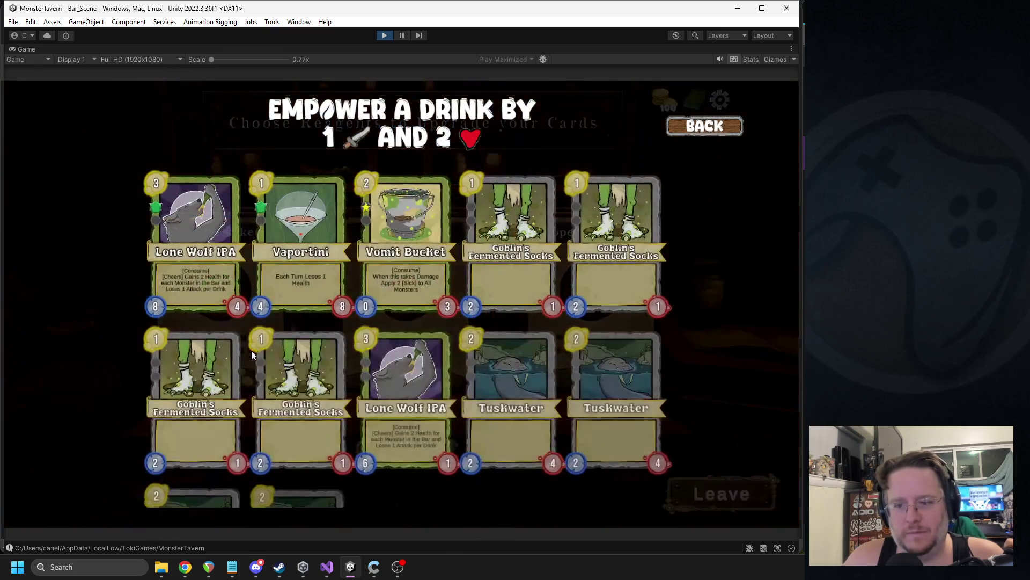
click(197, 265)
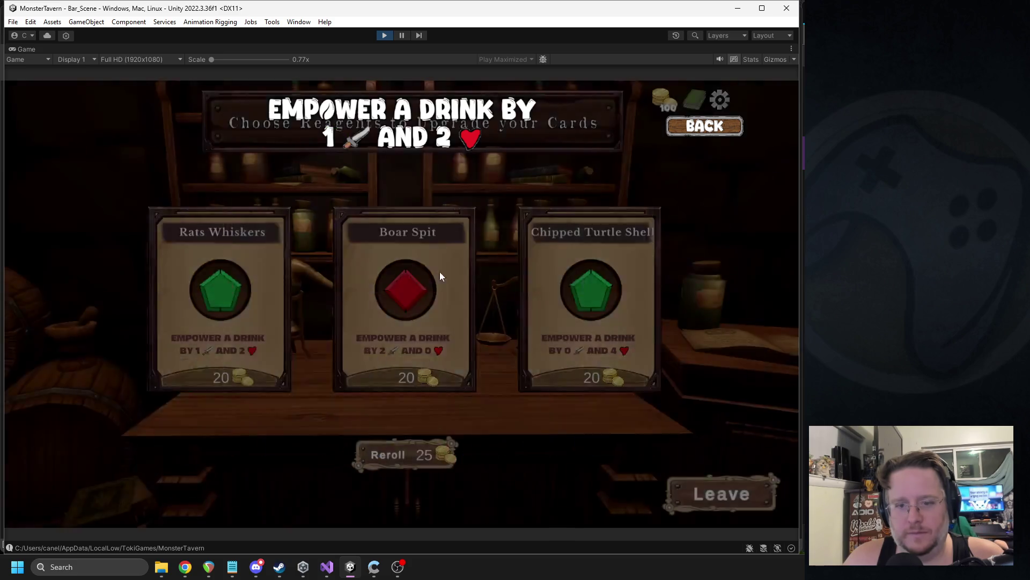
click(465, 452)
click(220, 295)
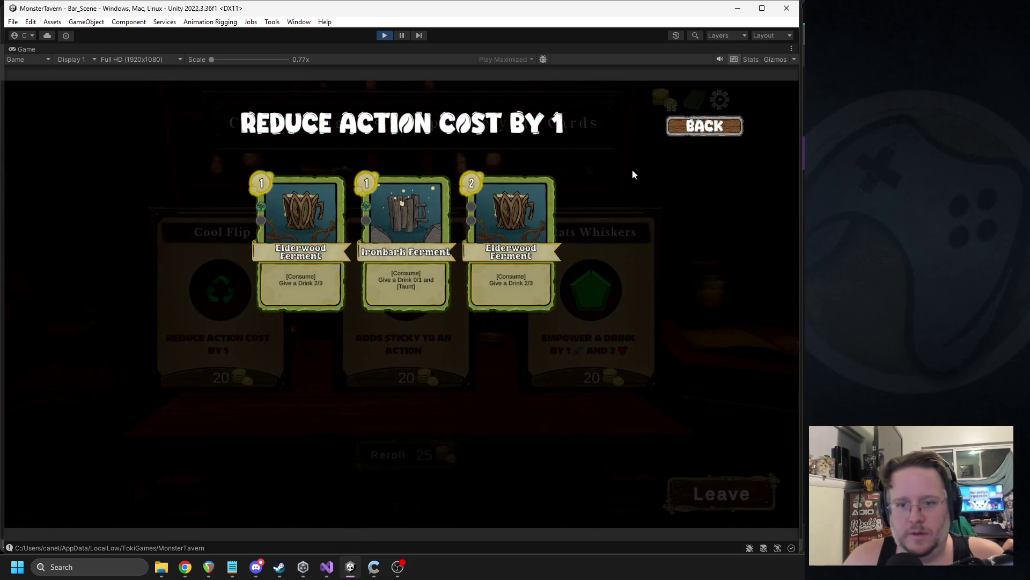
click(524, 228)
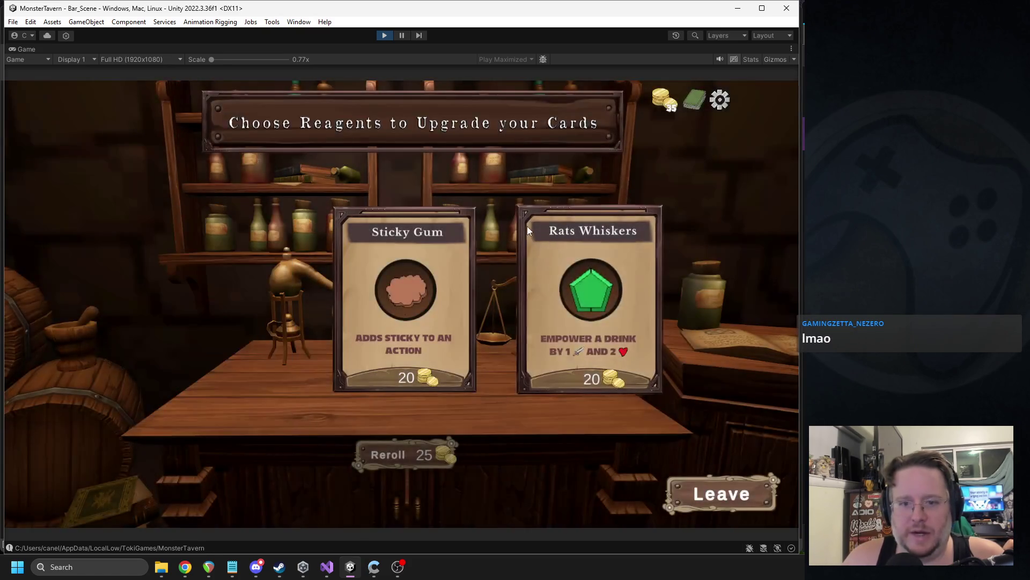
- Buy Rats Whiskers and empower Lone Wolf IPA by +1 attack and +2 health
click(600, 358)
scroll(408, 375, down, 3)
scroll(382, 323, up, 3)
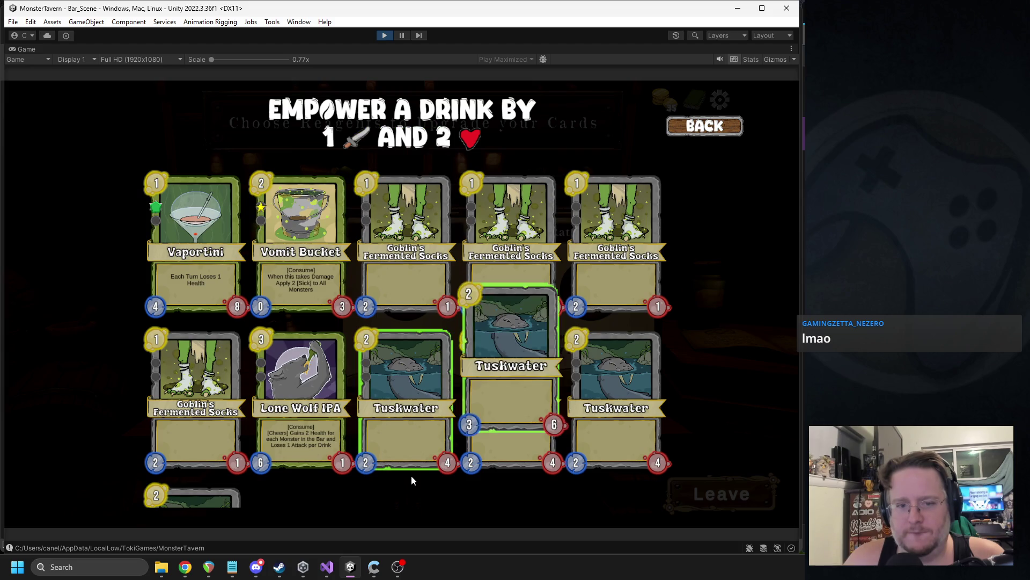
scroll(673, 277, down, 2)
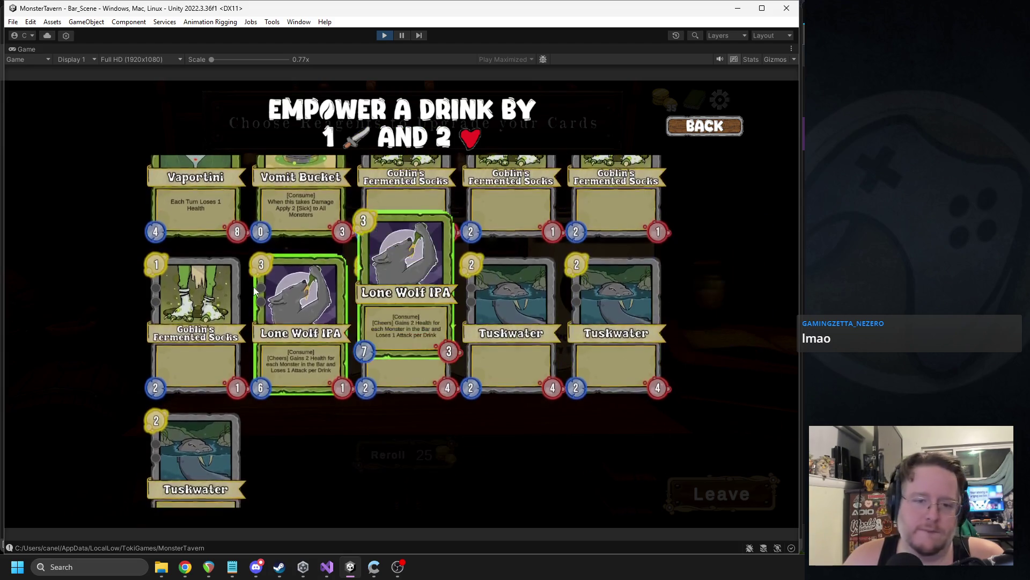
click(297, 293)
- Leave the shop, open the tavern for Week 2 Day 1, and stop Play mode
click(703, 488)
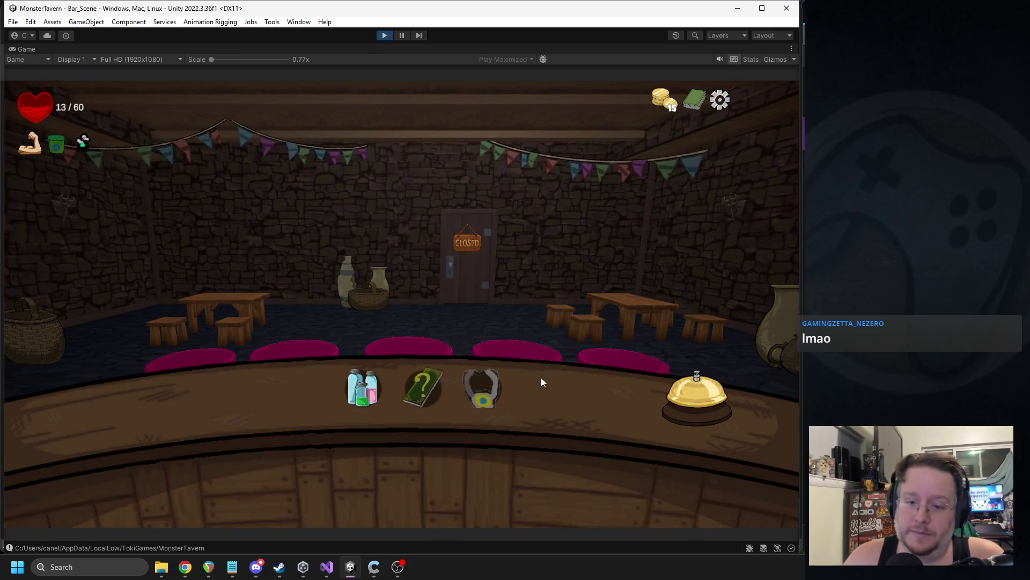
click(708, 405)
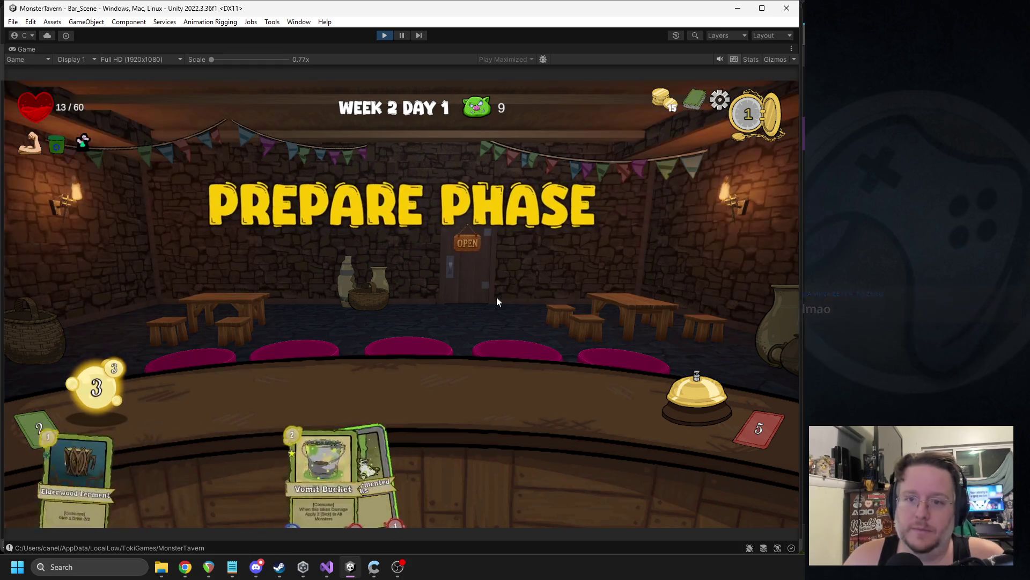
click(386, 37)
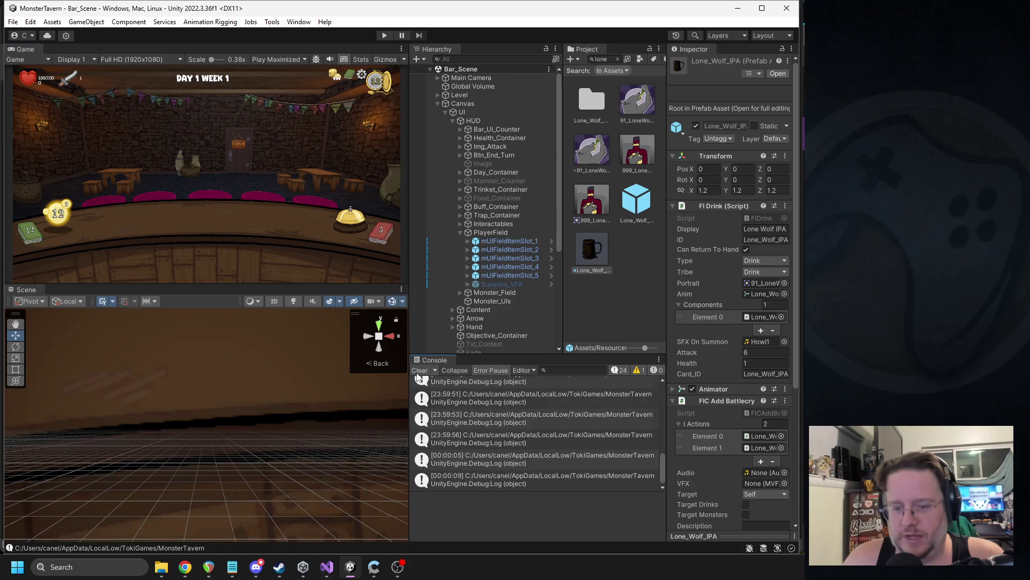
- Clear the Console log and the Project panel's asset search field
click(419, 371)
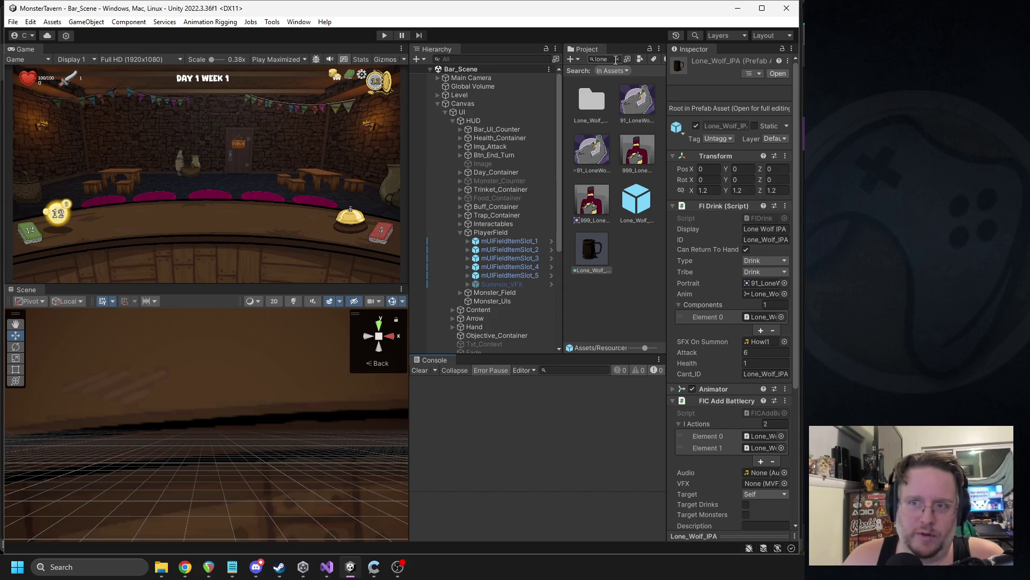
click(617, 59)
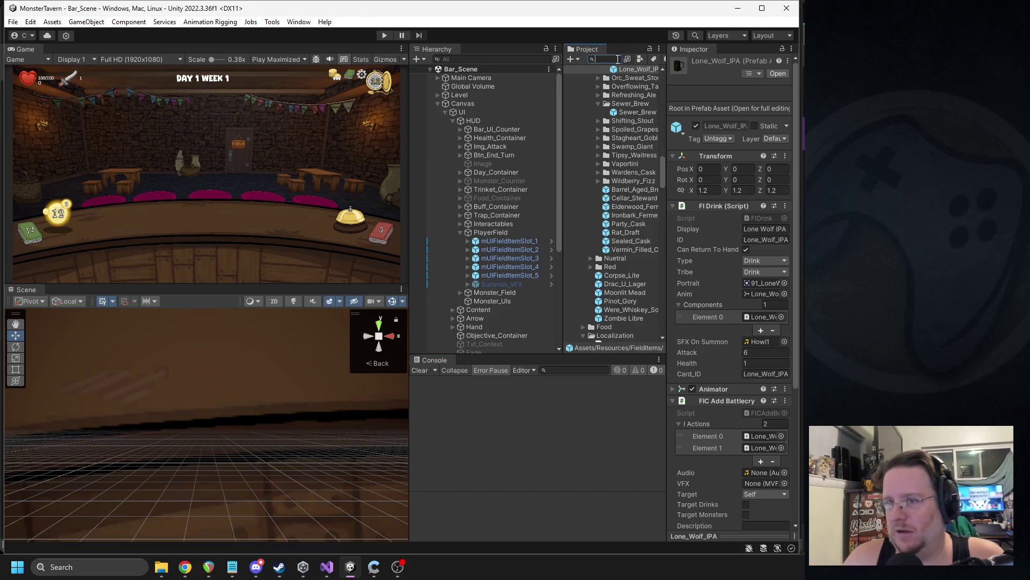
key(alt+Tab)
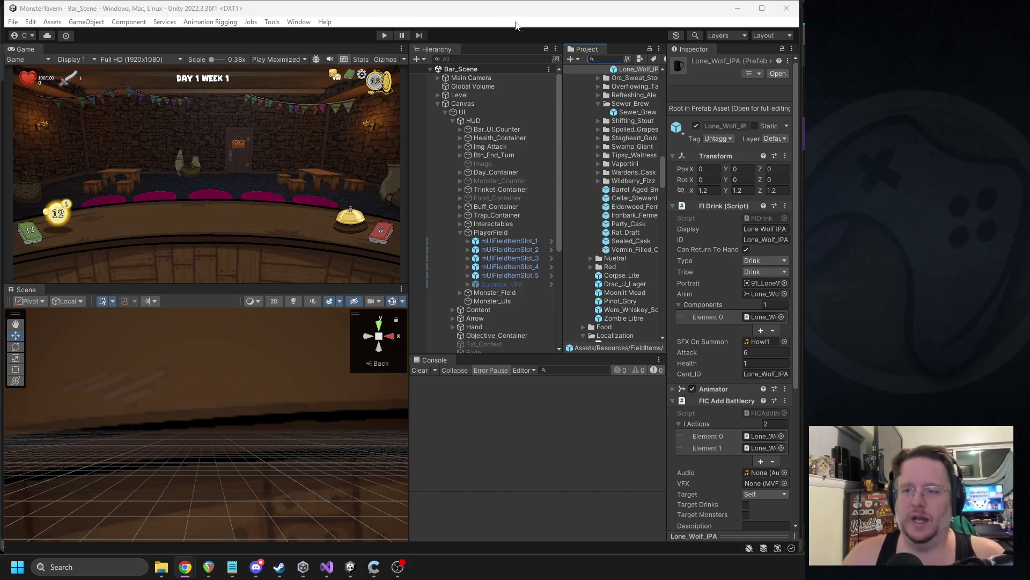
click(615, 61)
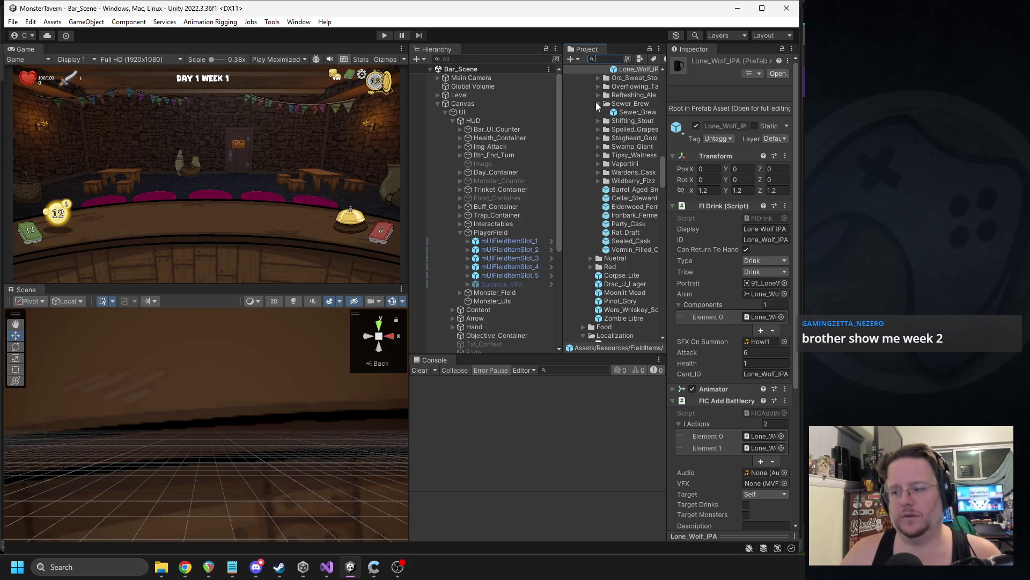
- Collapse the Sewer_Brew, Green, Events and EventGroups folders, then view the shared character sketch
click(598, 104)
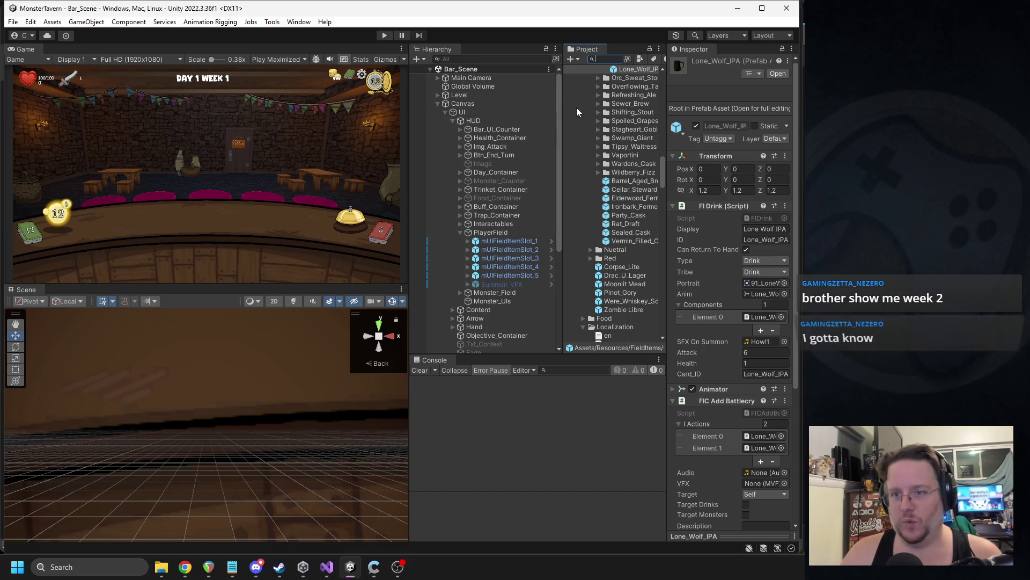
scroll(605, 143, up, 10)
click(591, 195)
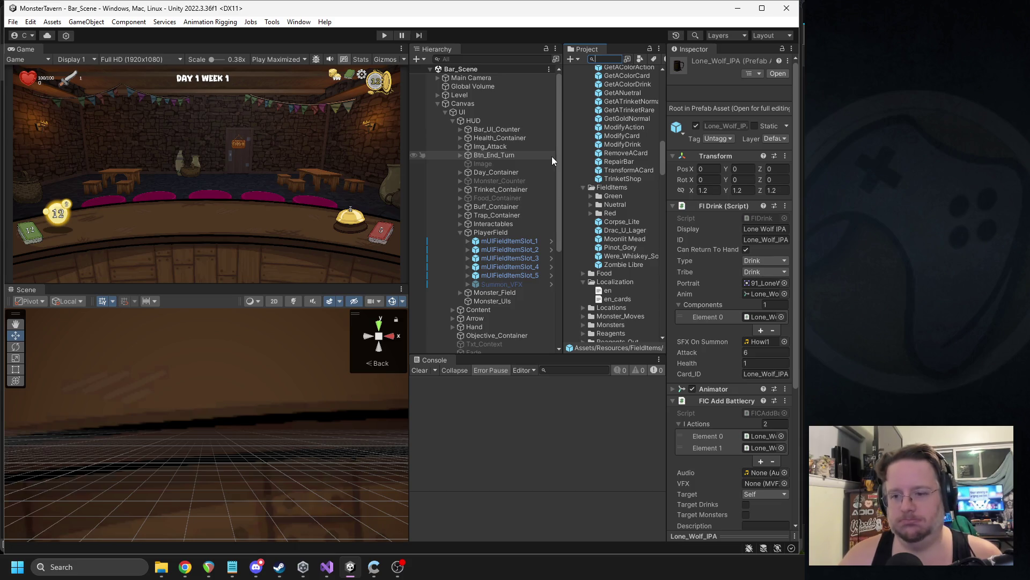
scroll(617, 192, up, 5)
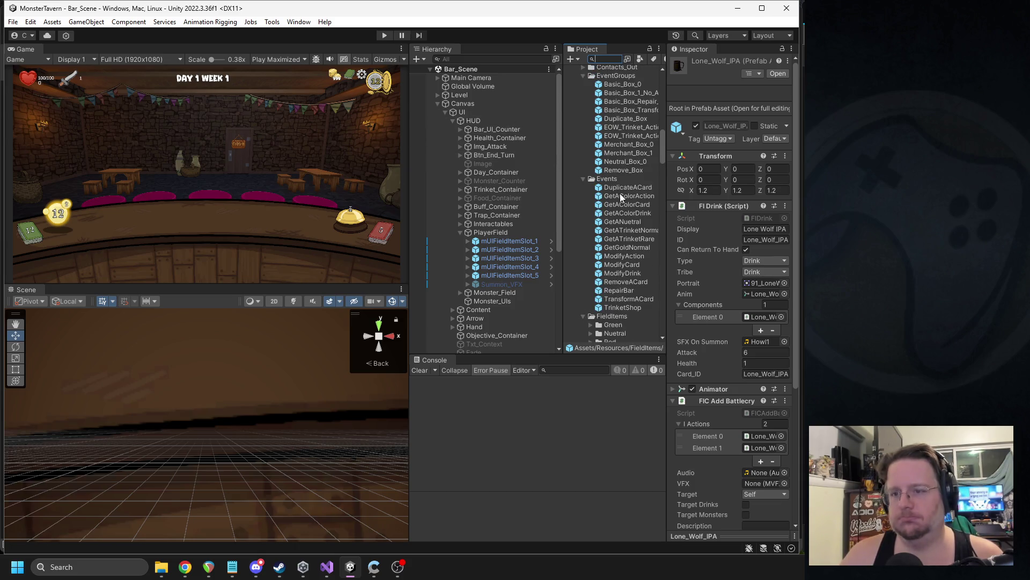
click(584, 180)
scroll(600, 177, up, 4)
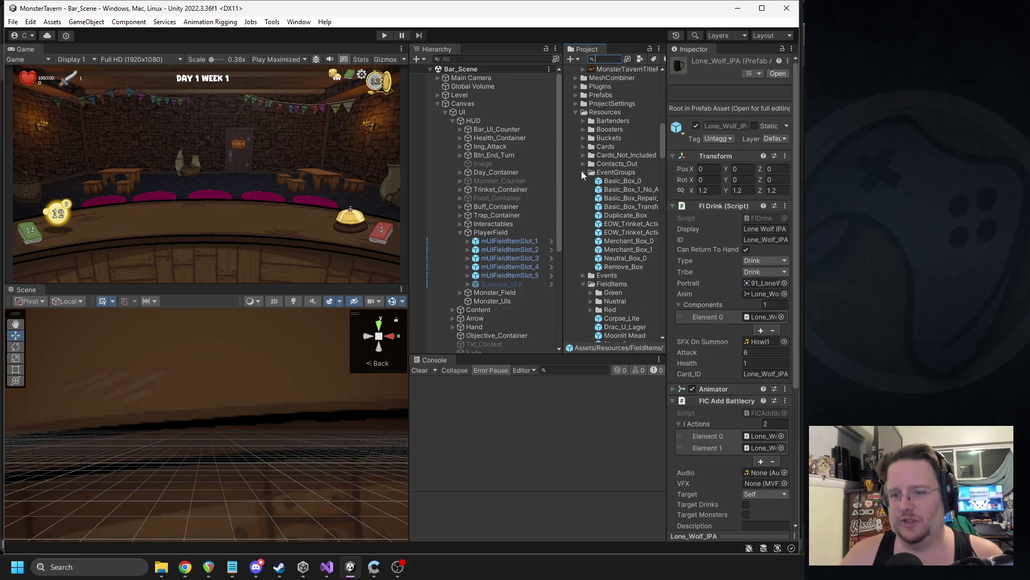
click(582, 171)
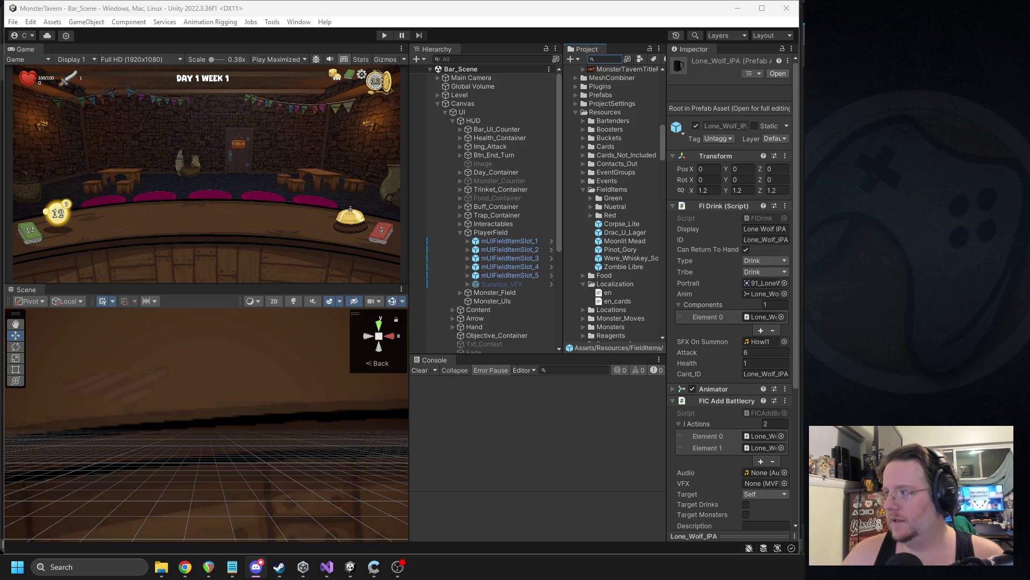
click(256, 566)
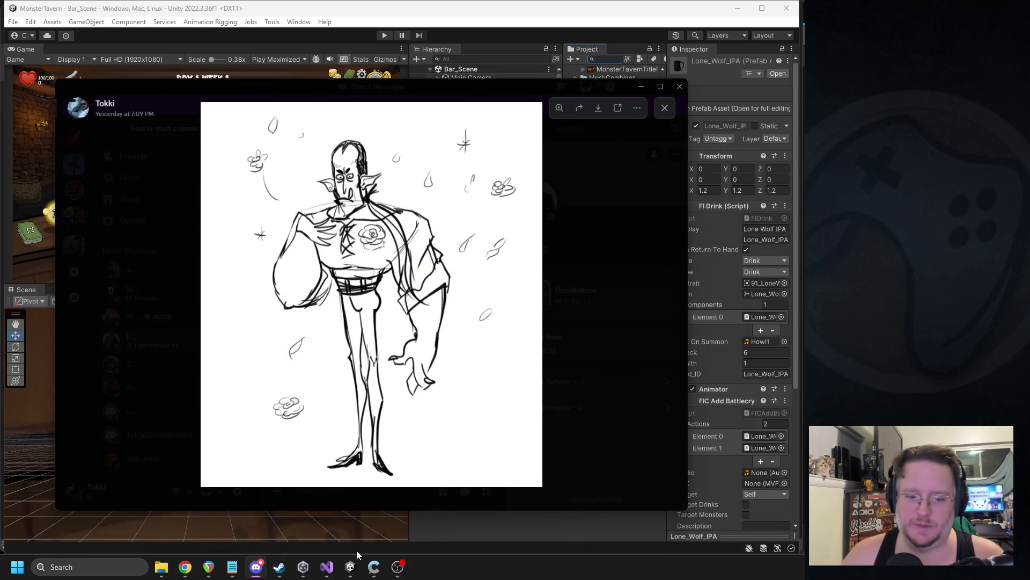
- Close the Discord character sketch preview to get back to the Unity project
click(397, 568)
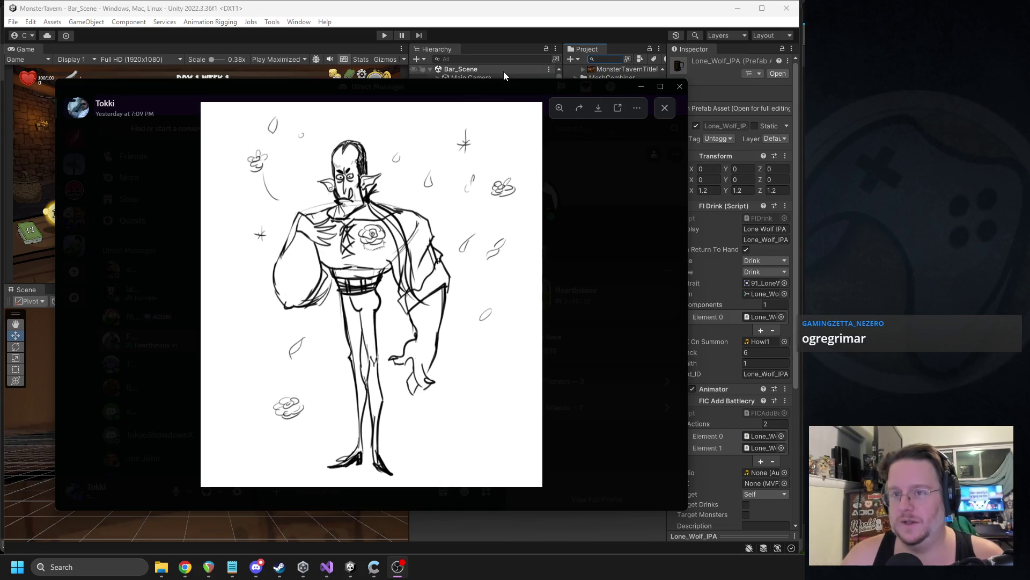
click(476, 90)
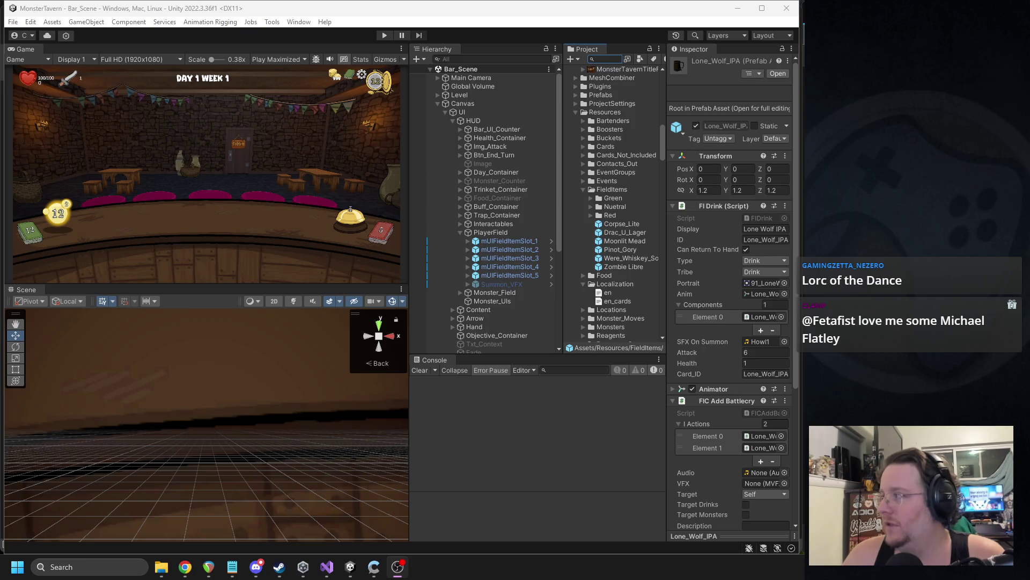
- Collapse FieldItems, expand Cards, collapse Green, and select the Troll_Sweat red drink prefab
key(alt+Tab)
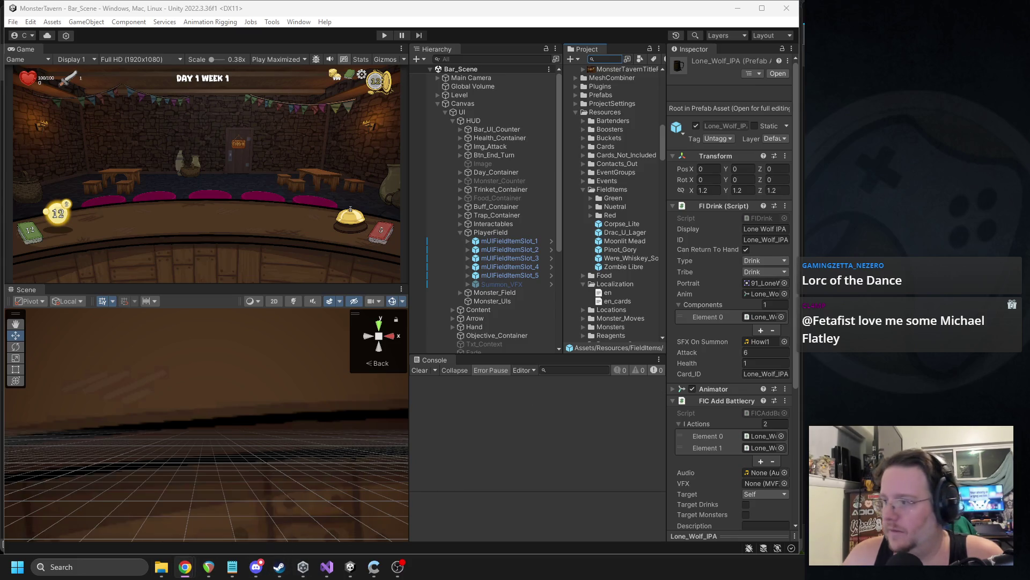
click(605, 60)
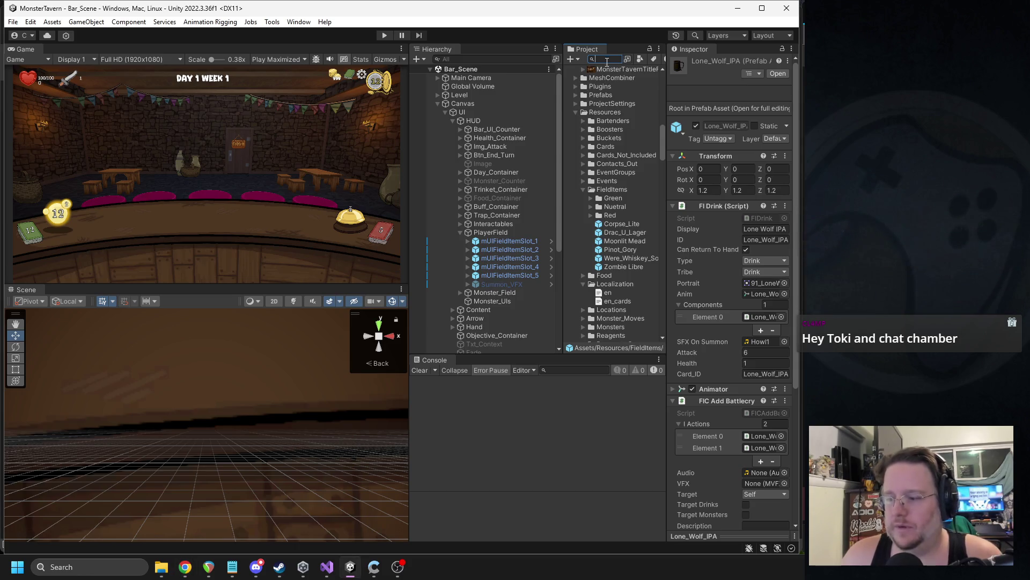
key(alt+Tab)
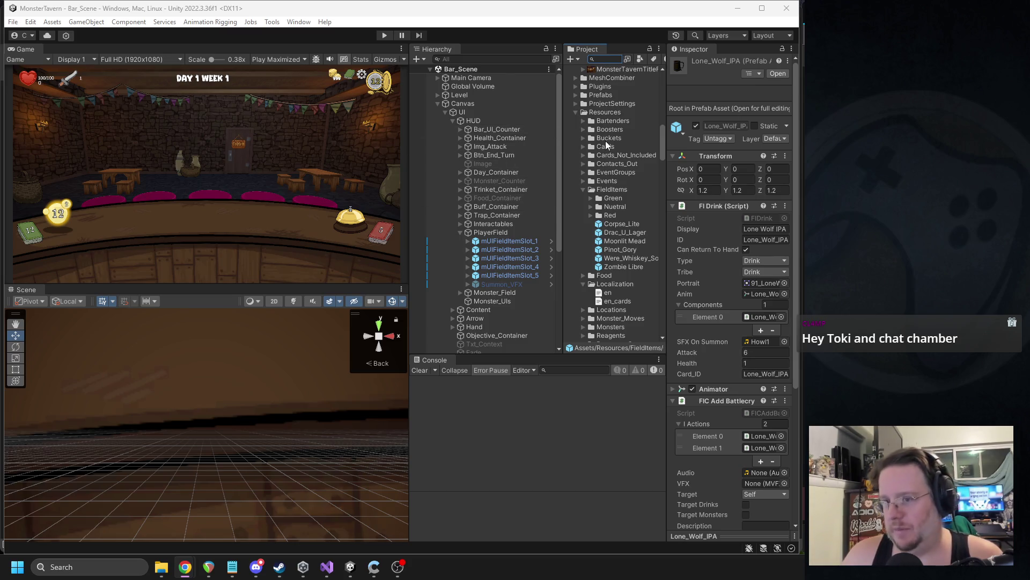
click(584, 189)
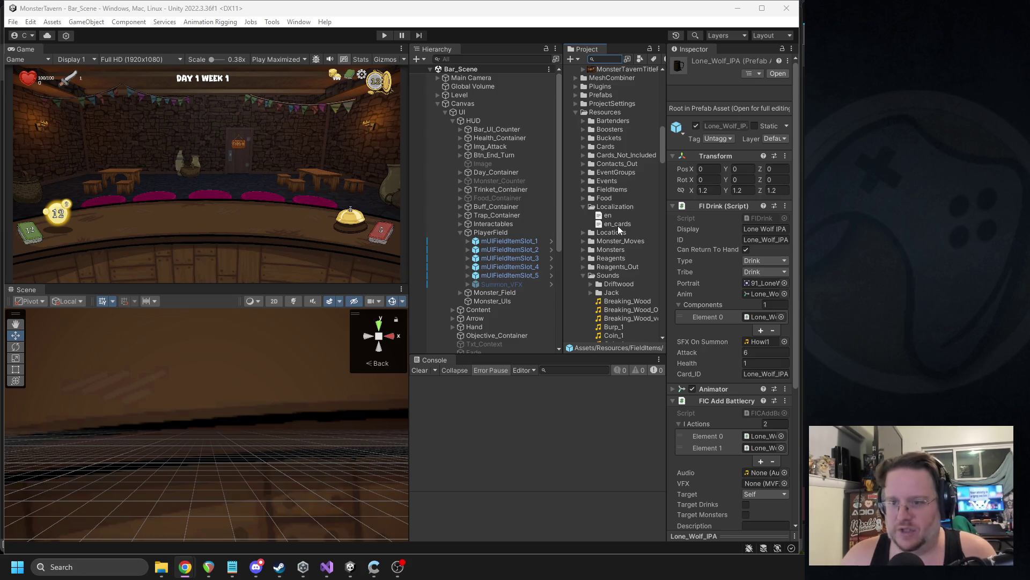
click(583, 146)
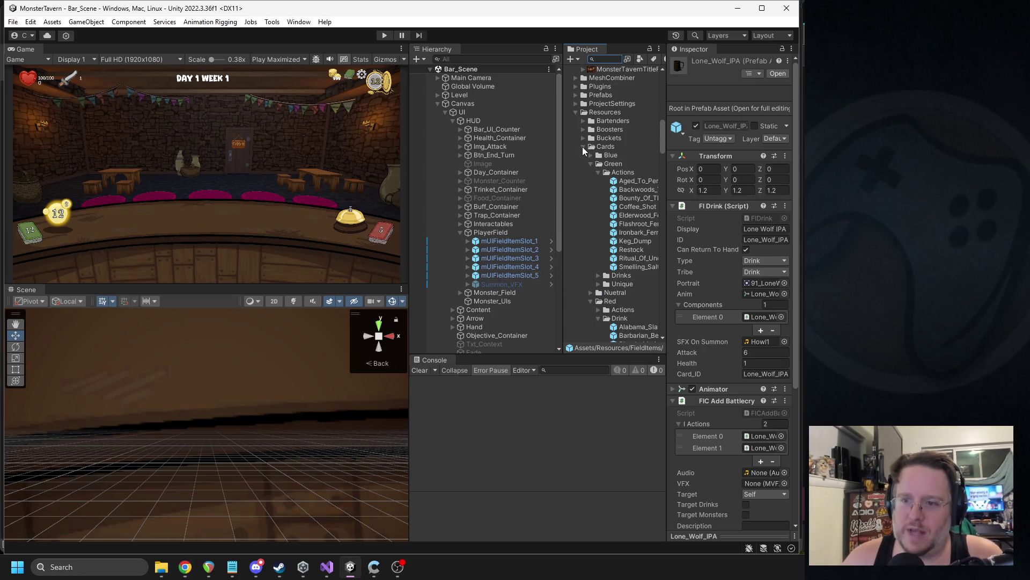
click(591, 164)
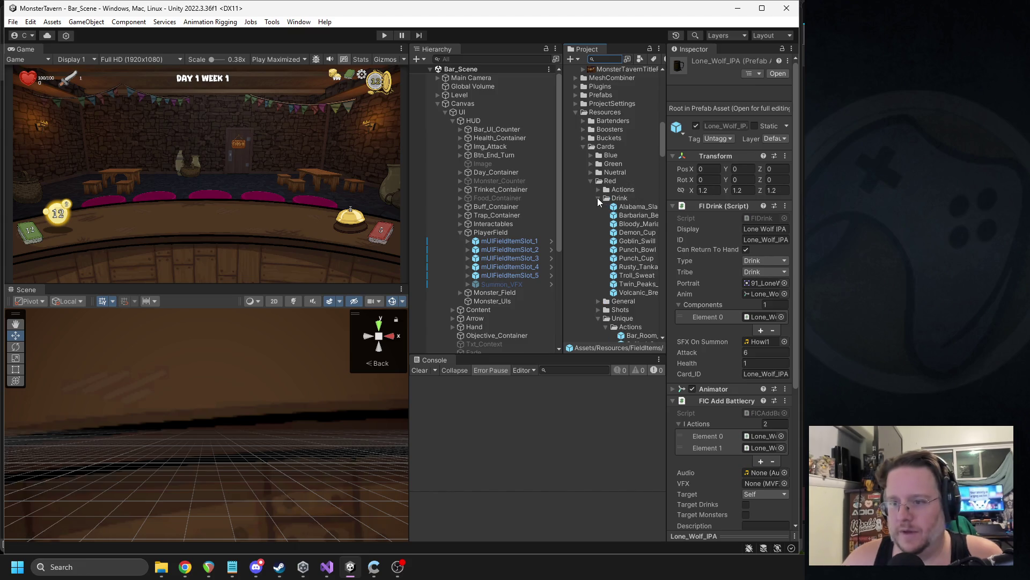
click(642, 274)
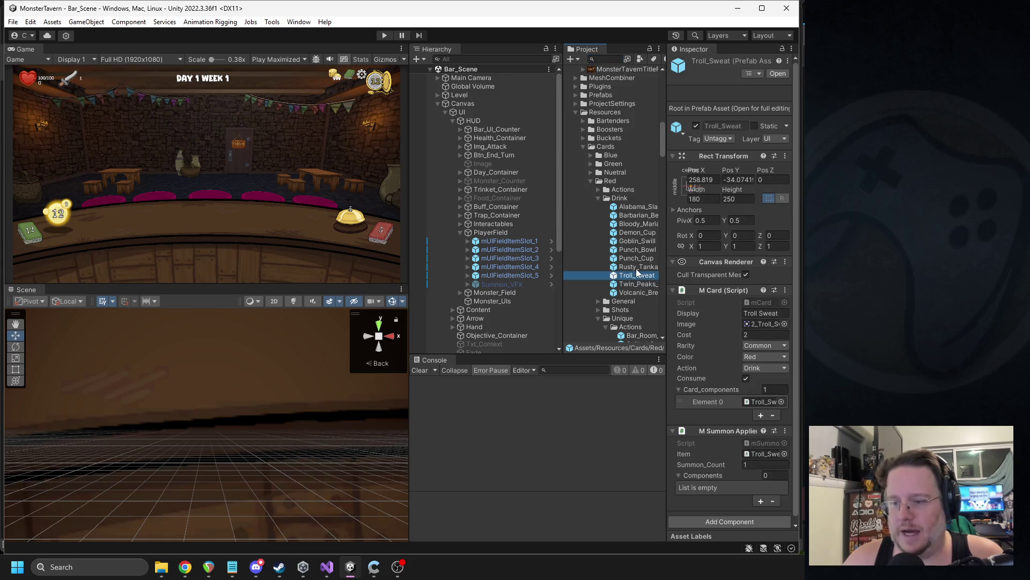
- Duplicate Troll_Sweat as Broken_Bottle and set its display name to Broken Bottle
key(ctrl+d)
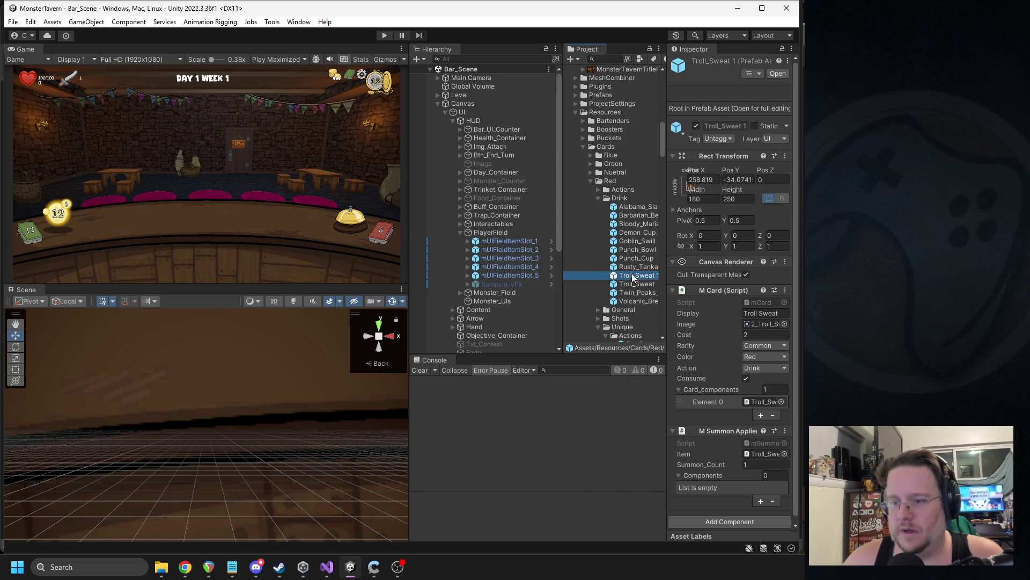
key(F2)
text(Broken_Bottle)
key(Return)
click(757, 313)
text(Broken_Bottle)
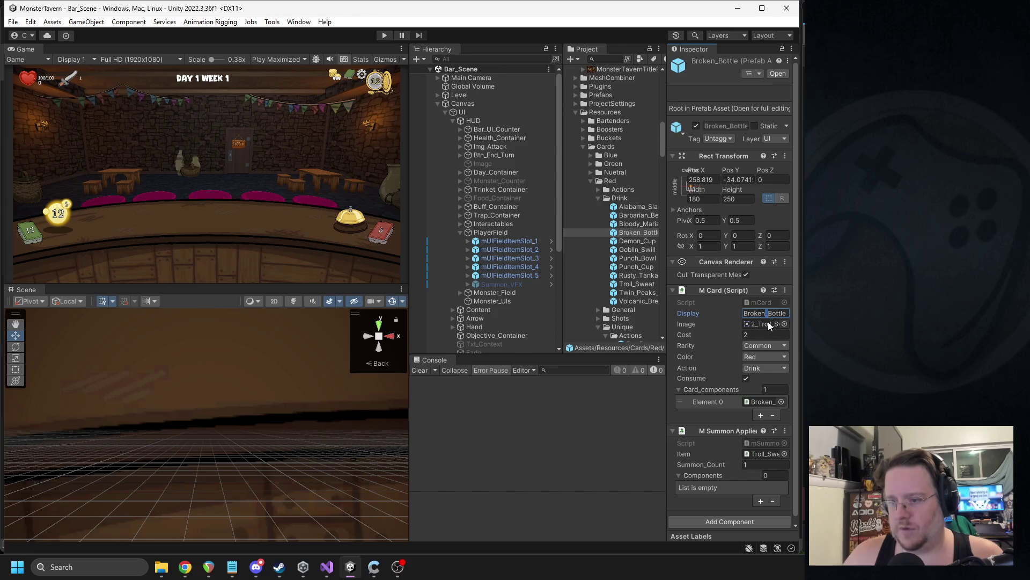
- Locate the 2_Troll_Sweat portrait sprite and rename its copy to 999_Broken_Bottle
click(775, 326)
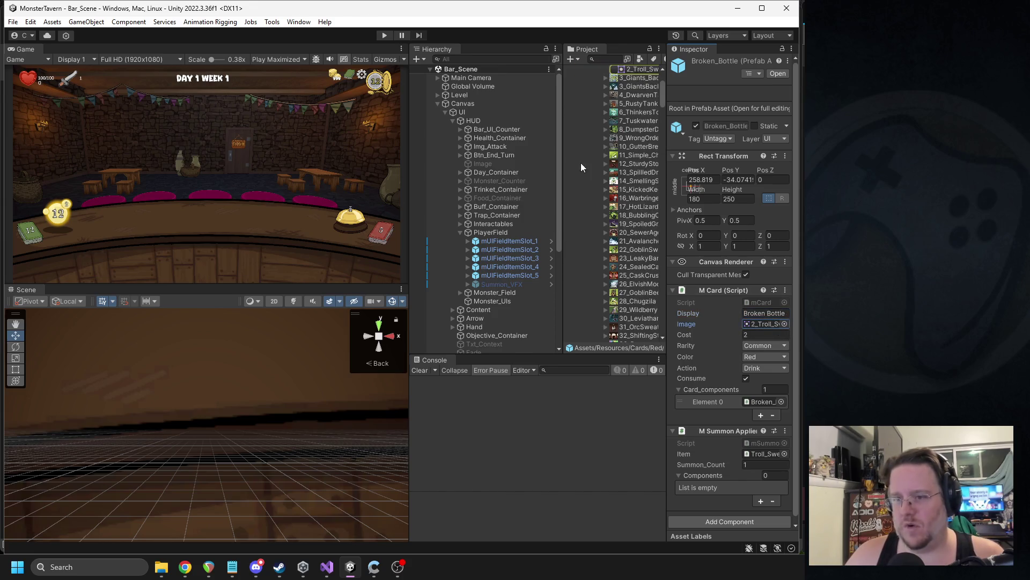
click(627, 173)
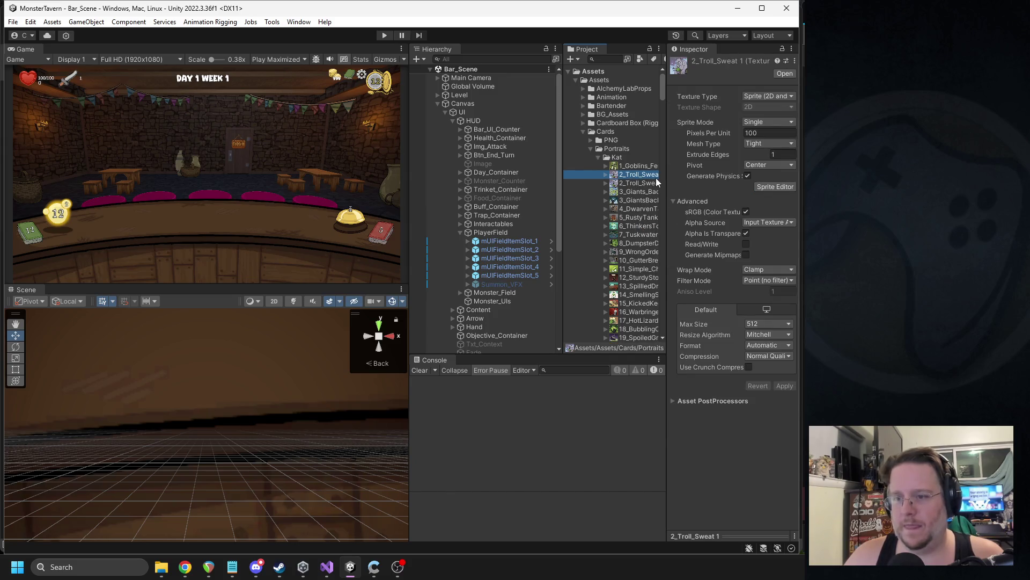
click(634, 177)
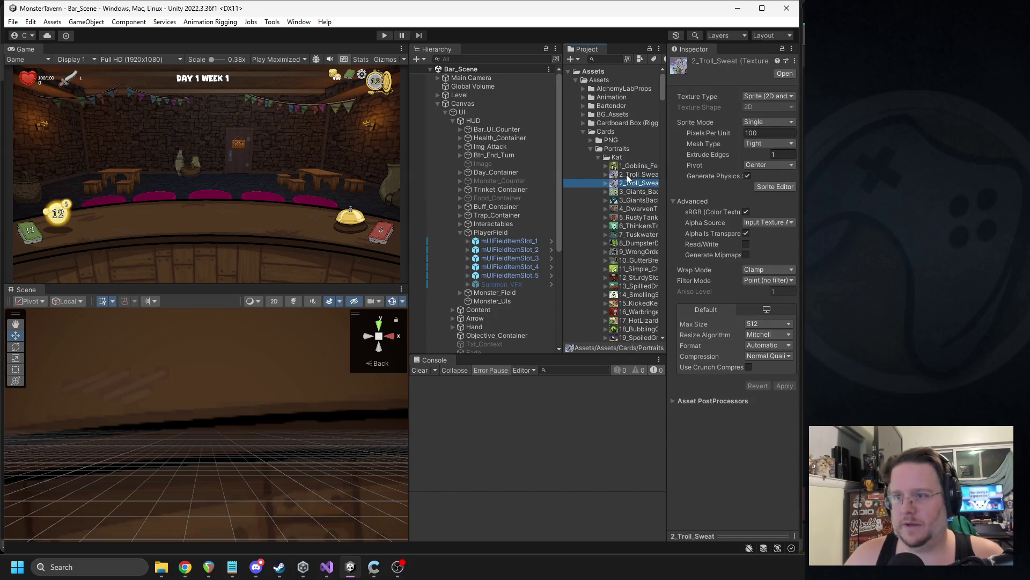
text(999_Broken_)
text(Bottle)
key(Return)
scroll(632, 214, down, 5)
scroll(630, 219, down, 10)
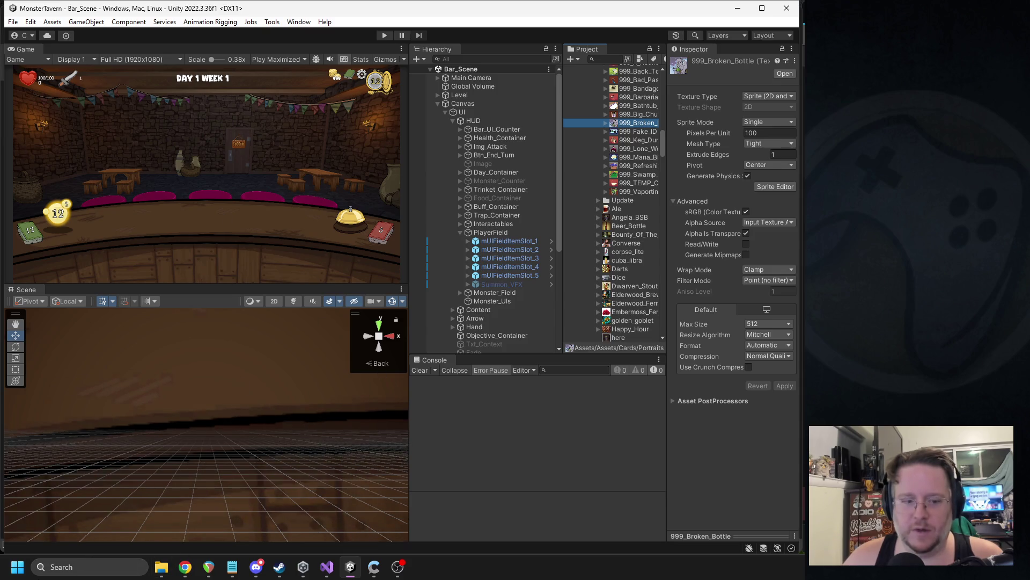
click(95, 566)
- Launch GIMP from a Start menu search for 'gimp' and drag its window into place
text(gimp)
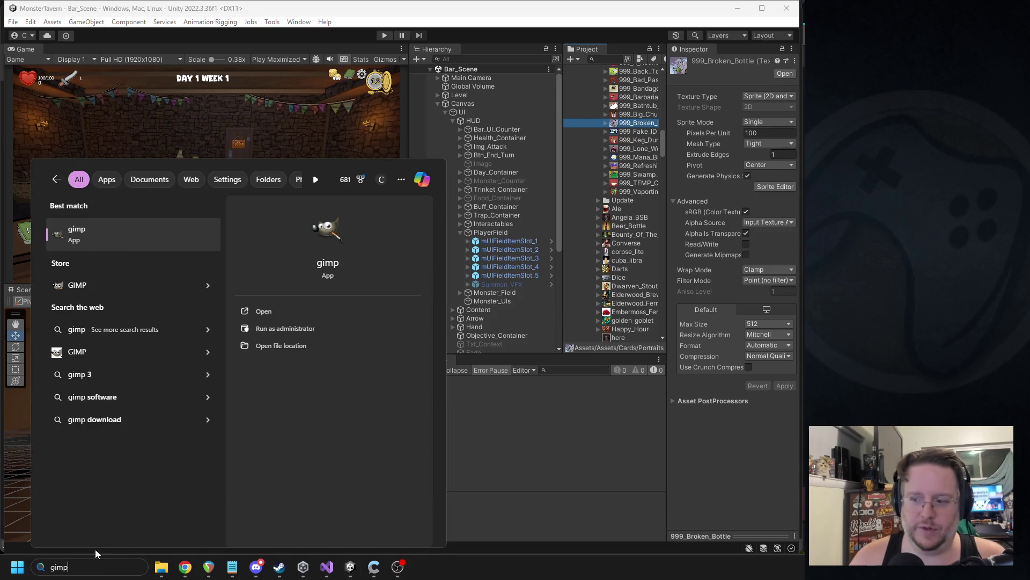
key(Return)
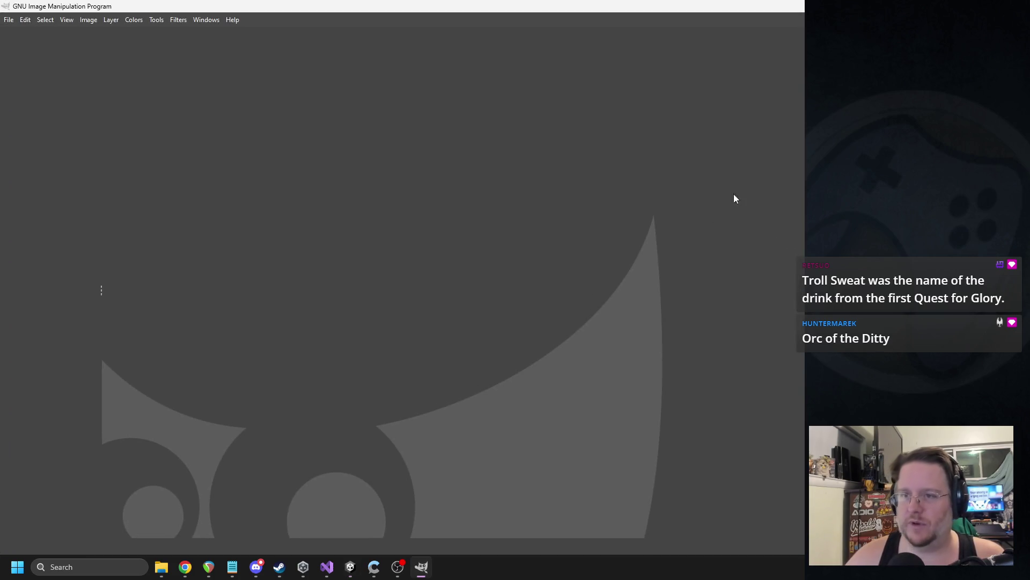
drag(585, 5, 804, 4)
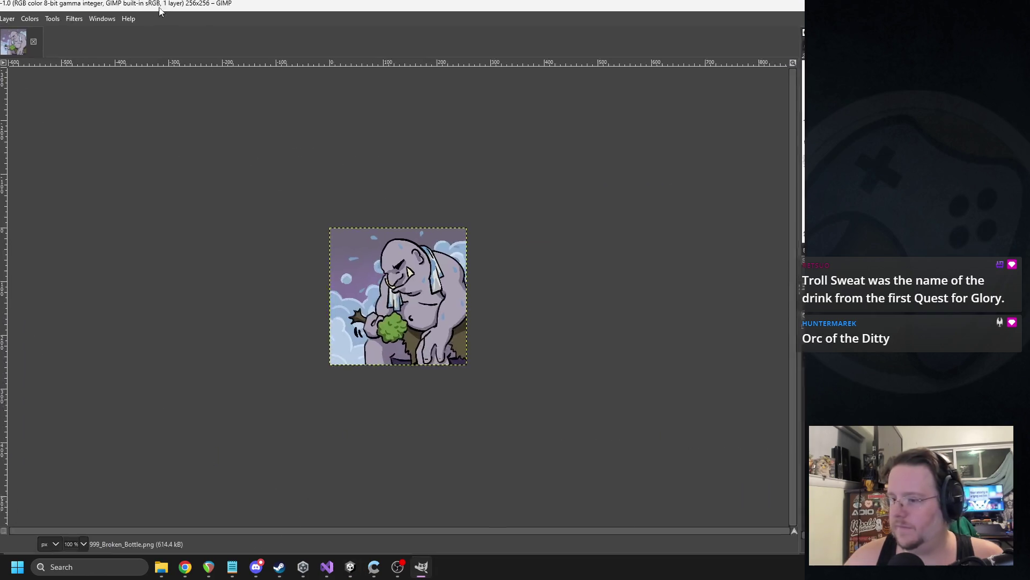
- Move and resize the 999_Broken_Bottle image window so it sits beside Unity
mouse_move(332, 5)
mouse_down()
mouse_move(294, 88)
mouse_move(333, 49)
mouse_up()
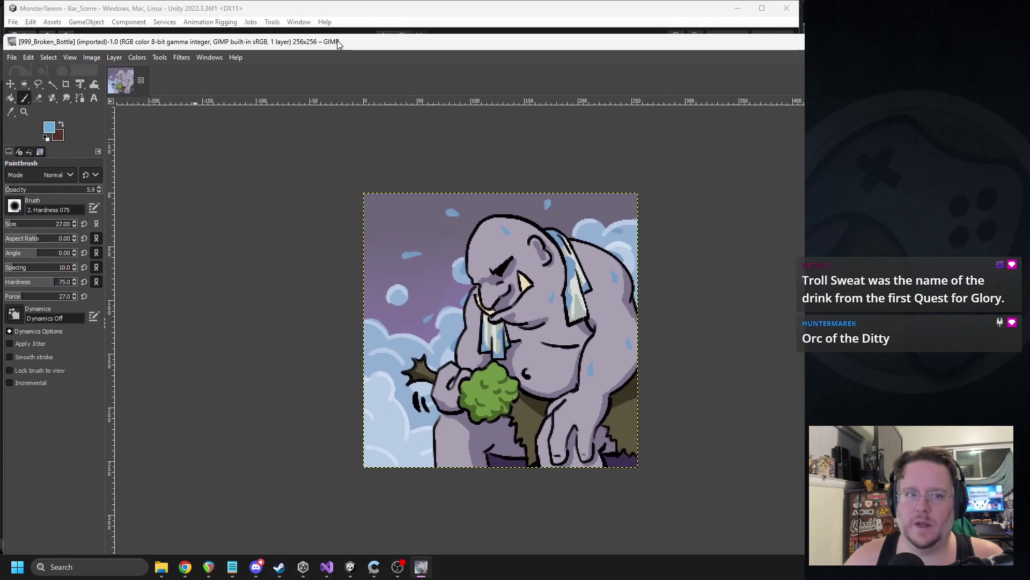
drag(2, 34, 327, 122)
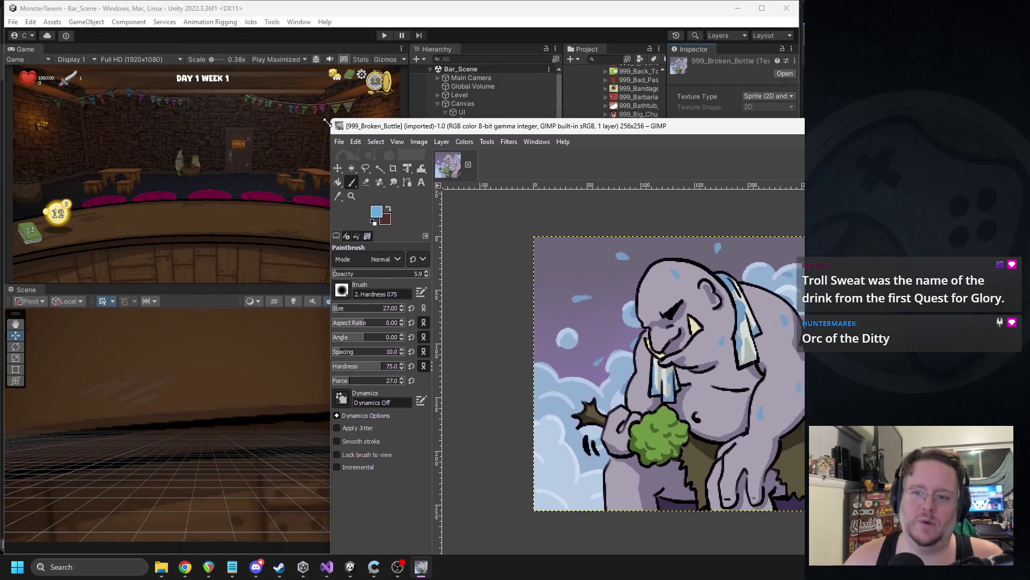
drag(518, 136, 265, 72)
scroll(406, 343, up, 2)
scroll(327, 292, down, 2)
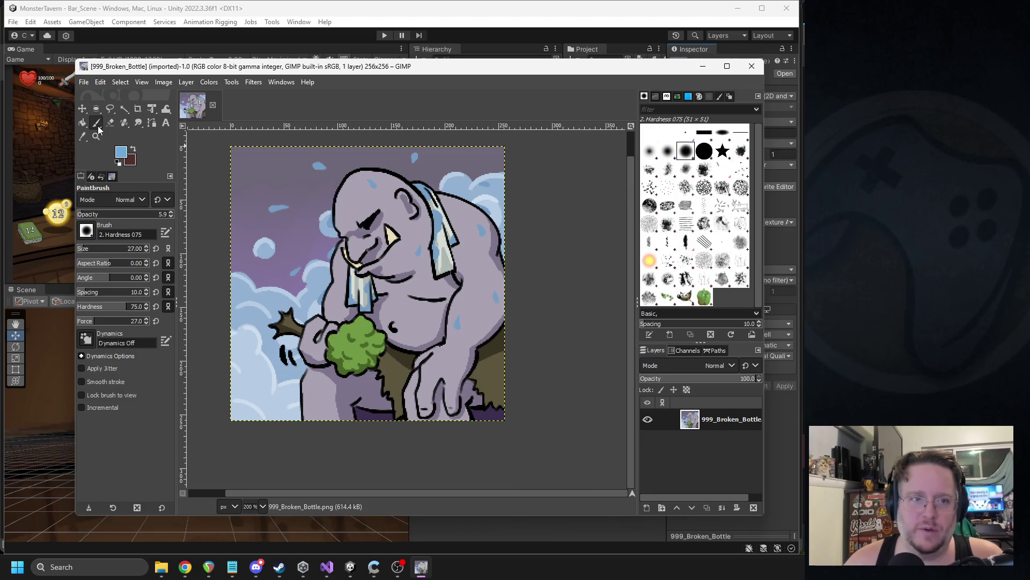
- Fill the whole canvas with the background colour, wiping out the troll art
click(82, 136)
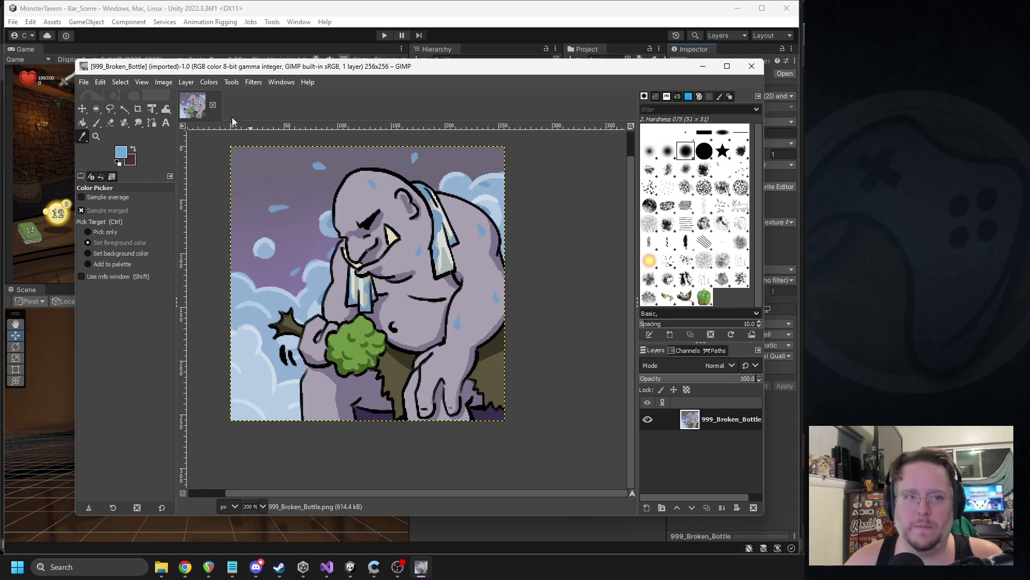
key(Delete)
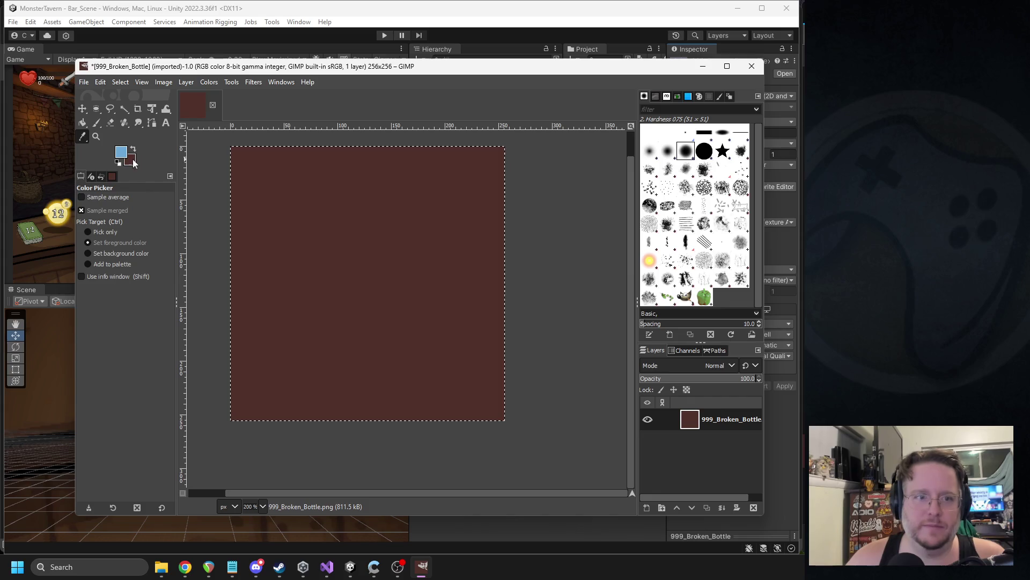
click(83, 123)
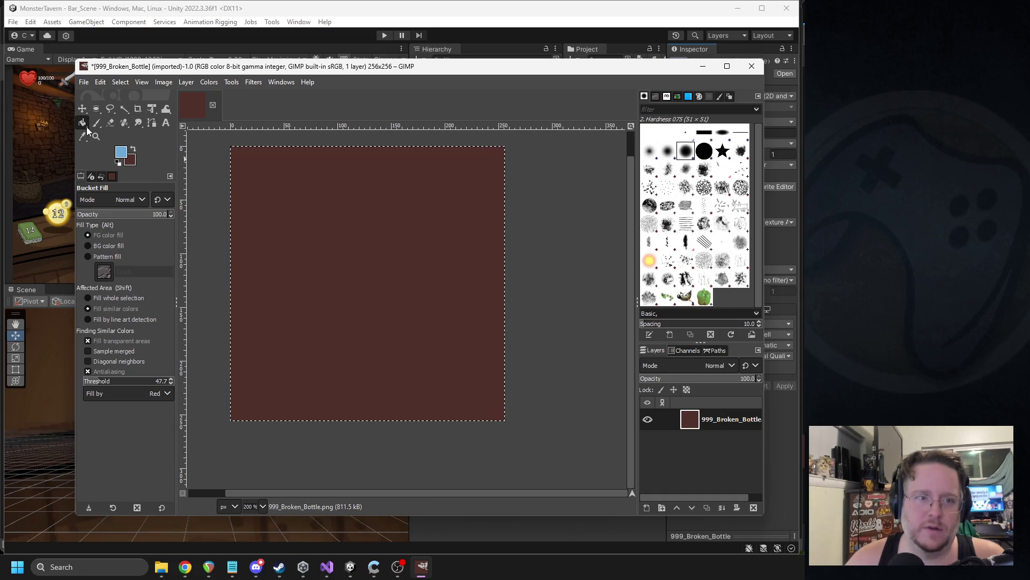
click(107, 138)
- Set the foreground colour to light blue 6da9d8 and the background to purple bd95db
click(122, 153)
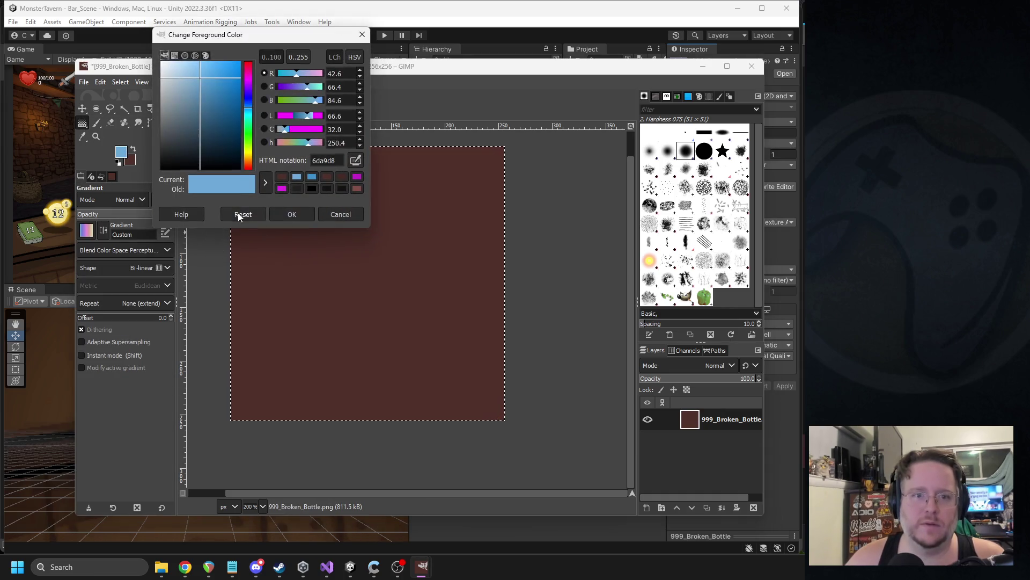
click(293, 214)
click(130, 161)
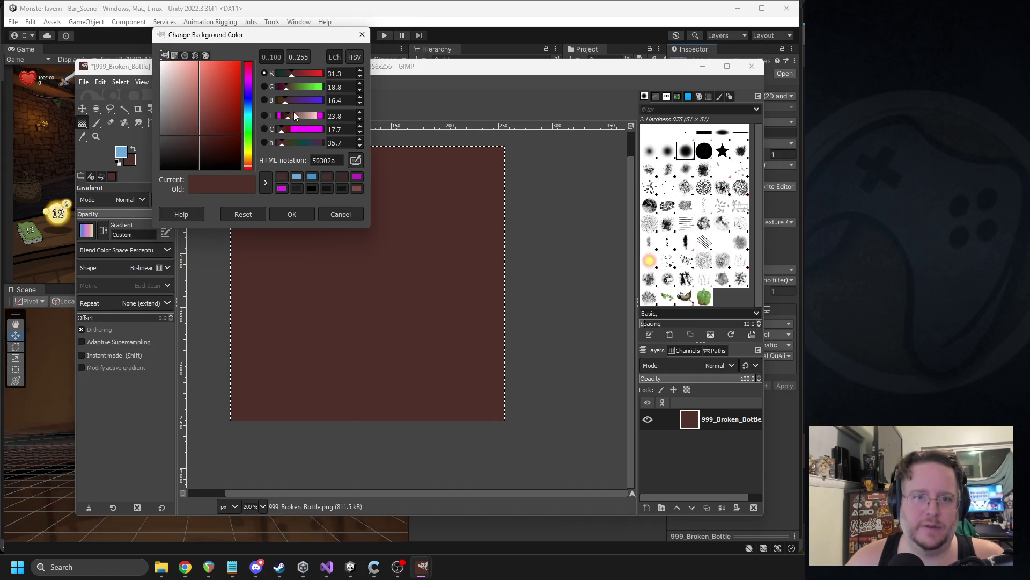
click(249, 84)
drag(231, 105, 200, 76)
drag(313, 90, 303, 87)
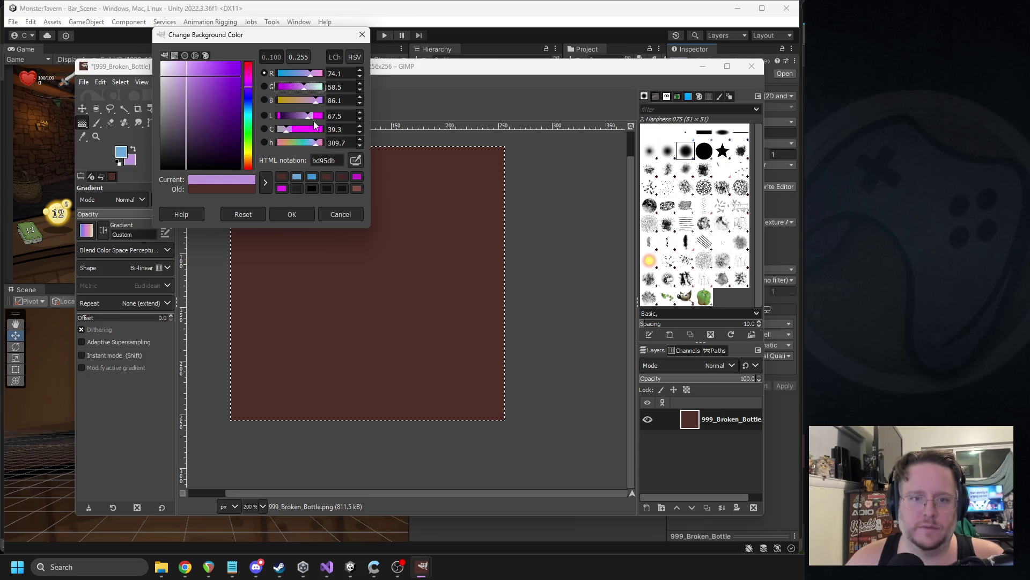
click(303, 214)
- Draw a diagonal FG to BG (HSV counter-clockwise) gradient from bottom left to top right
drag(325, 224, 548, 398)
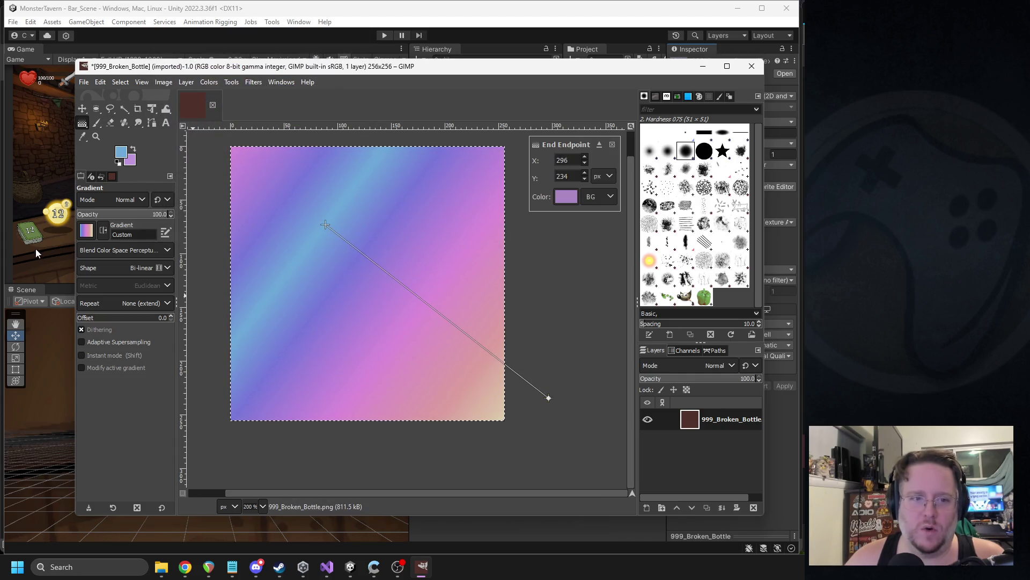
click(86, 230)
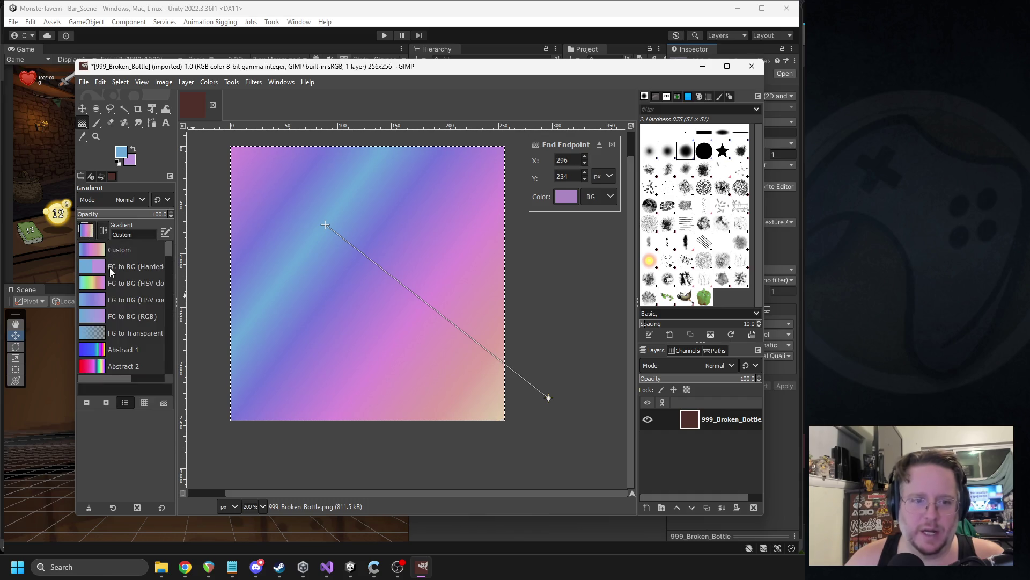
click(94, 297)
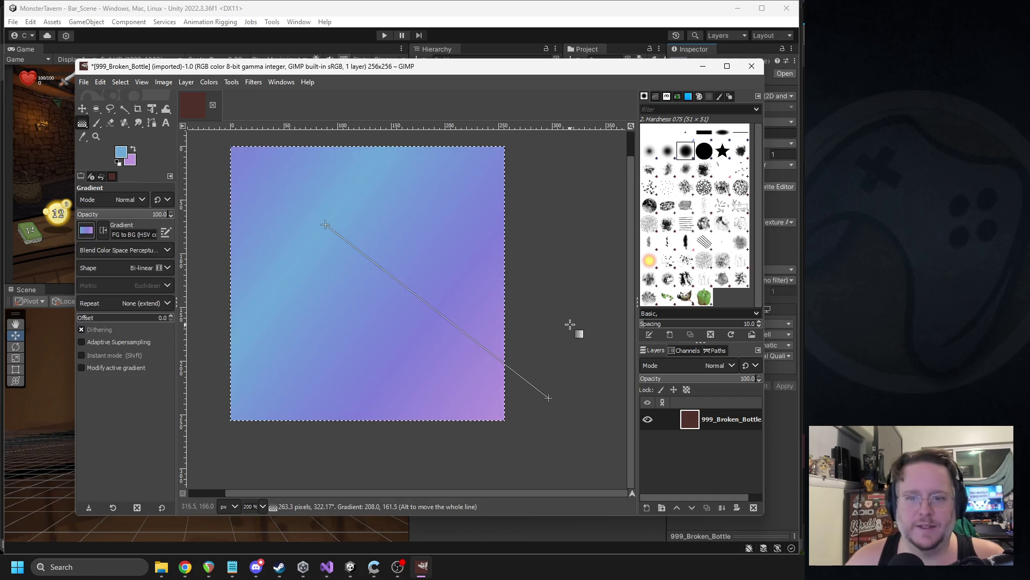
mouse_move(536, 379)
mouse_down()
mouse_move(443, 269)
mouse_move(467, 249)
mouse_move(447, 222)
mouse_up()
mouse_move(337, 232)
mouse_down()
mouse_move(315, 311)
mouse_move(316, 369)
mouse_up()
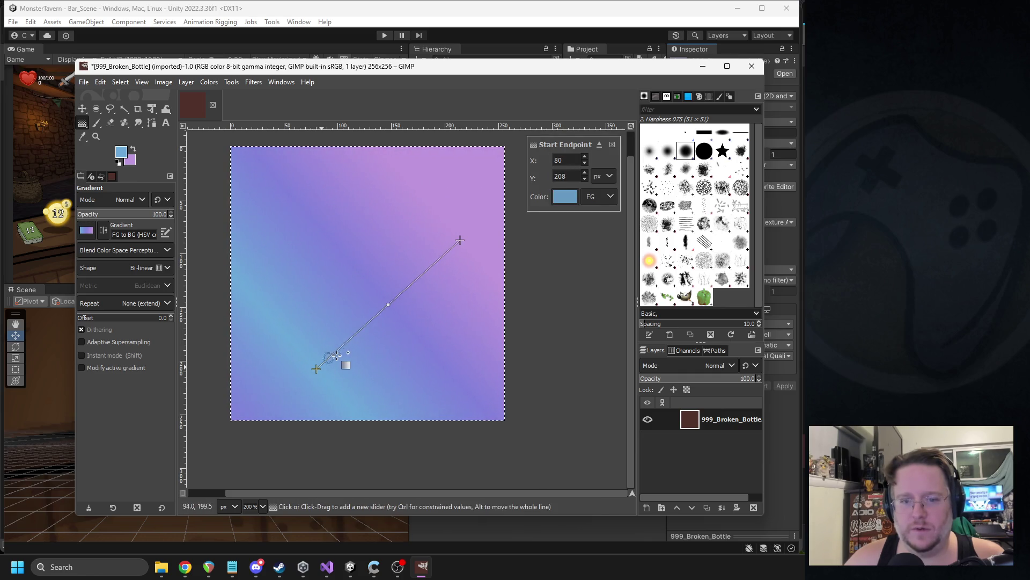
click(409, 293)
drag(409, 293, 438, 266)
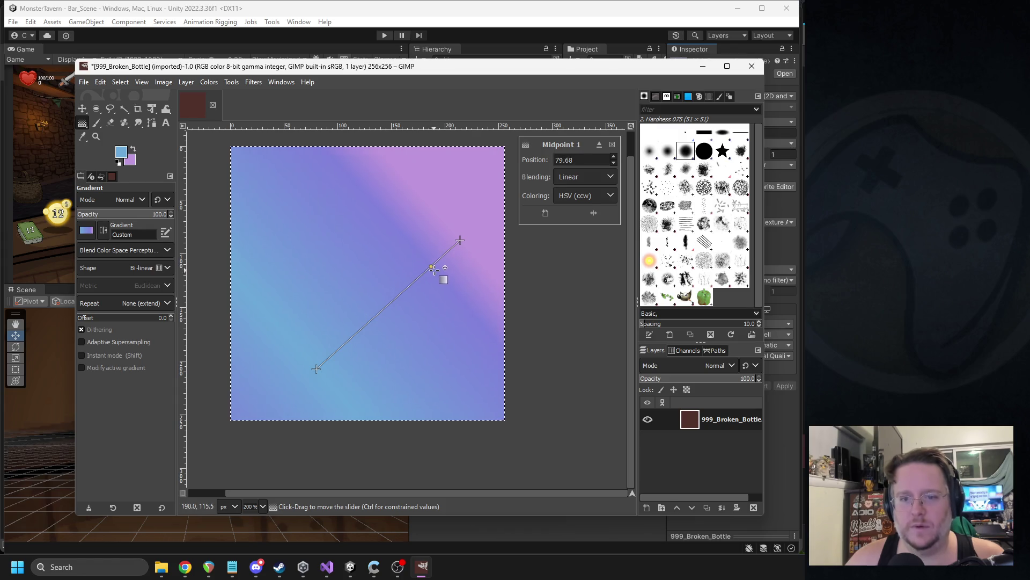
drag(460, 240, 474, 175)
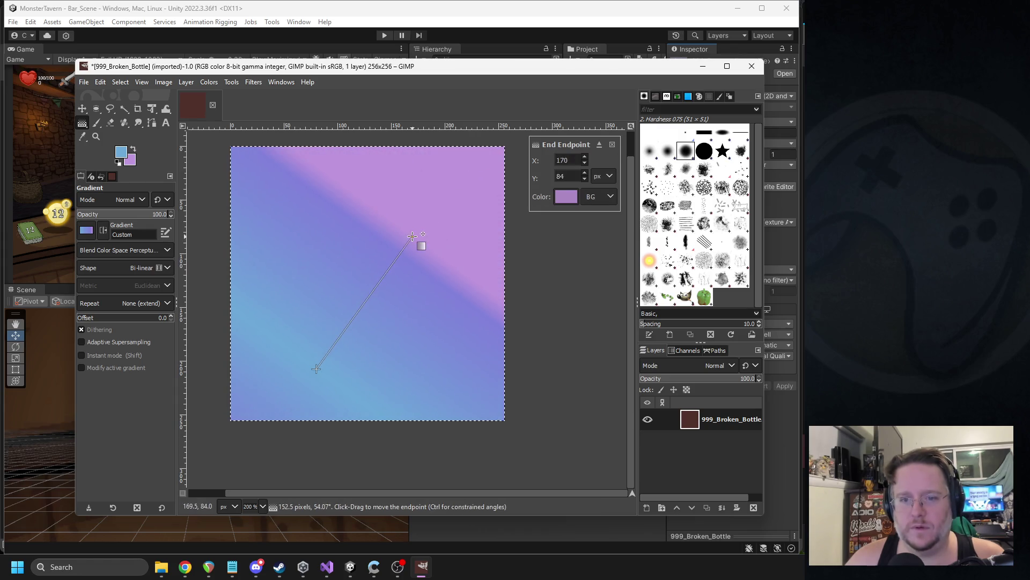
mouse_move(411, 239)
mouse_down()
mouse_move(375, 292)
mouse_move(435, 209)
mouse_move(370, 321)
mouse_move(419, 279)
mouse_move(464, 198)
mouse_up()
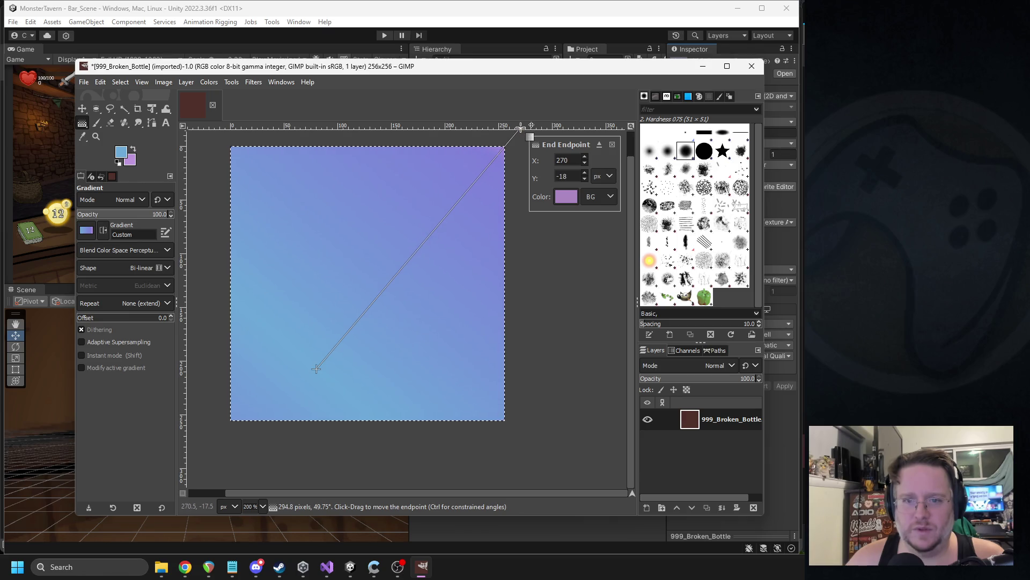
mouse_move(521, 129)
mouse_down()
mouse_move(490, 160)
mouse_move(508, 137)
mouse_up()
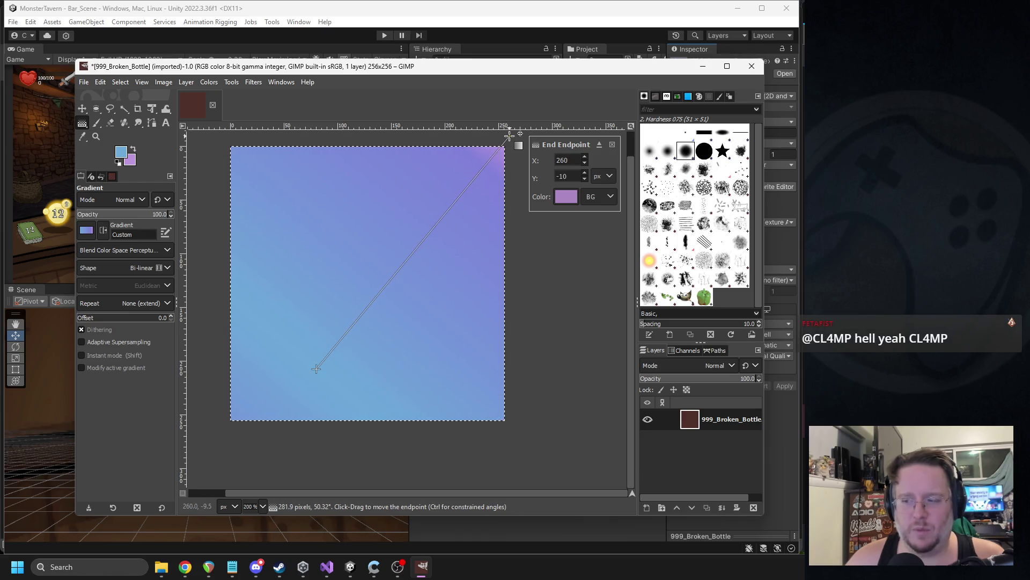
key(p)
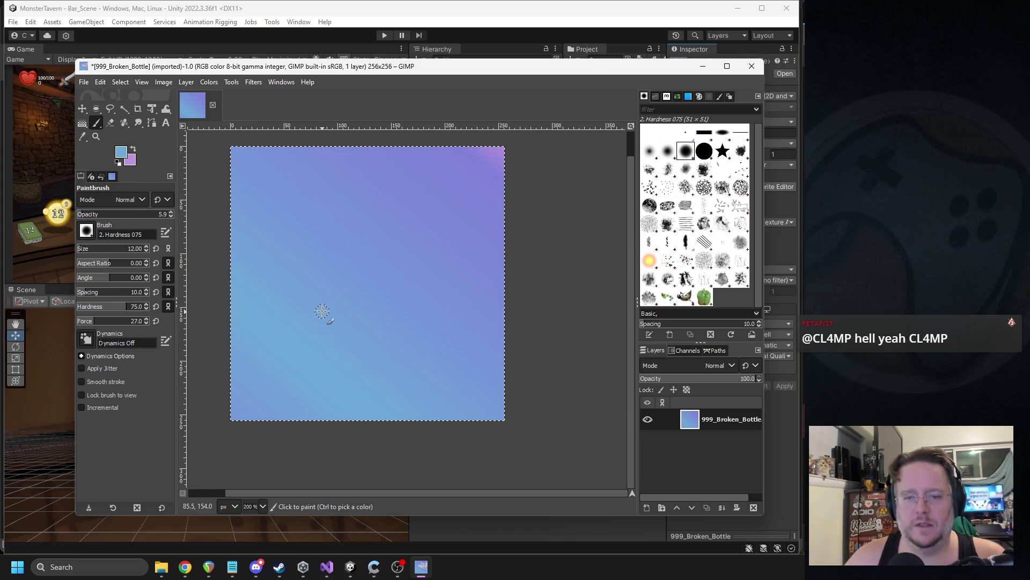
- Set the foreground paint colour to black
ctrl+scroll(345, 321, up, 1)
ctrl+scroll(360, 328, down, 1)
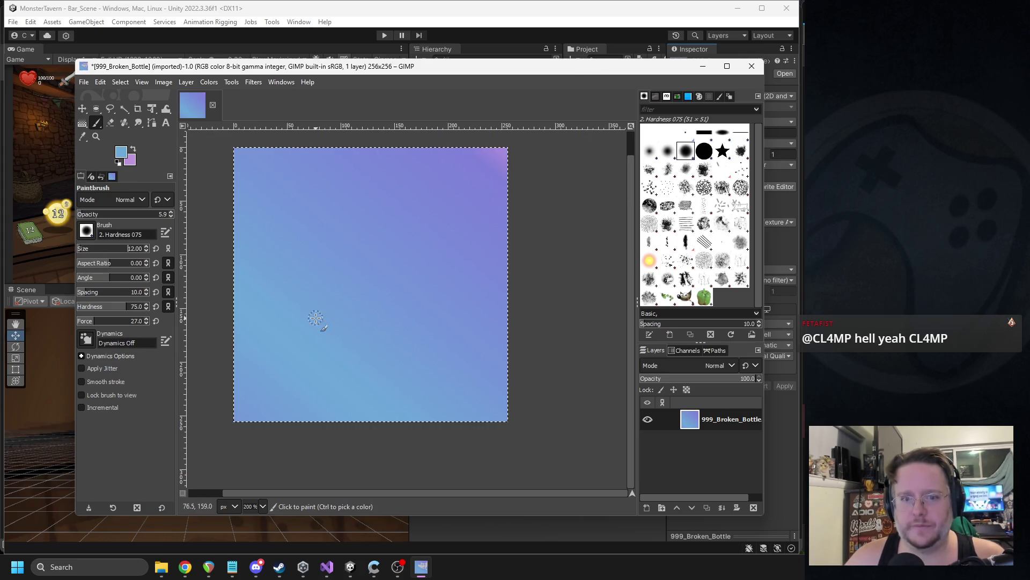
click(120, 151)
click(199, 168)
click(292, 214)
- Paint a bold black stroke at 100 opacity down the left side of the gradient
drag(275, 232, 314, 342)
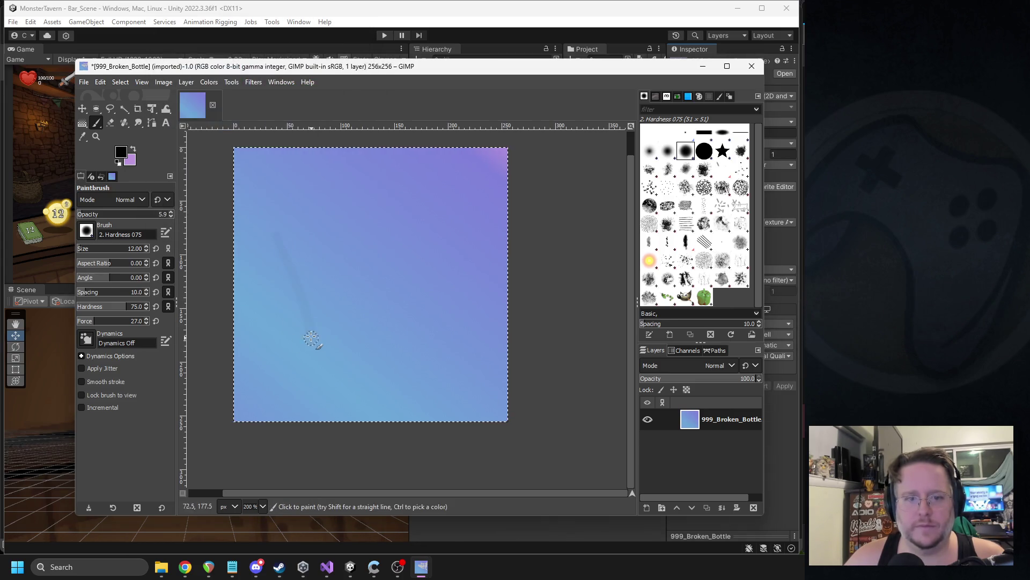
key(ctrl+z)
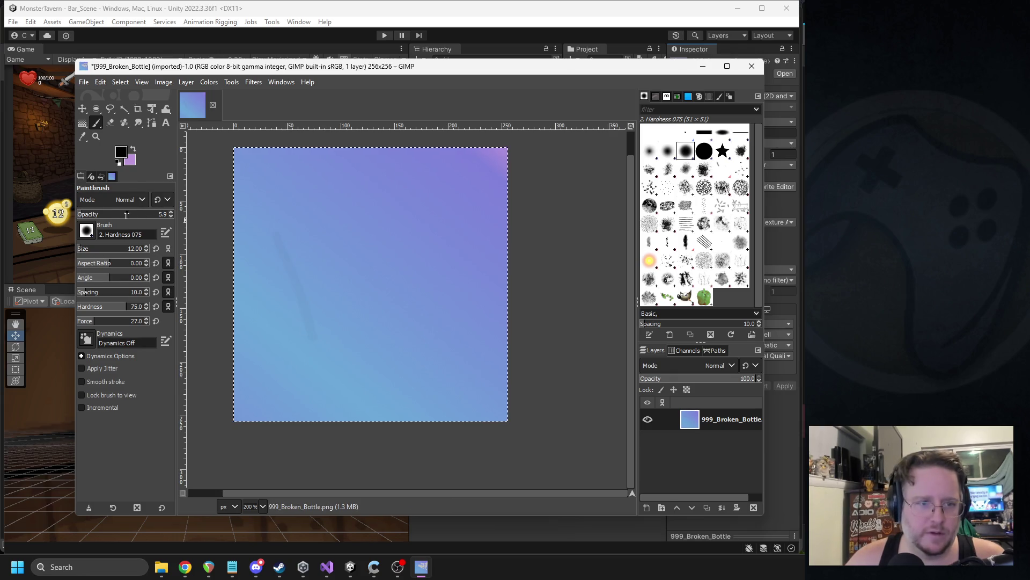
drag(129, 215, 203, 219)
key(ctrl+z)
drag(275, 244, 352, 360)
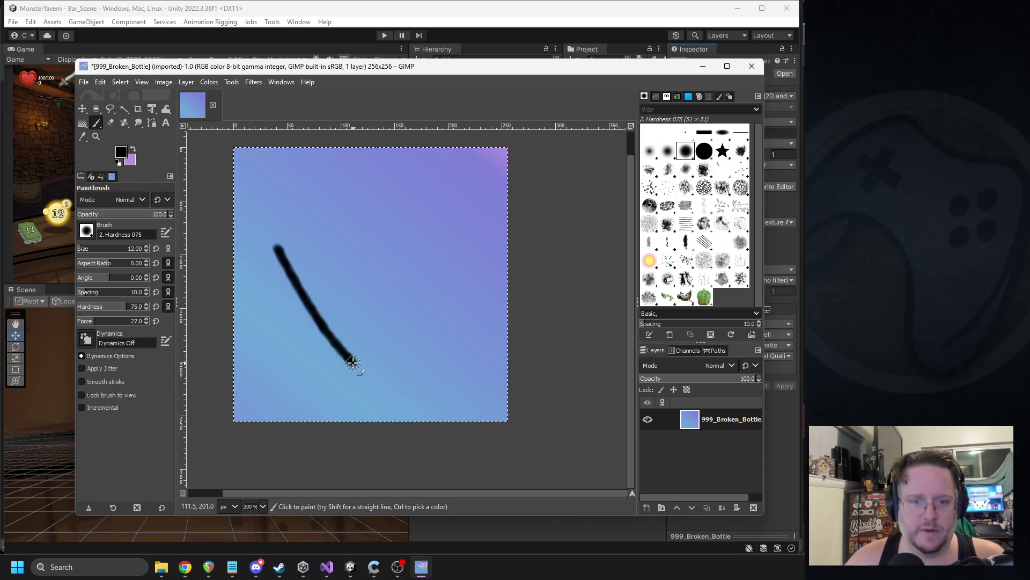